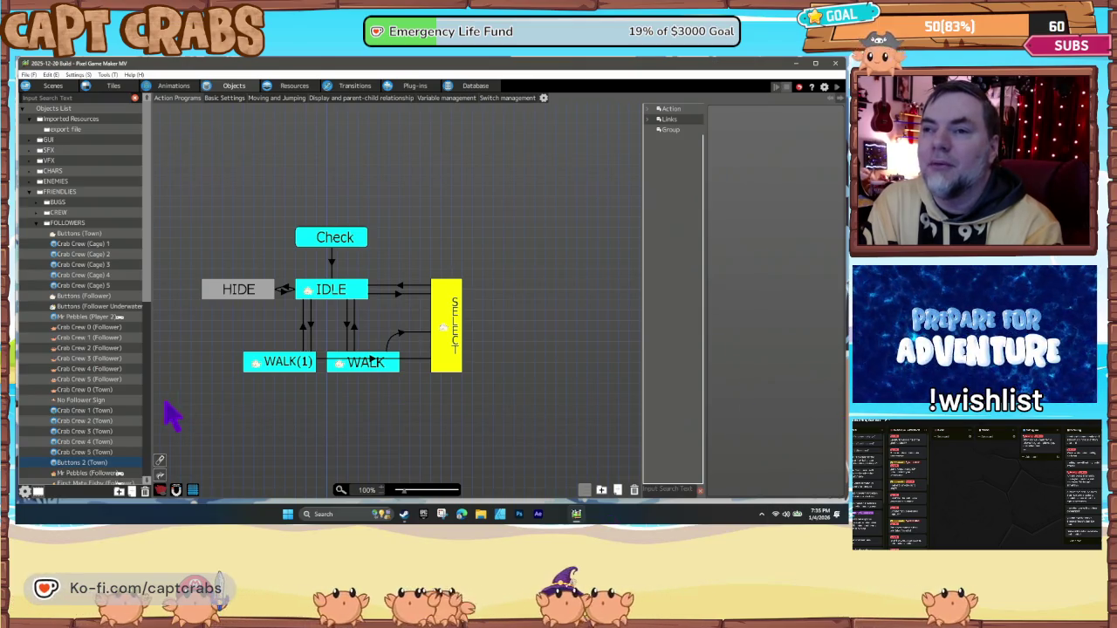
- Delete the Buttons 2 (Town) object from the list and confirm the deletion
left_click(97, 391)
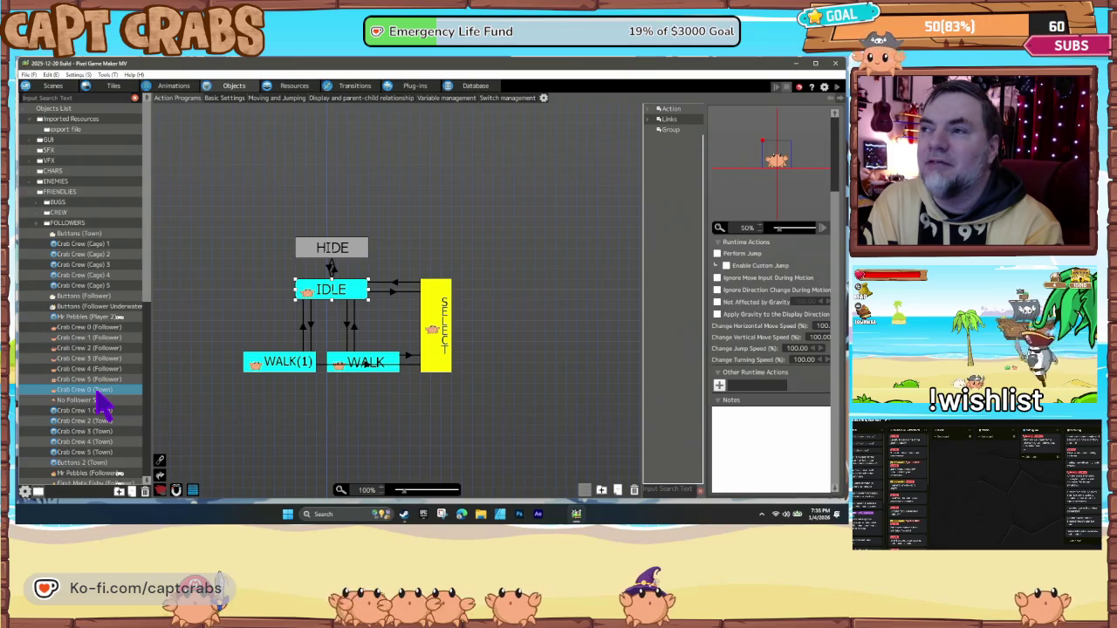
scroll(112, 471, "down", 1)
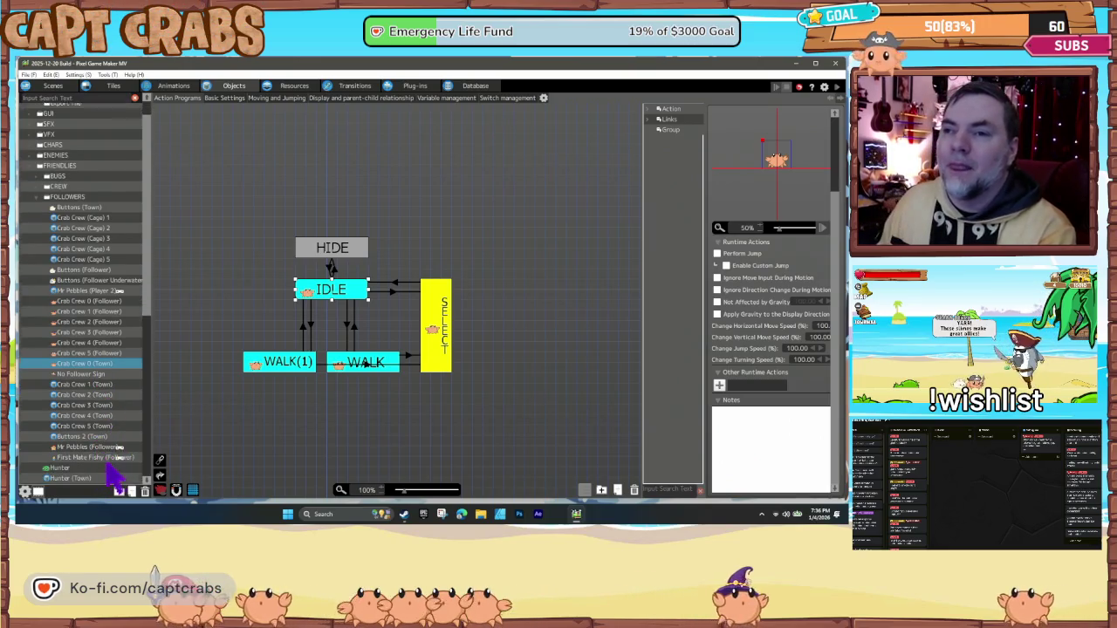
scroll(109, 467, "down", 1)
left_click(91, 420)
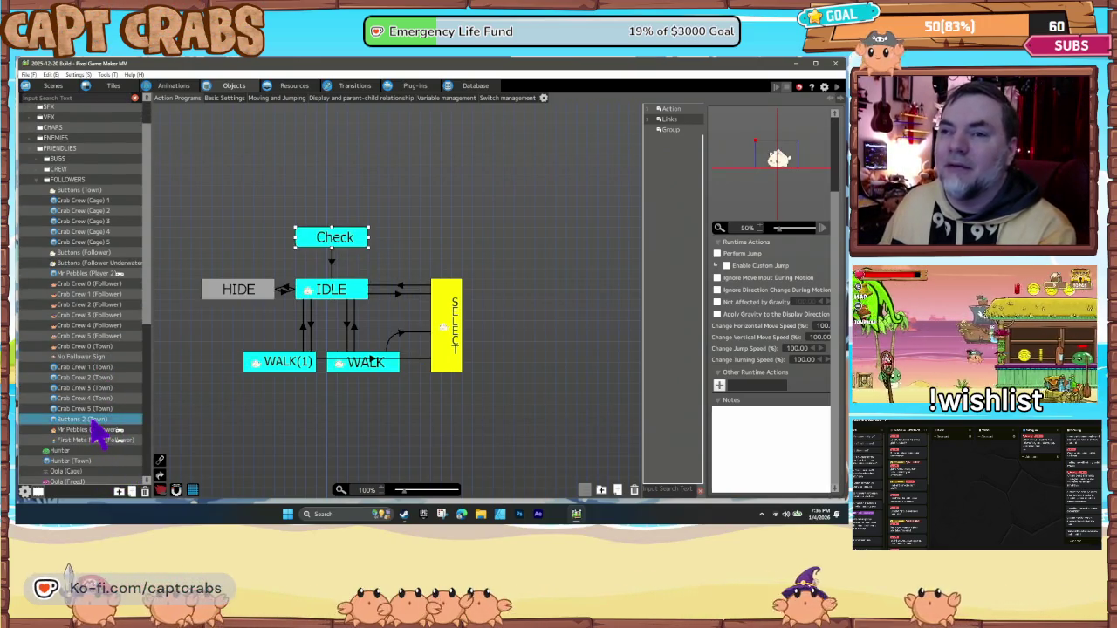
key("Delete")
left_click(469, 301)
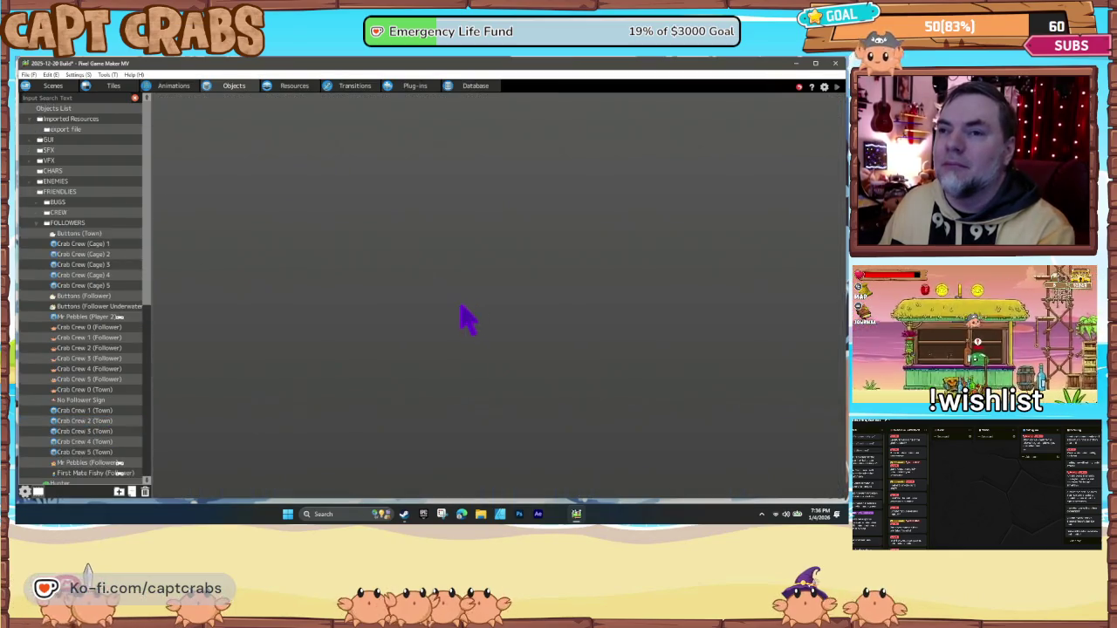
- Copy and paste Crab Crew 0 (Town), then start renaming the pasted duplicate
left_click(101, 398)
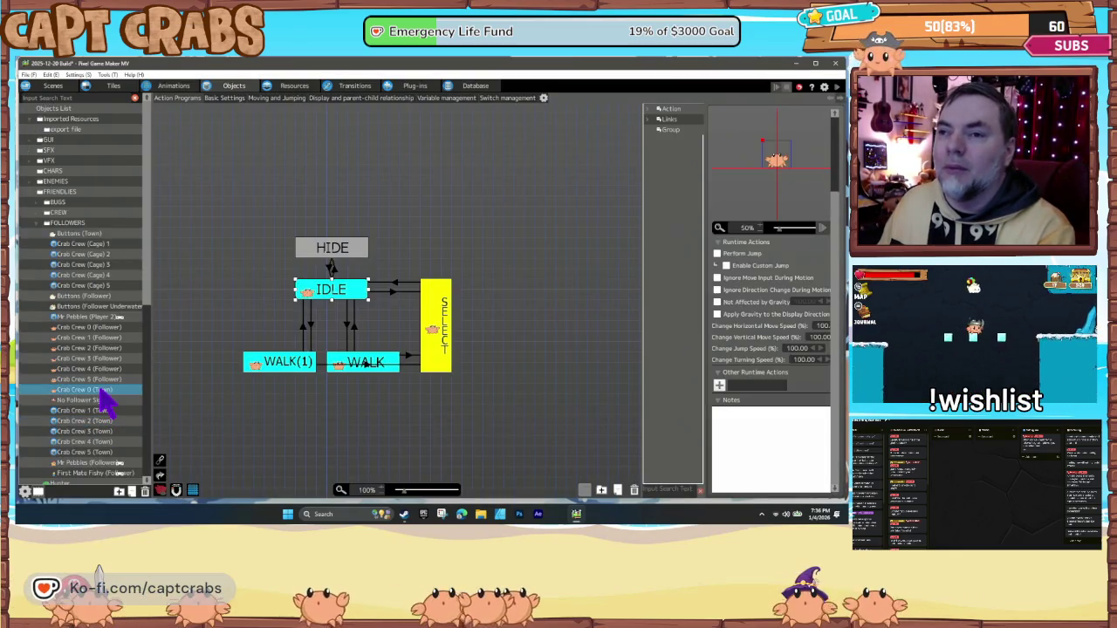
right_click(104, 402)
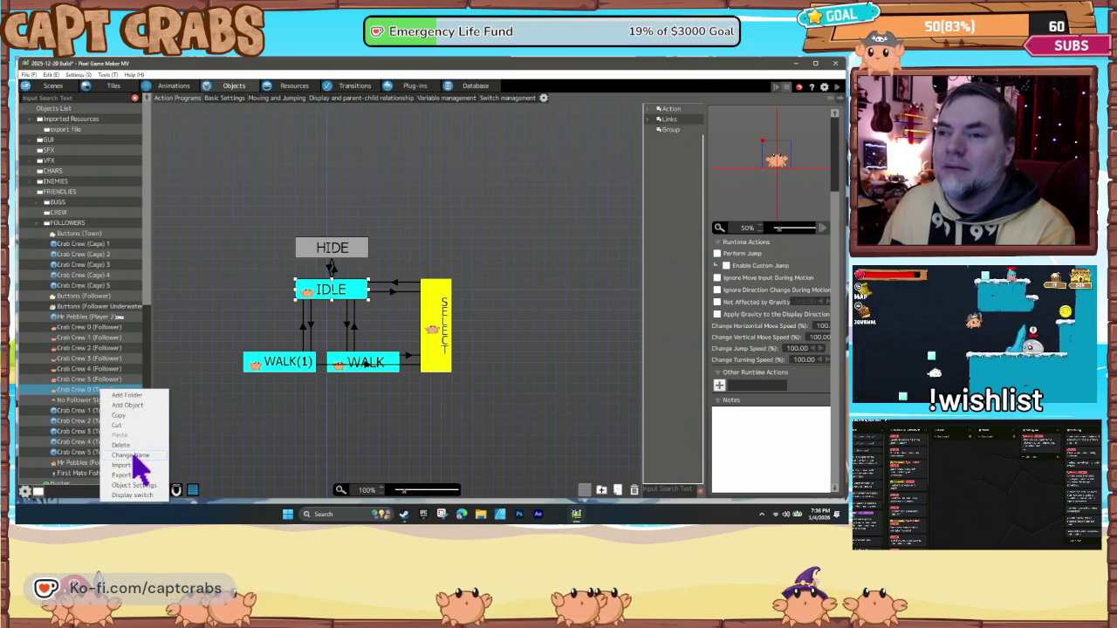
left_click(118, 418)
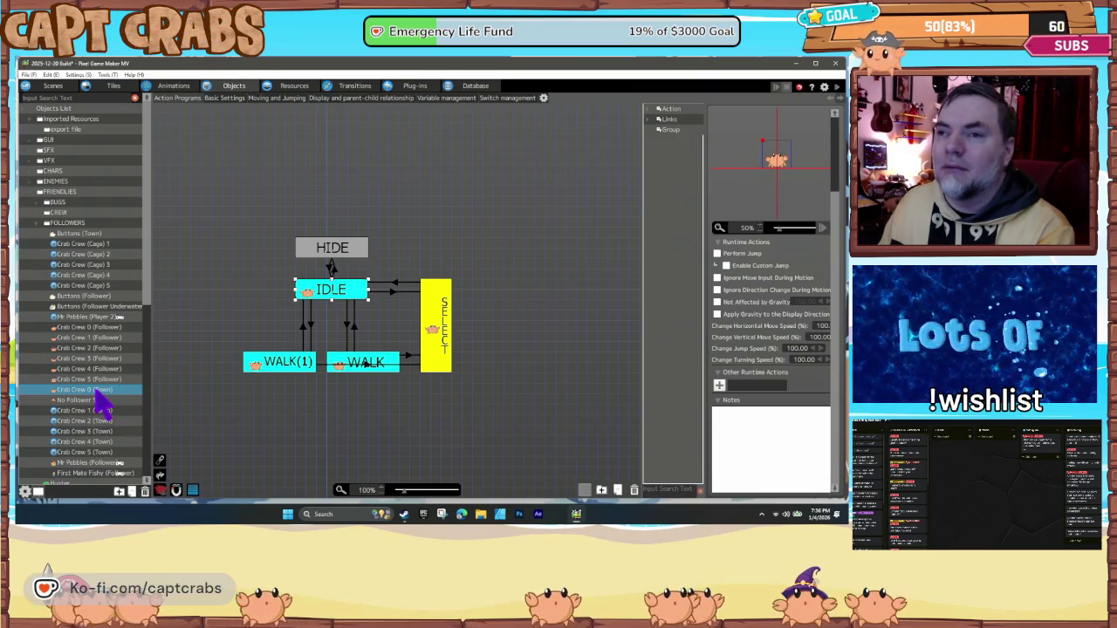
right_click(100, 401)
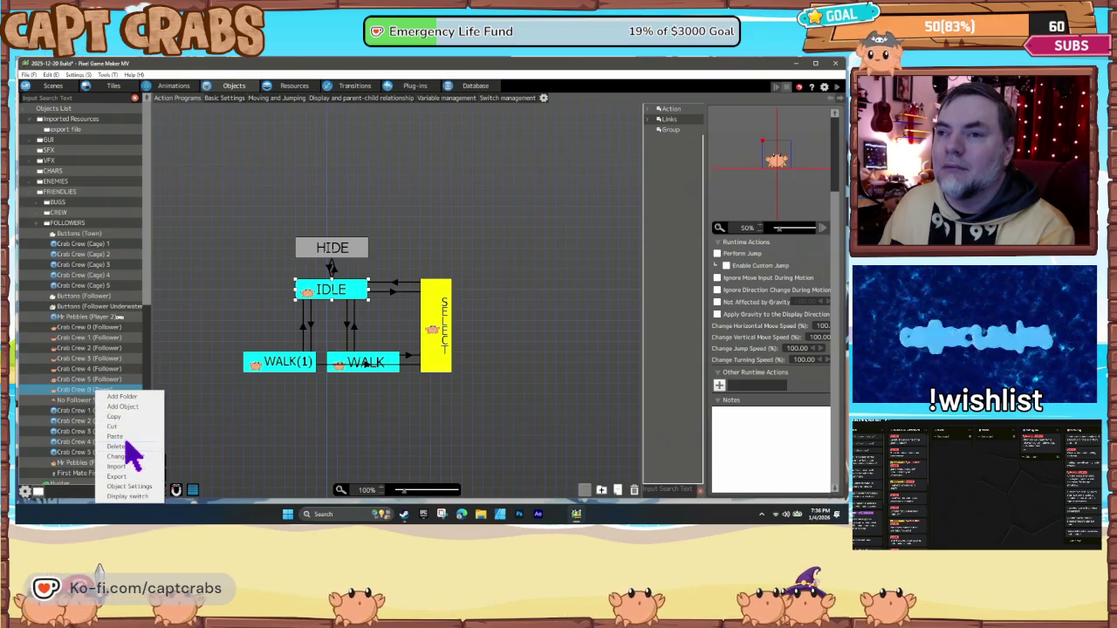
left_click(122, 436)
right_click(96, 404)
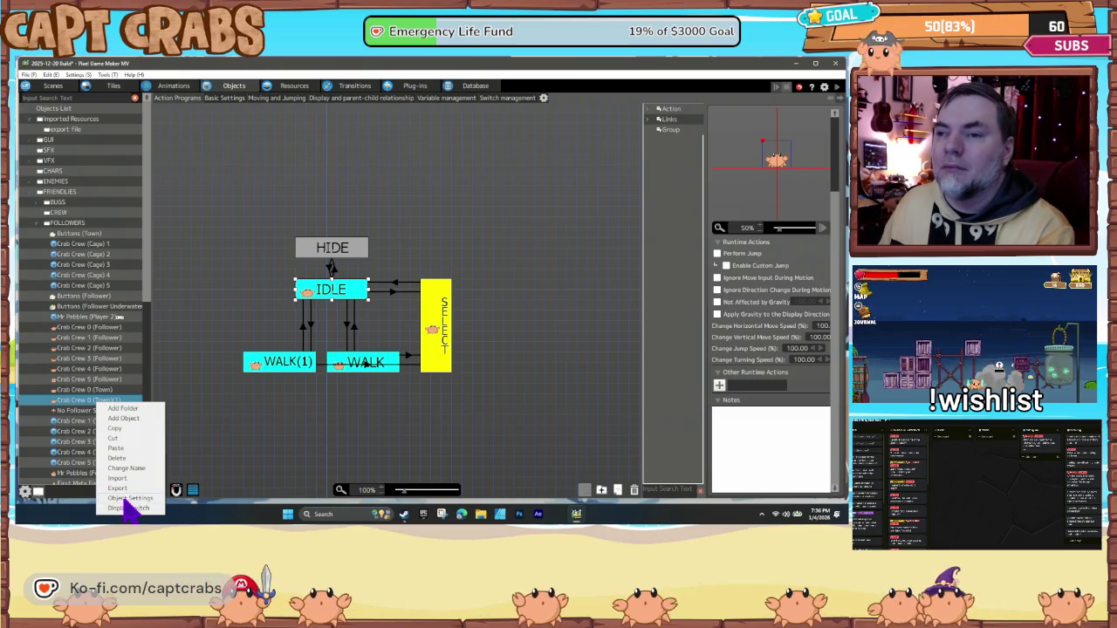
left_click(124, 469)
type("Buttons Crew (Town")
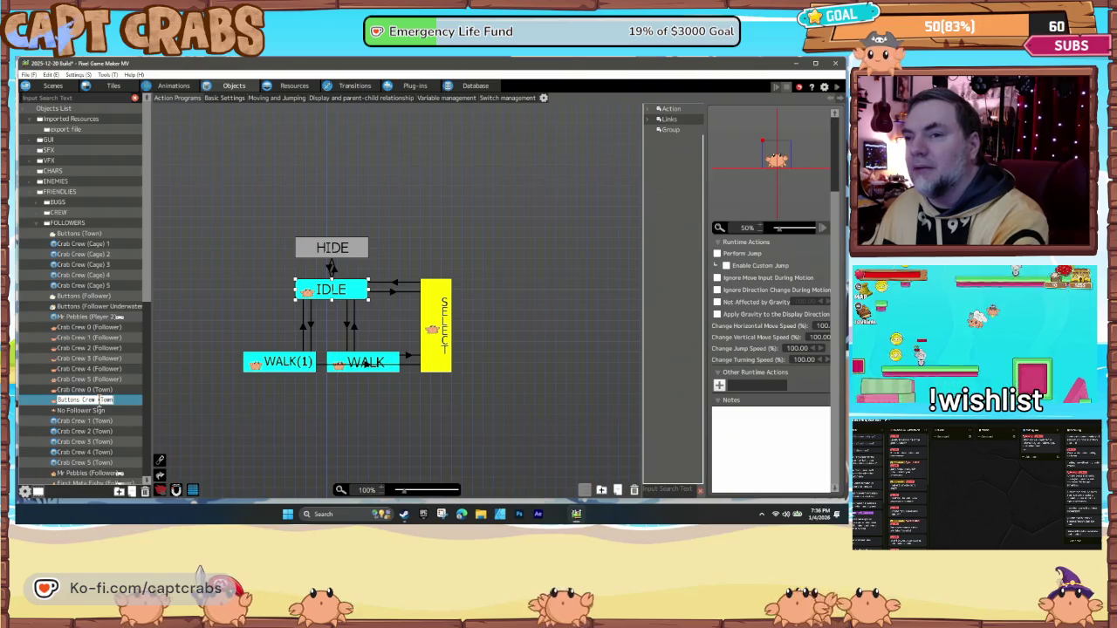
- Finish naming the copy Buttons Crew (Town) and assign it the CHARS > Buttons animation
type(")")
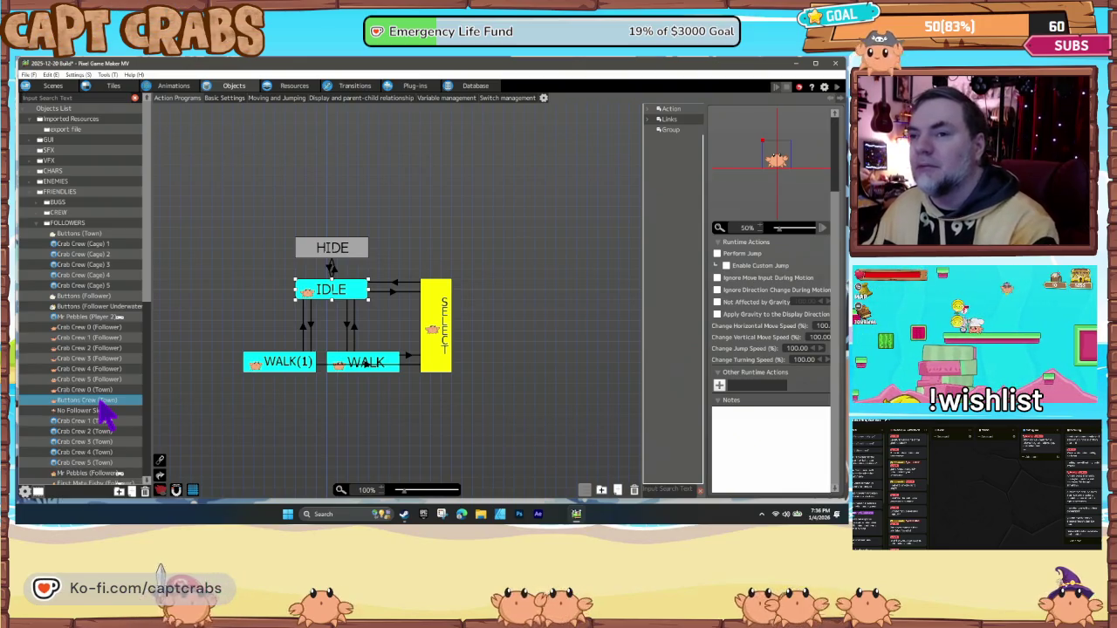
right_click(101, 404)
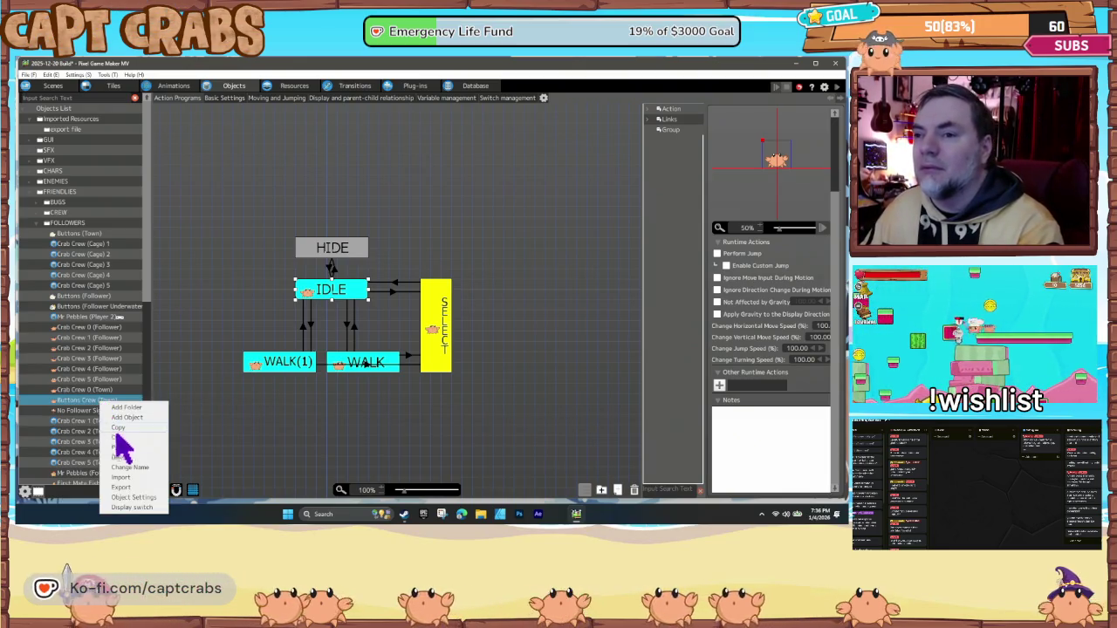
left_click(132, 498)
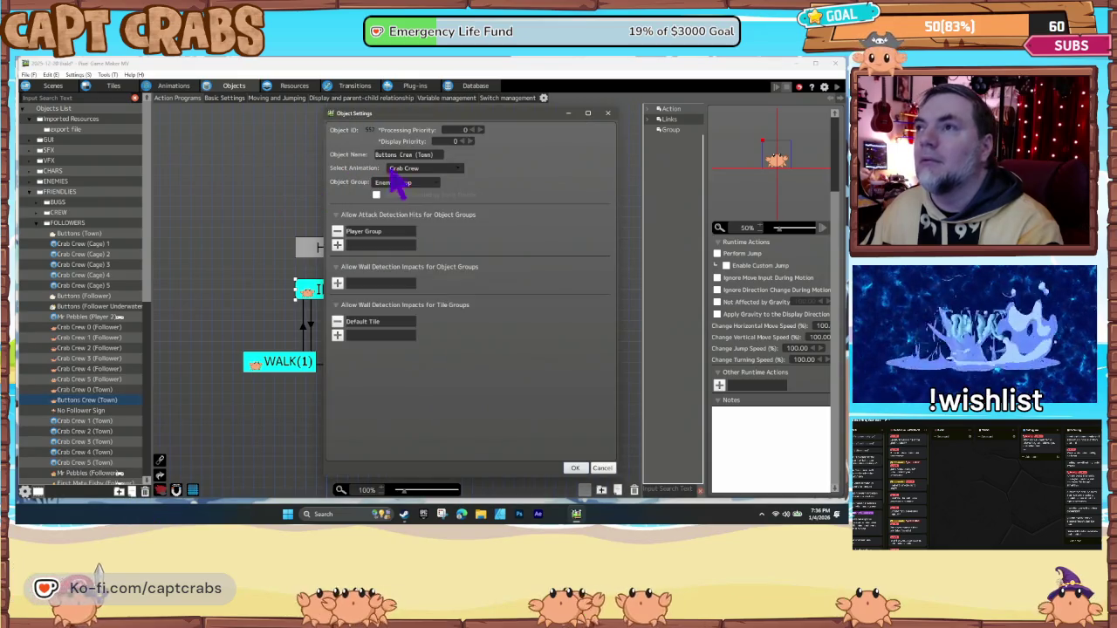
left_click(406, 169)
mouse_move(441, 200)
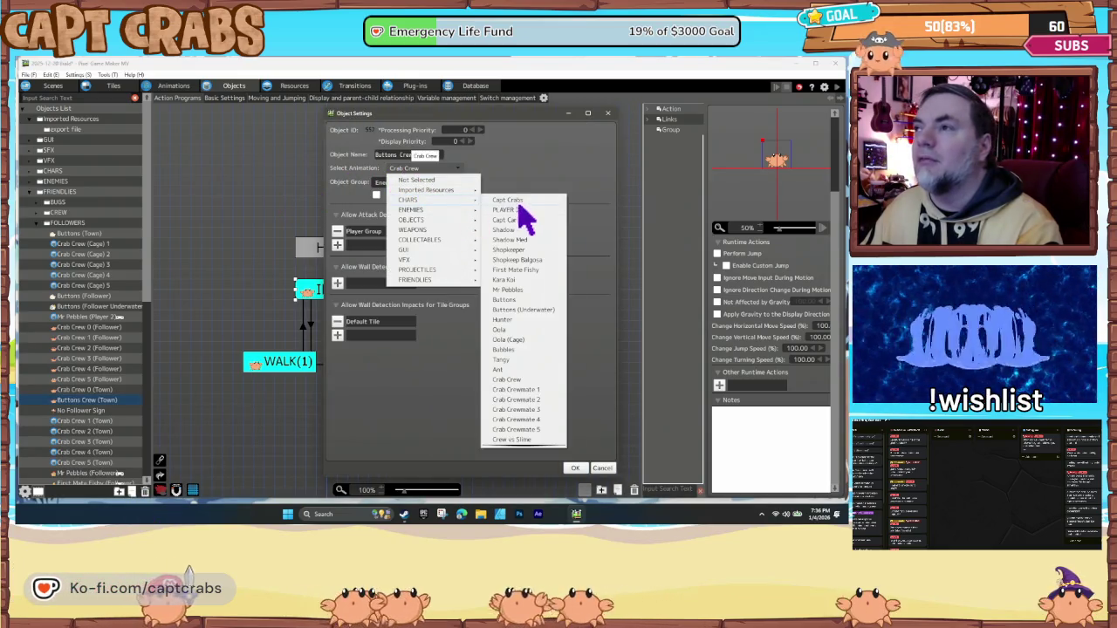
left_click(517, 300)
left_click(497, 321)
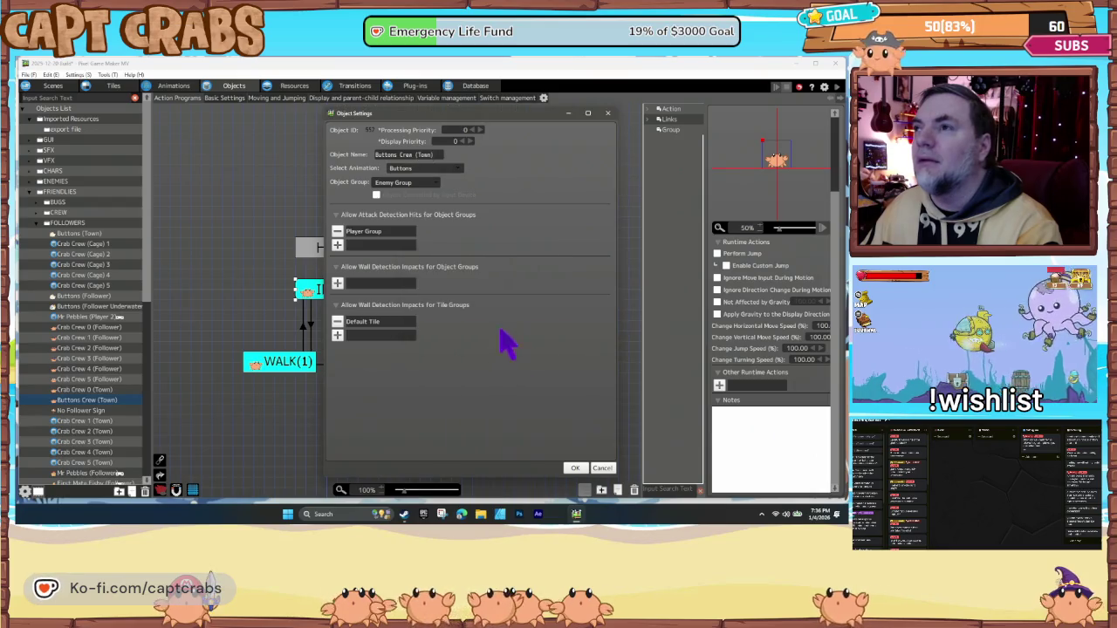
left_click(576, 468)
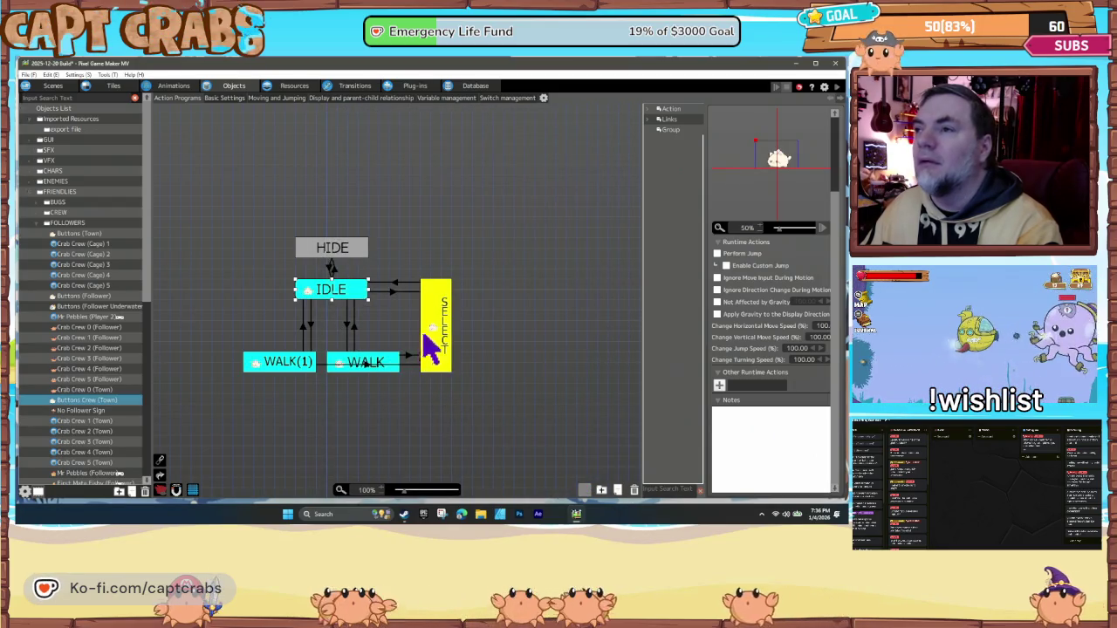
- In the SELECT state, change the Show Text action's resource from AYE! to MEOW!
left_click(430, 344)
double_click(751, 399)
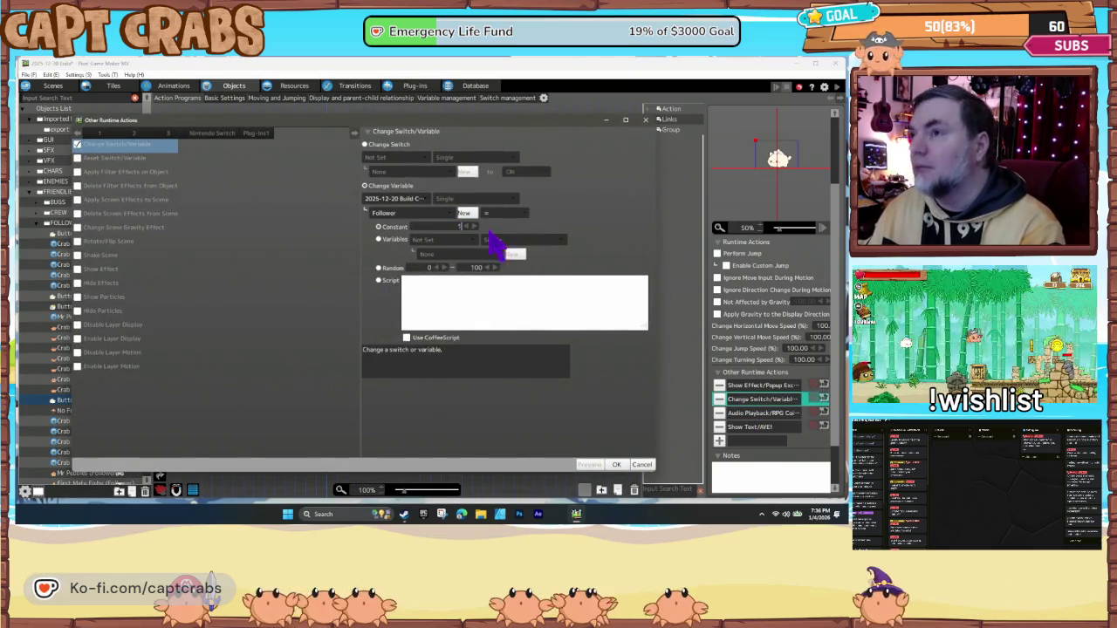
left_click(615, 464)
double_click(752, 427)
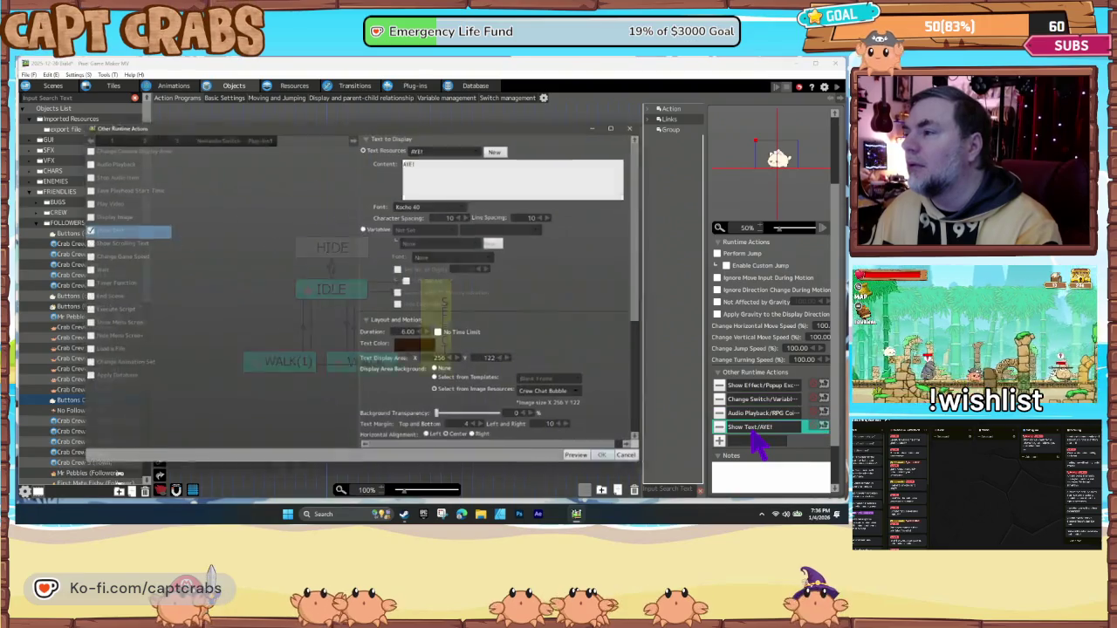
left_click(450, 145)
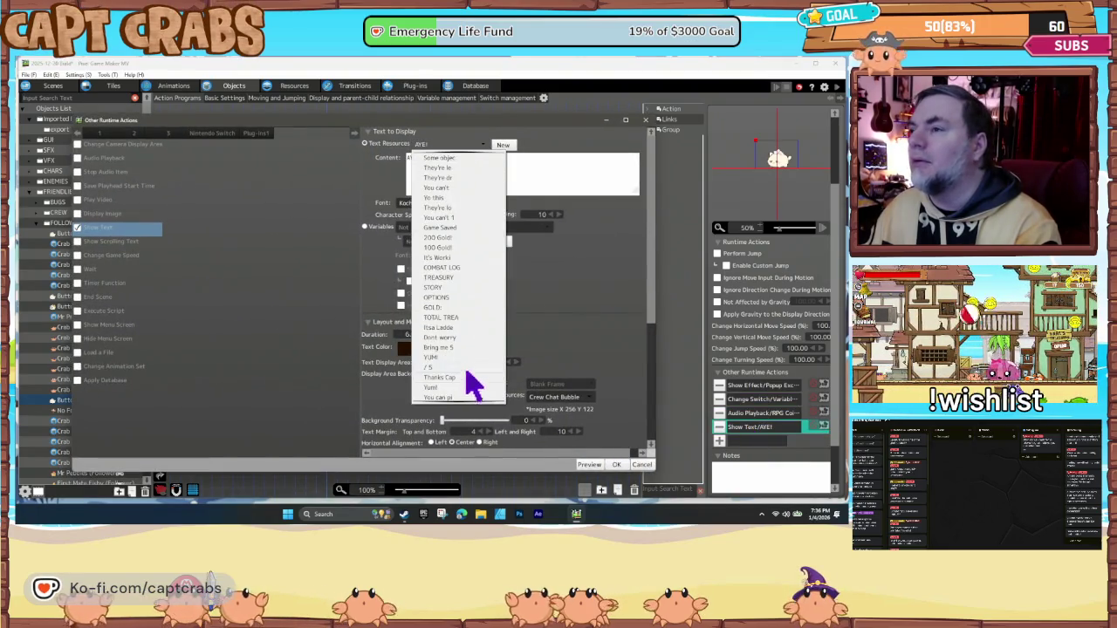
scroll(449, 401, "down", 8)
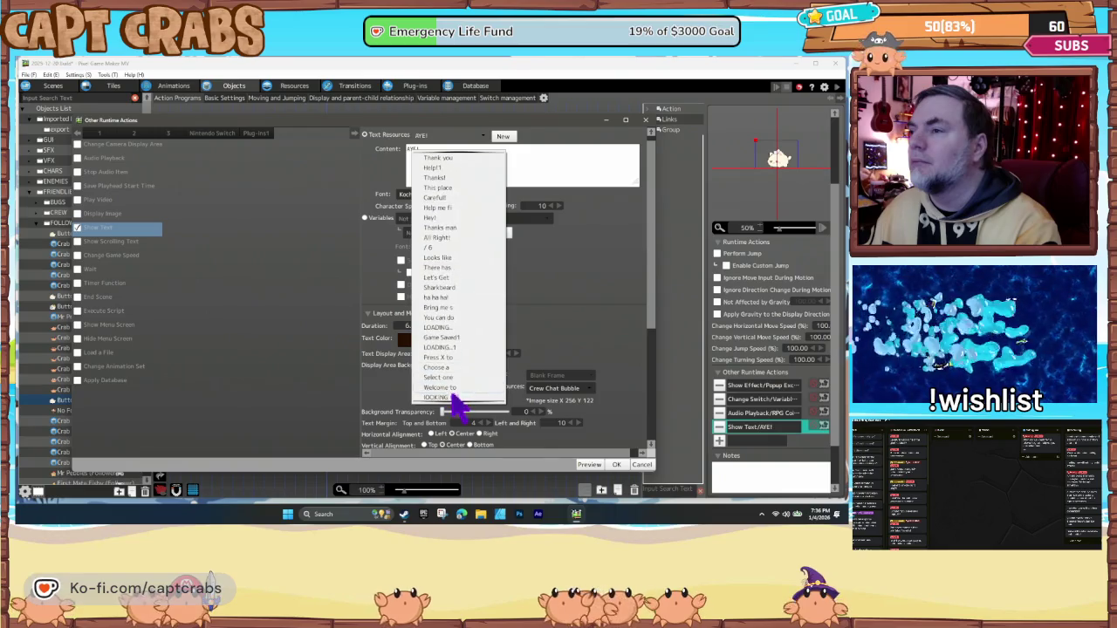
left_click(437, 398)
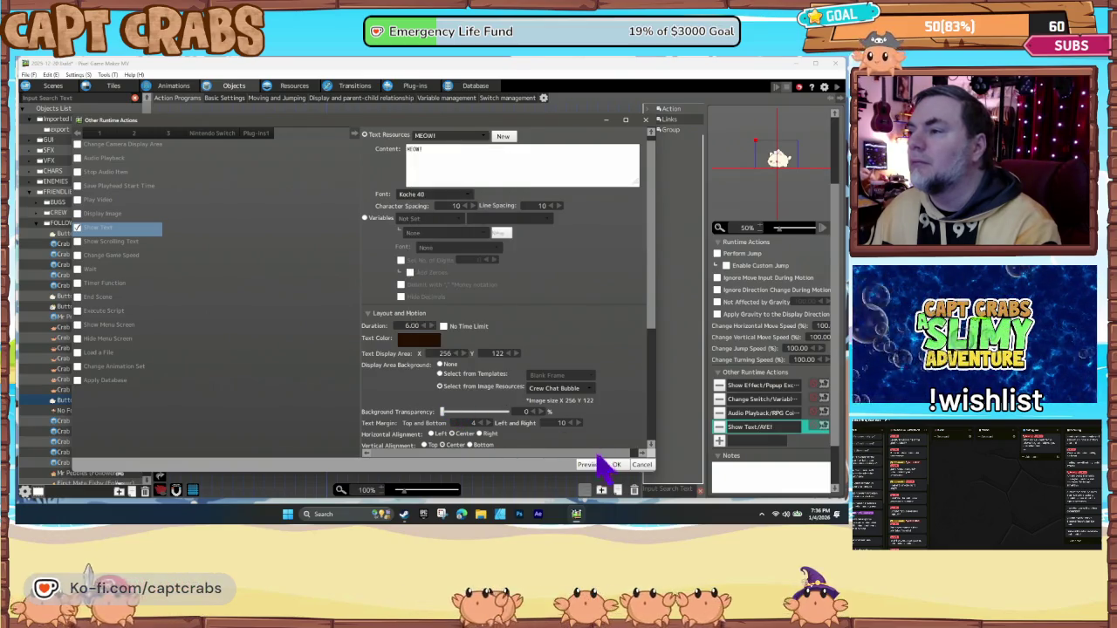
left_click(616, 464)
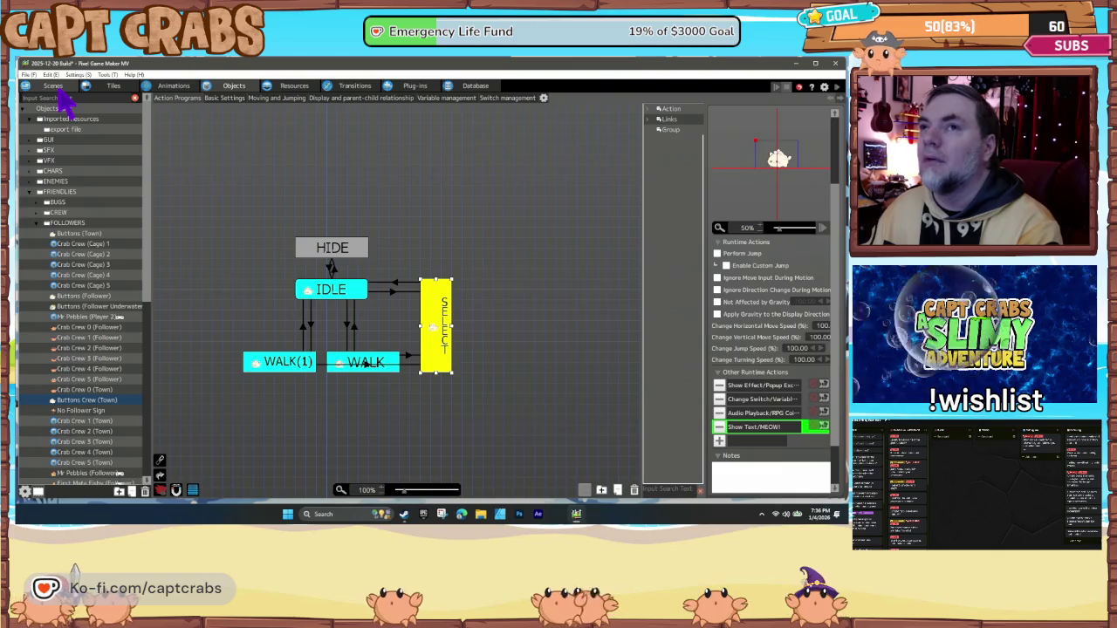
- Place Buttons Crew (Town) beside the tavern door in the town scene and launch a test run
left_click(56, 87)
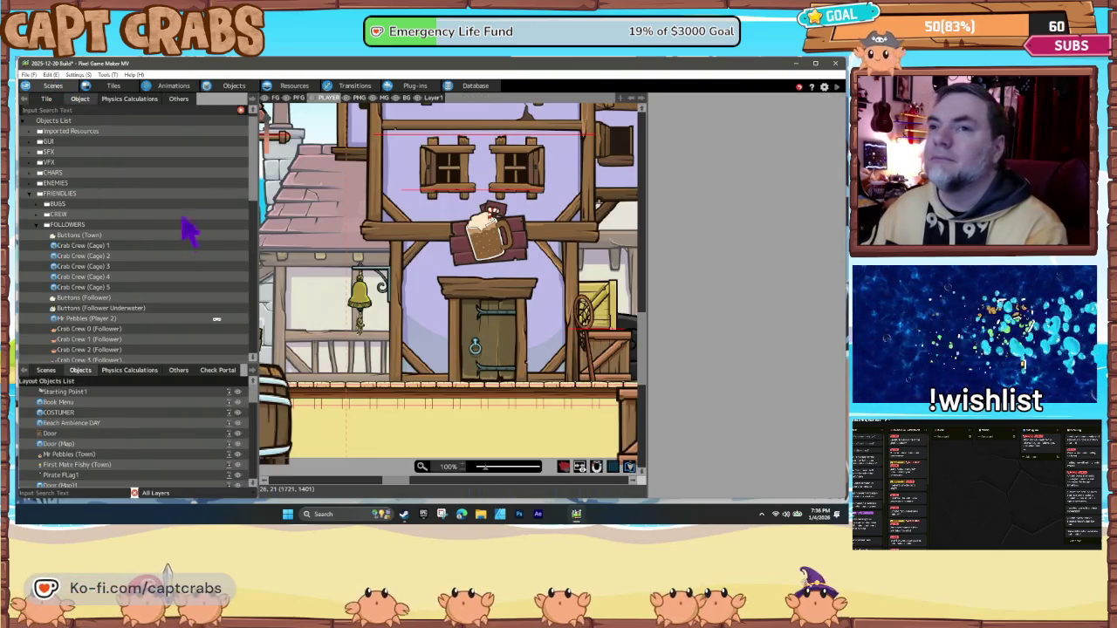
scroll(105, 306, "down", 5)
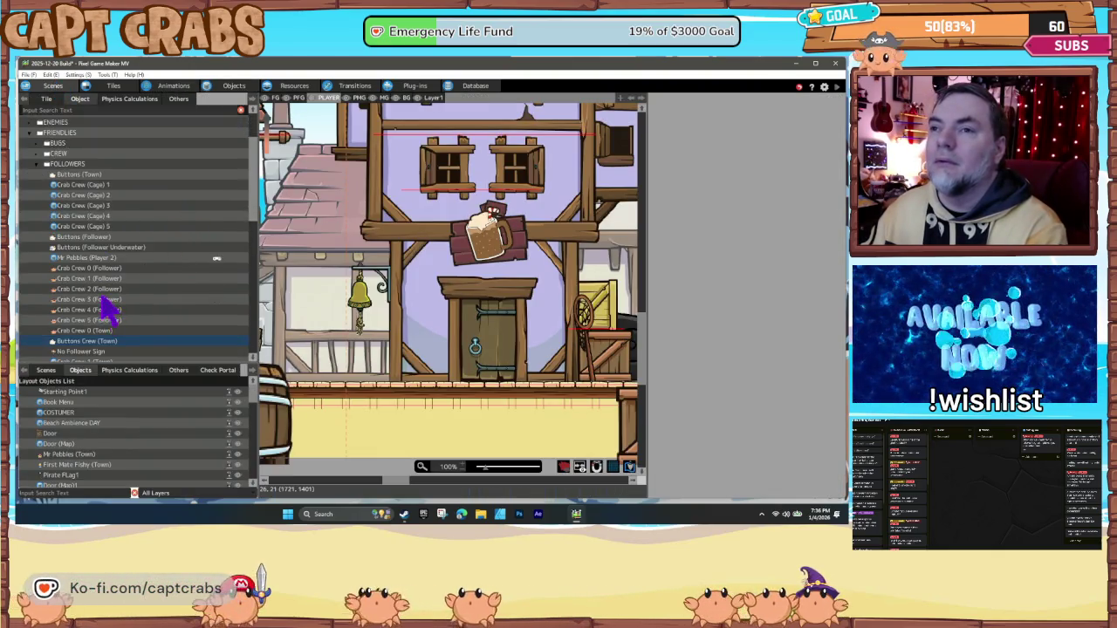
left_click_drag(98, 294, 553, 365)
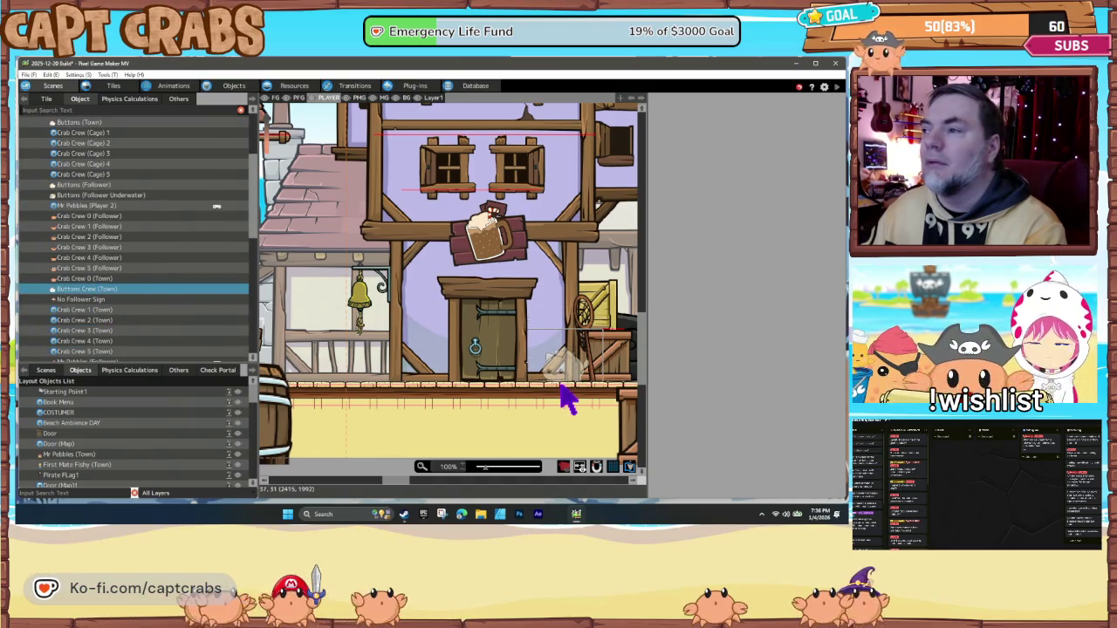
left_click_drag(561, 387, 563, 389)
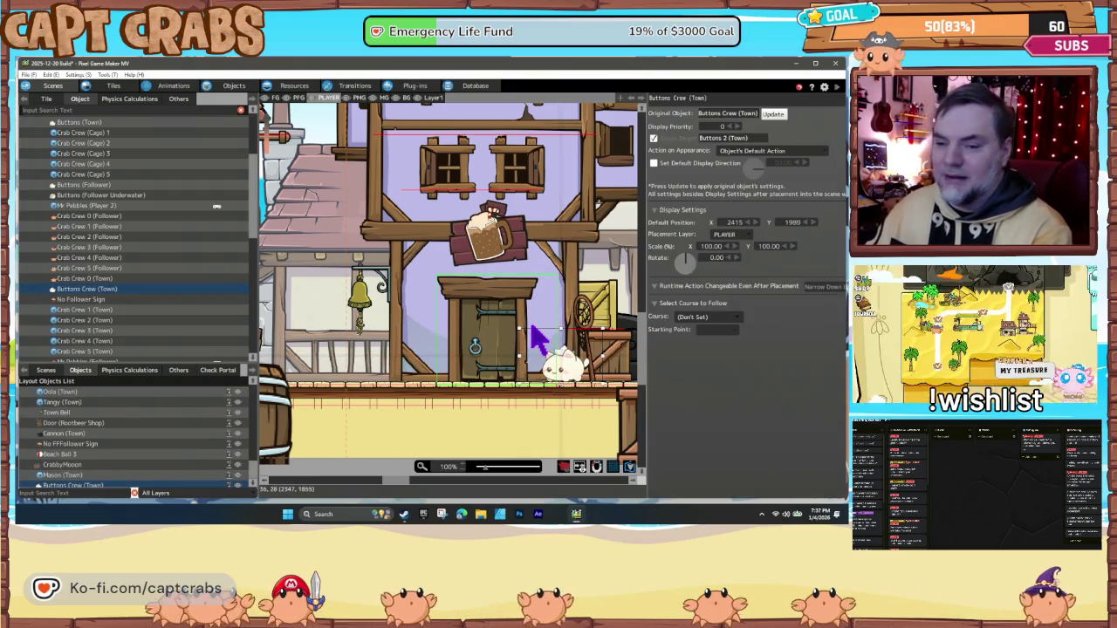
double_click(532, 329)
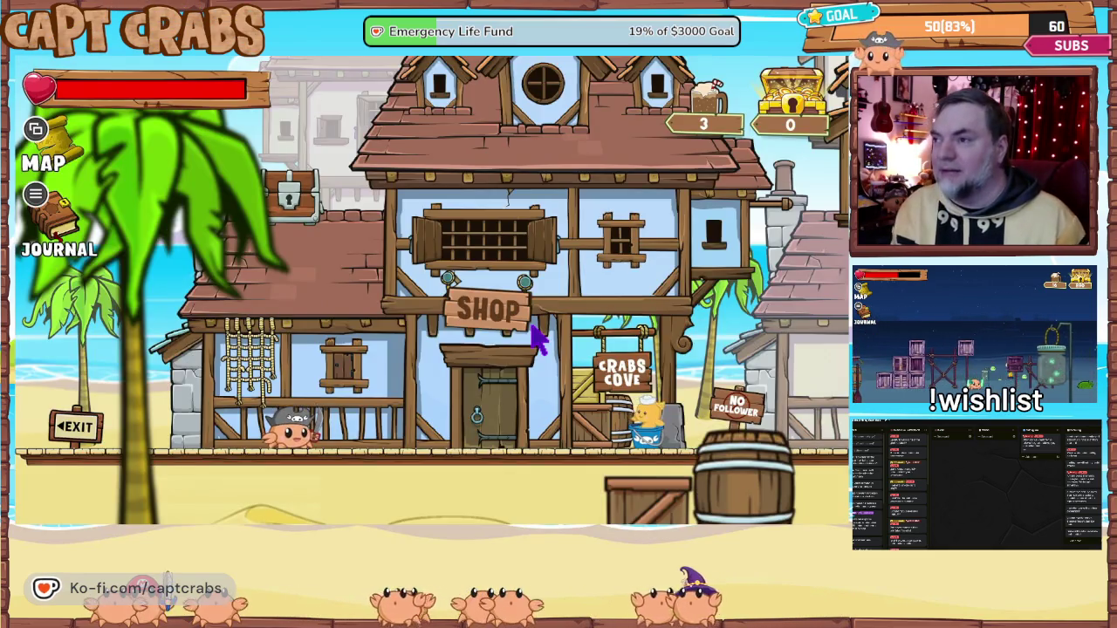
- Walk the crab back and forth along the town street past the Treasury
key("Right")
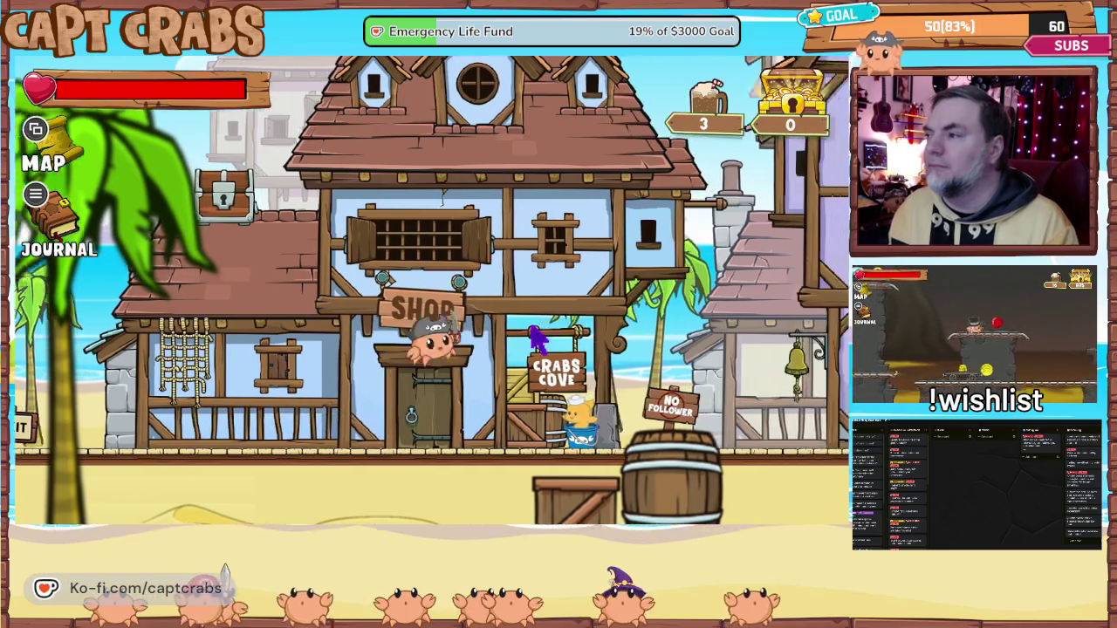
key("Right")
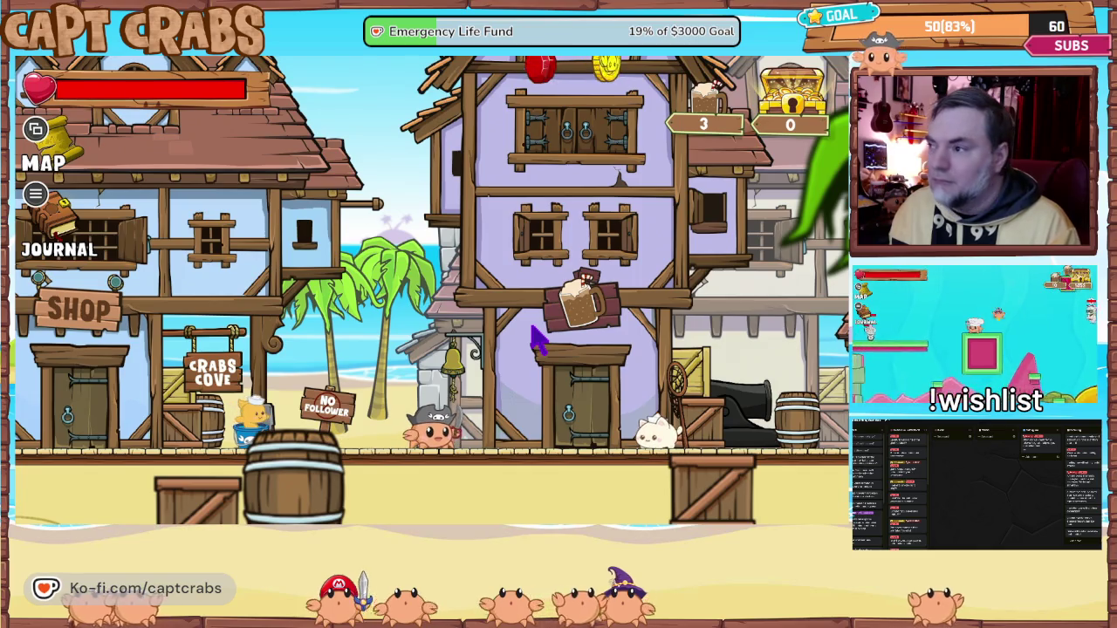
key("Right")
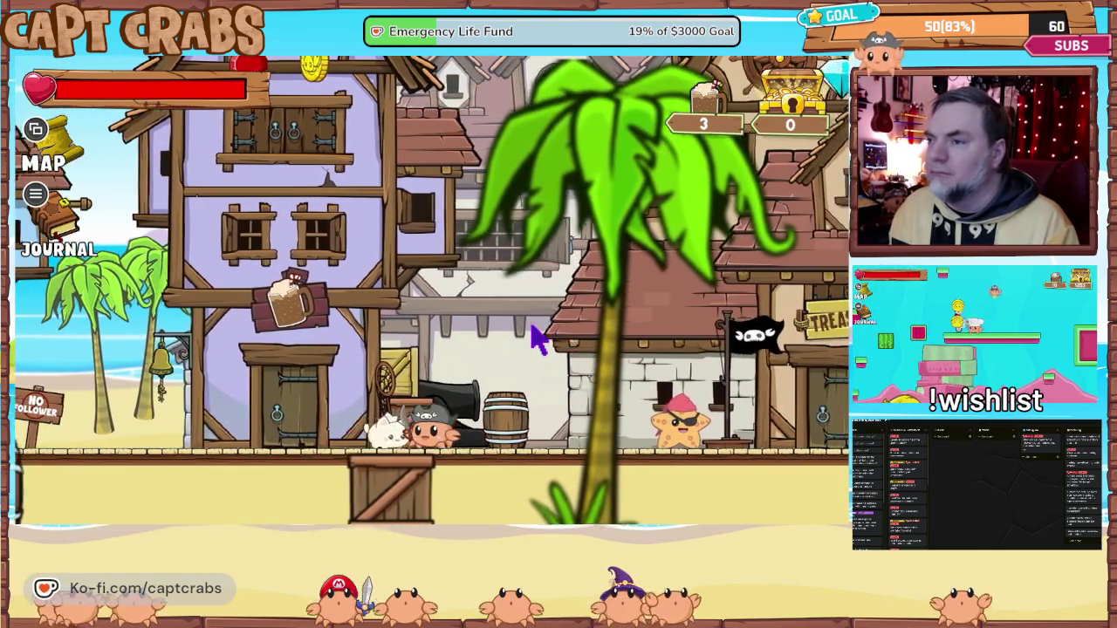
key("Left")
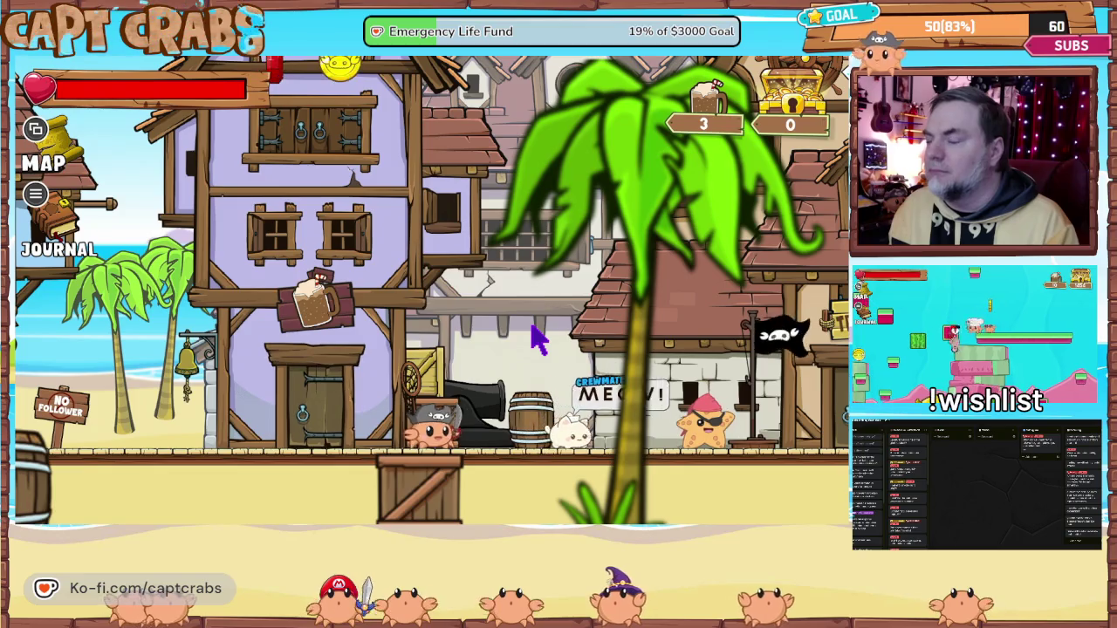
key("Right")
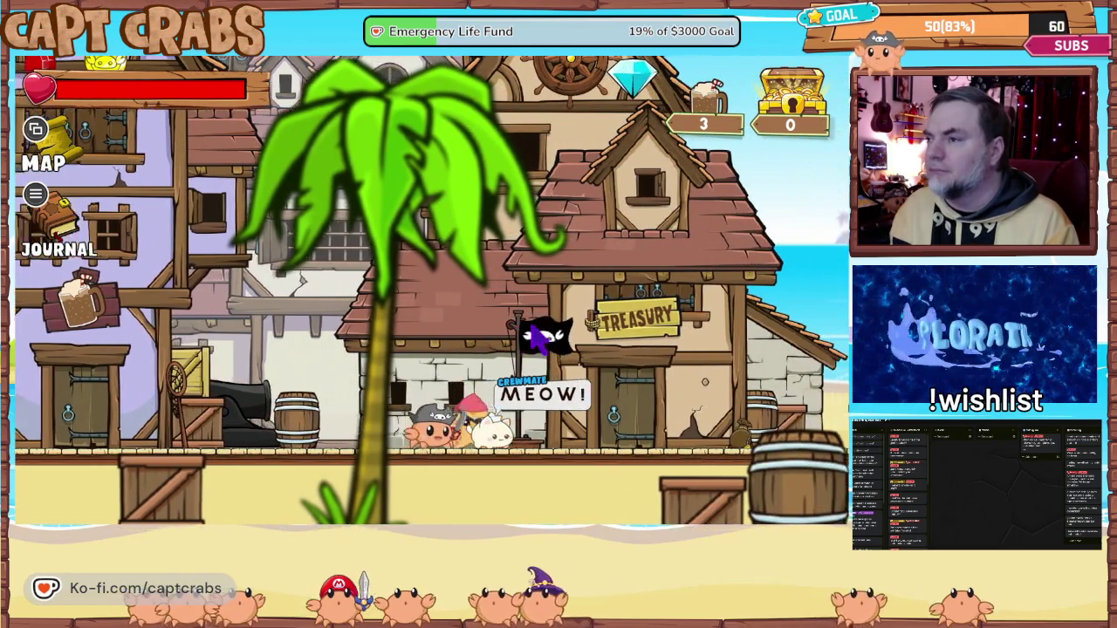
key("Right")
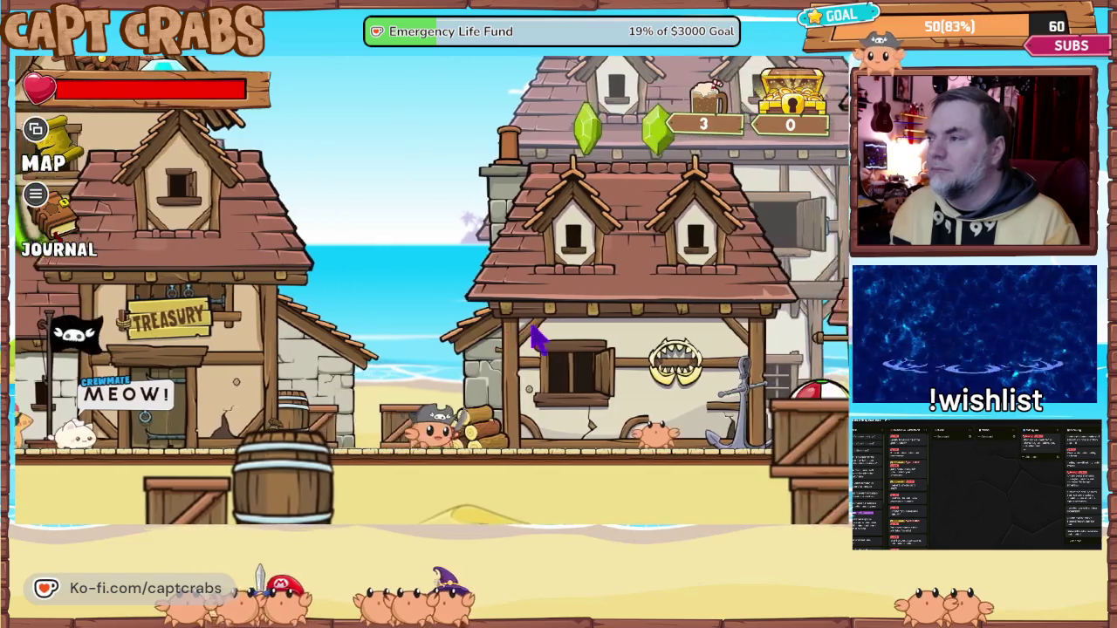
key("Right")
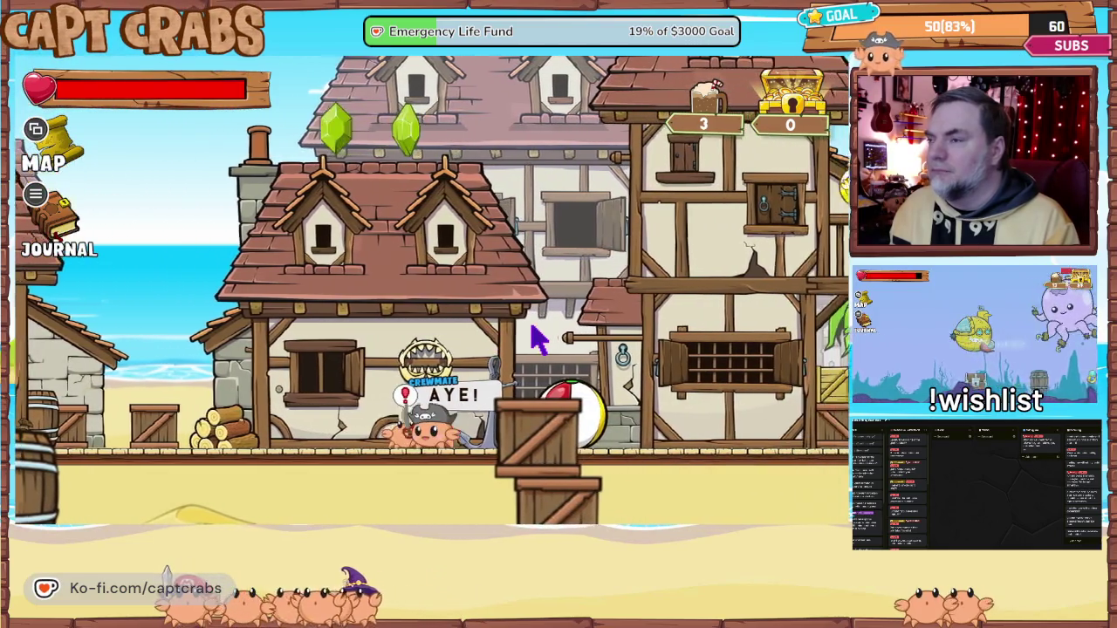
key("Left")
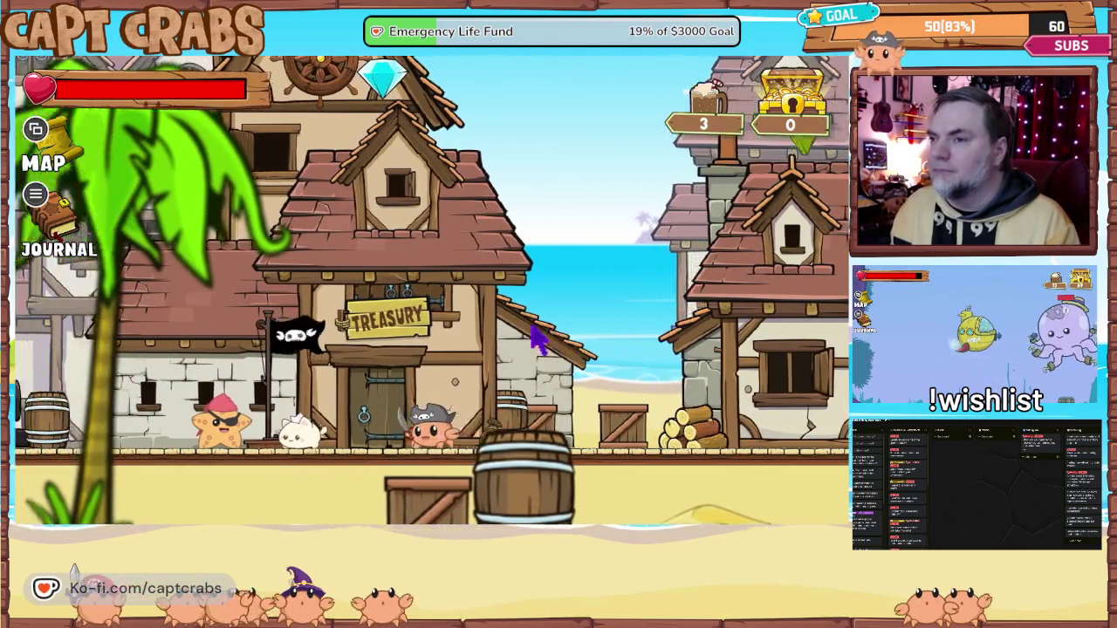
key("Left")
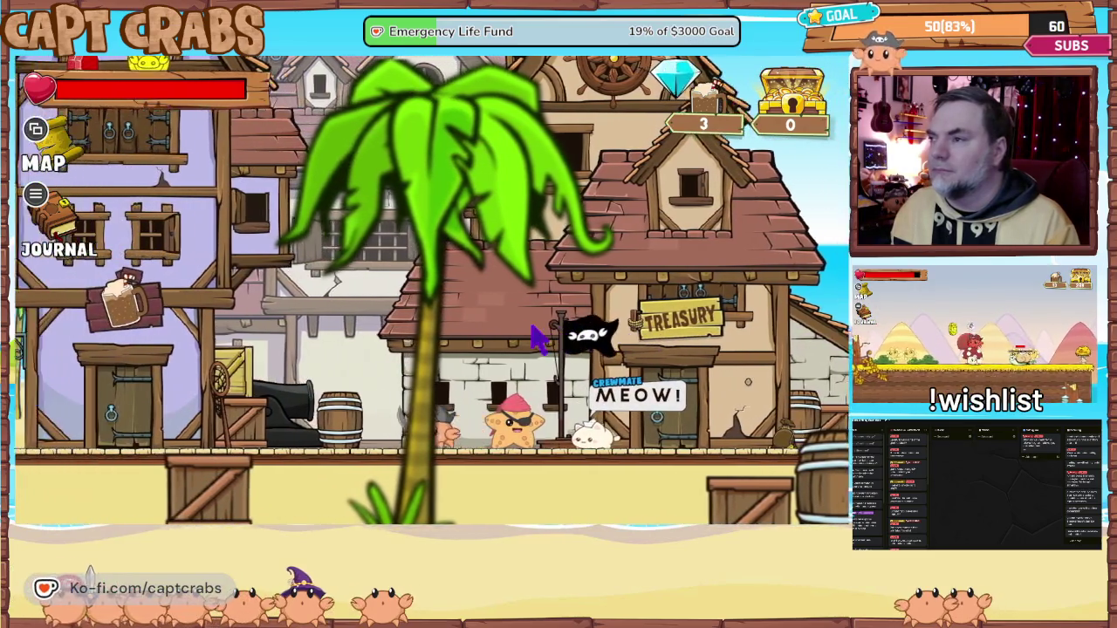
key("Left")
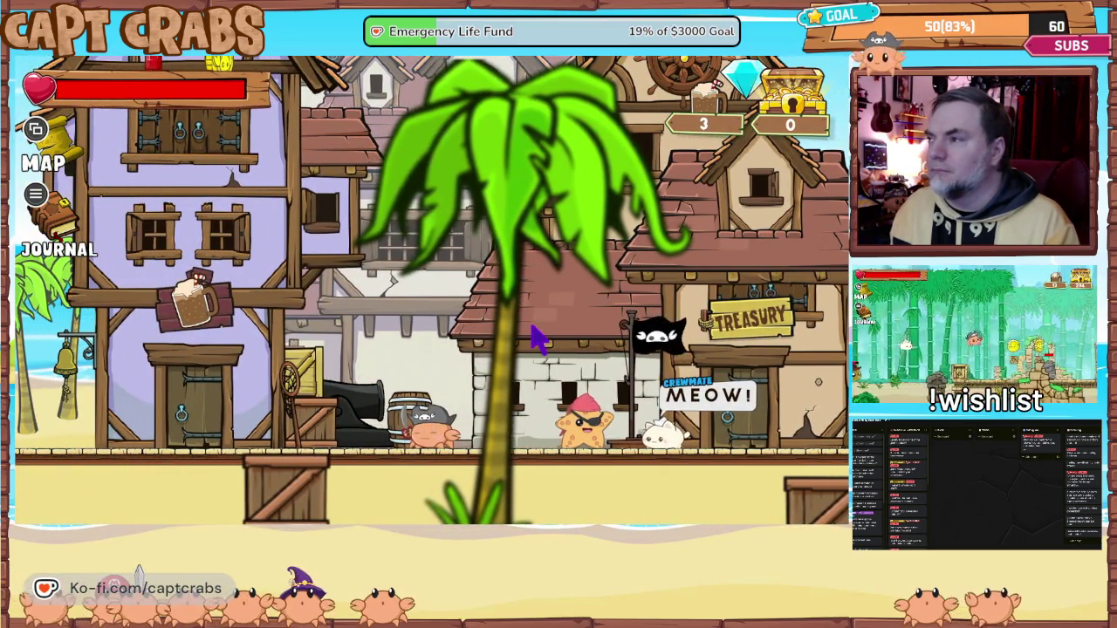
key("Right")
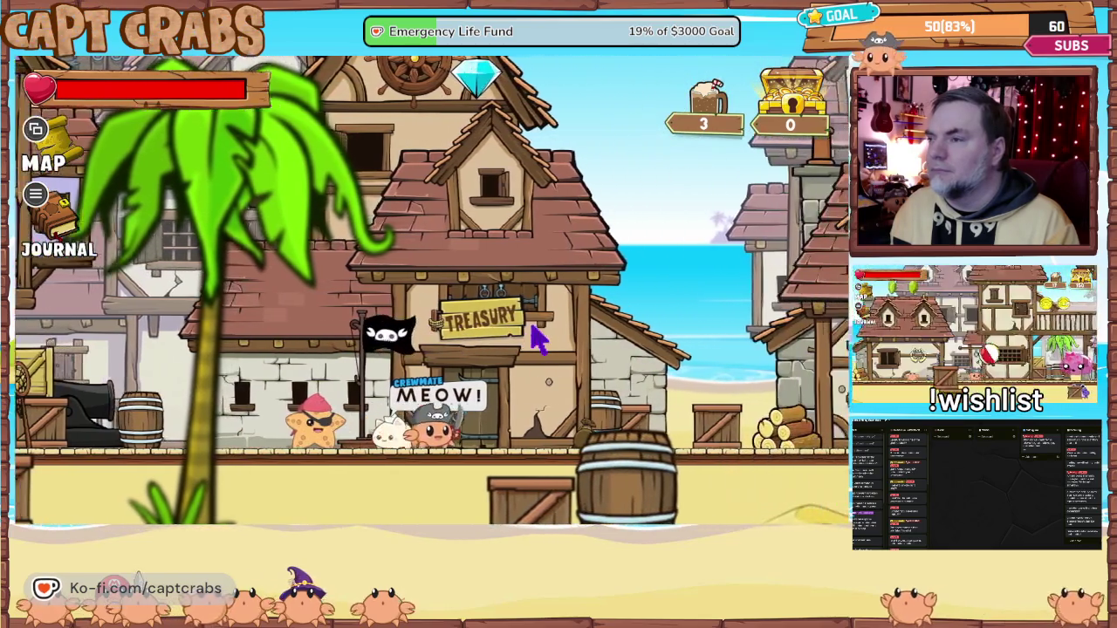
key("Left")
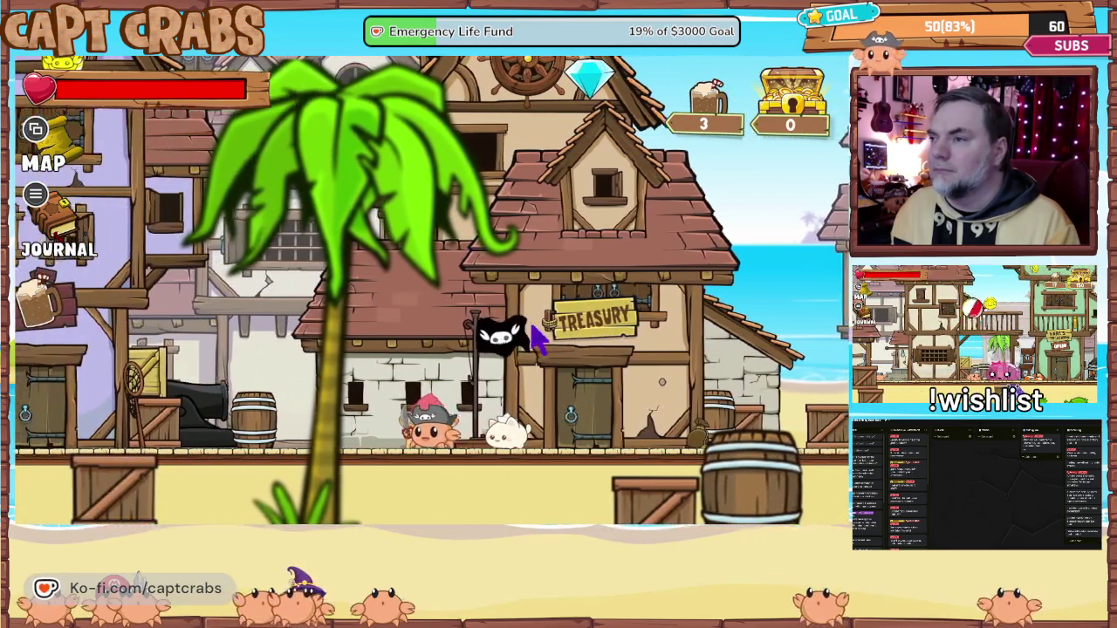
key("Right")
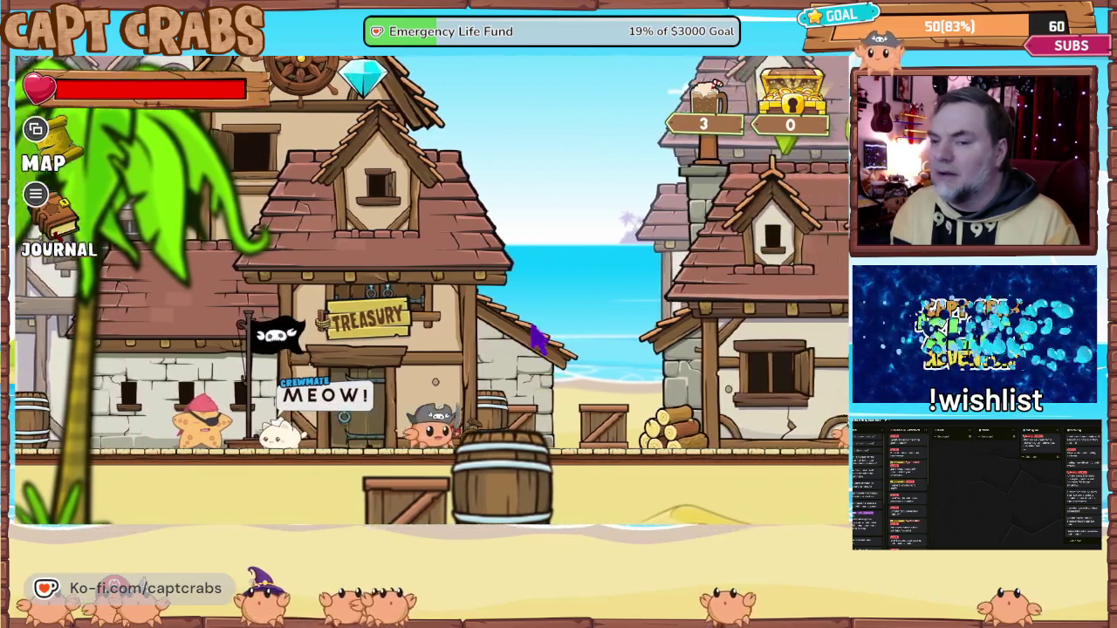
key("Right")
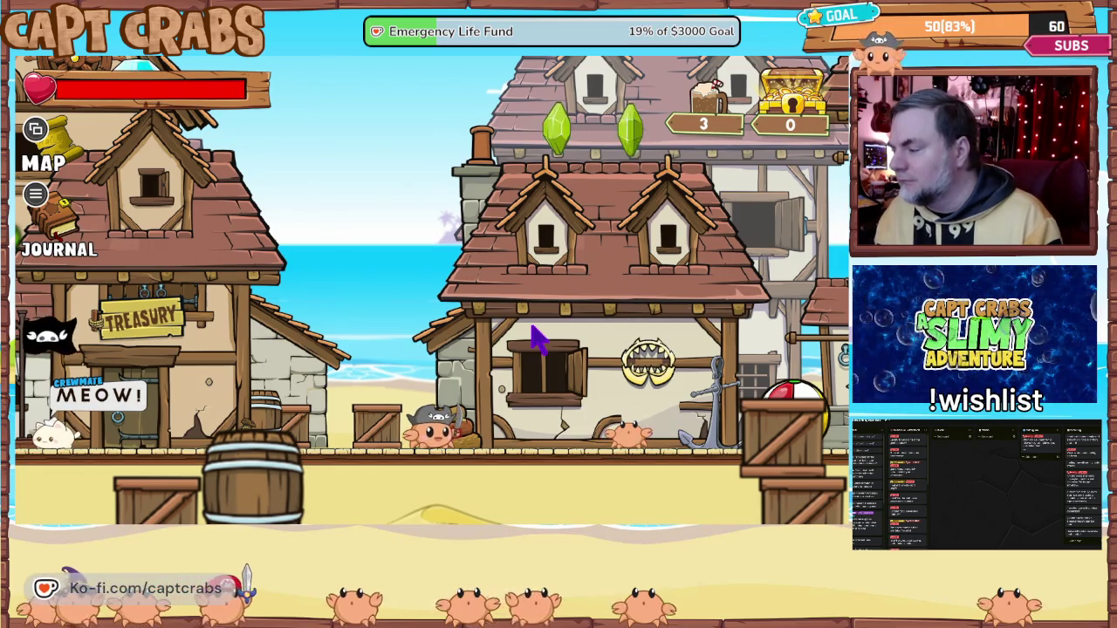
key("Right")
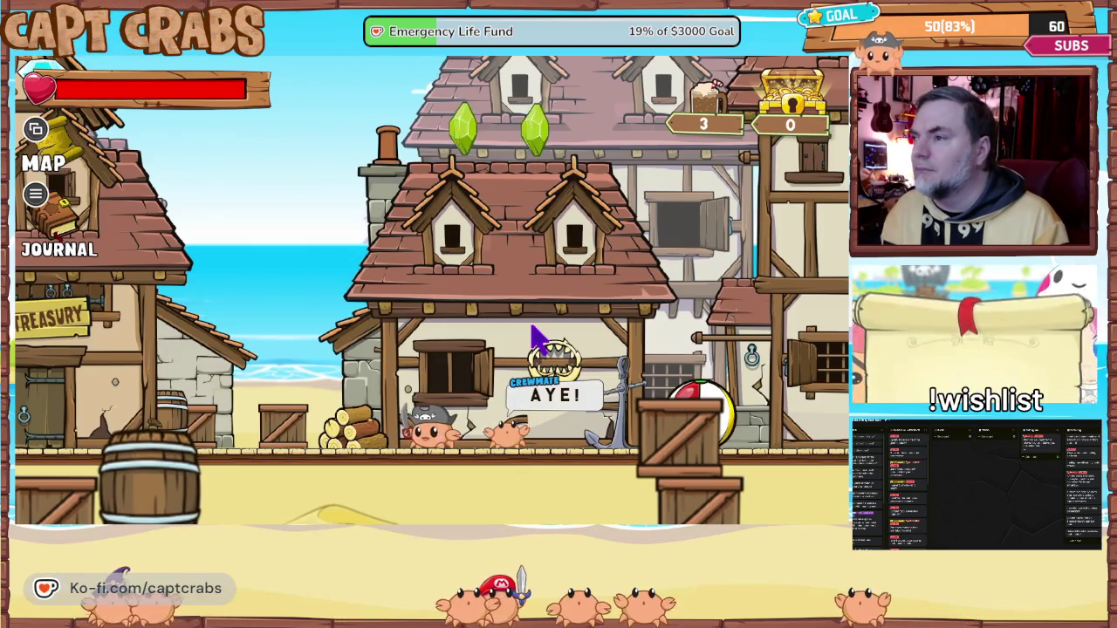
- Line the crab up with the Treasury door and enter the building
key("Left")
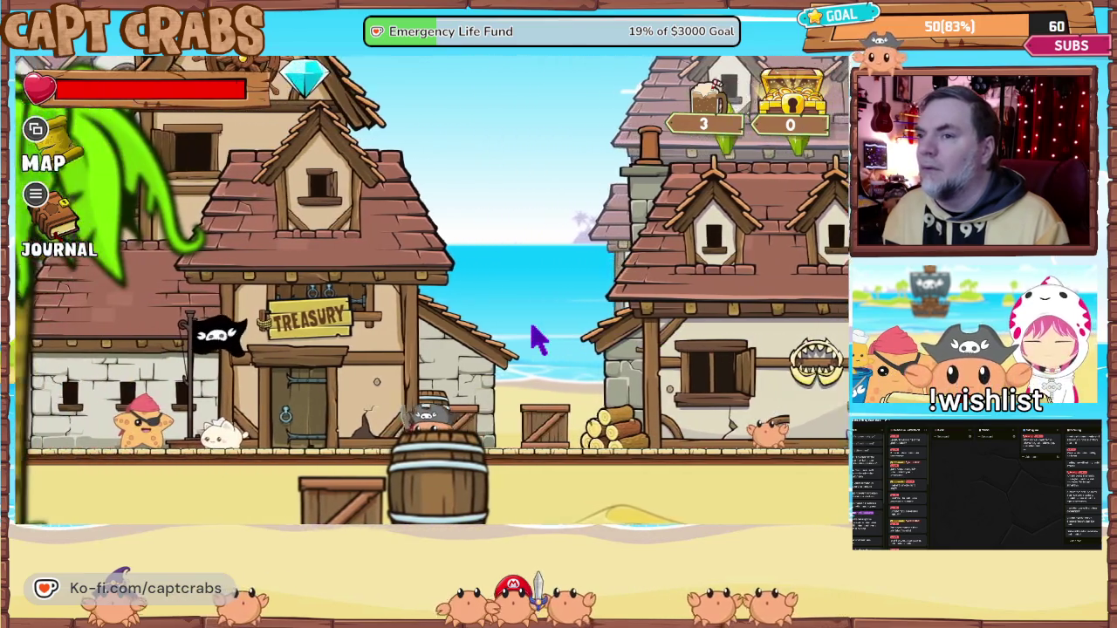
key("Left")
key("Right")
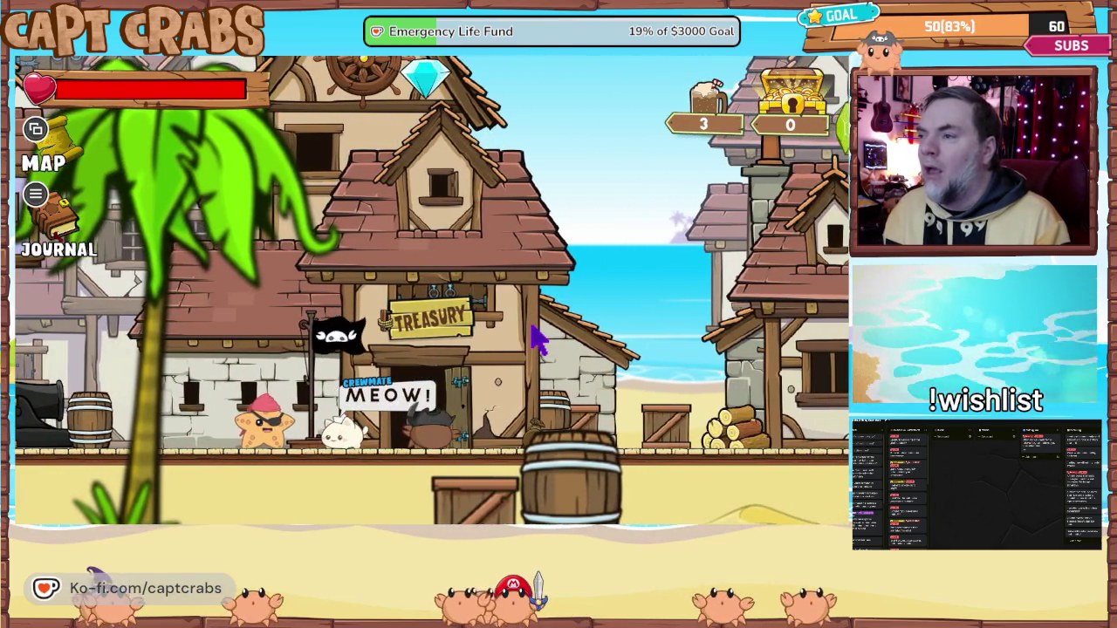
key("Up")
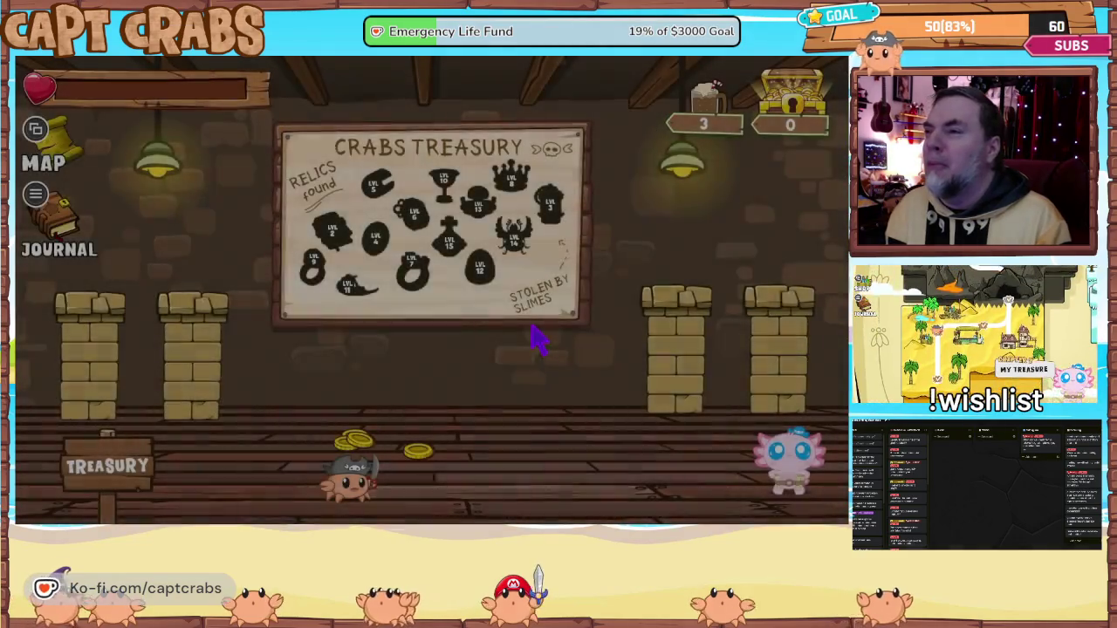
- Leave the Treasury, walk left through town with a jump, and enter the Crabs Cove shop
key("Up")
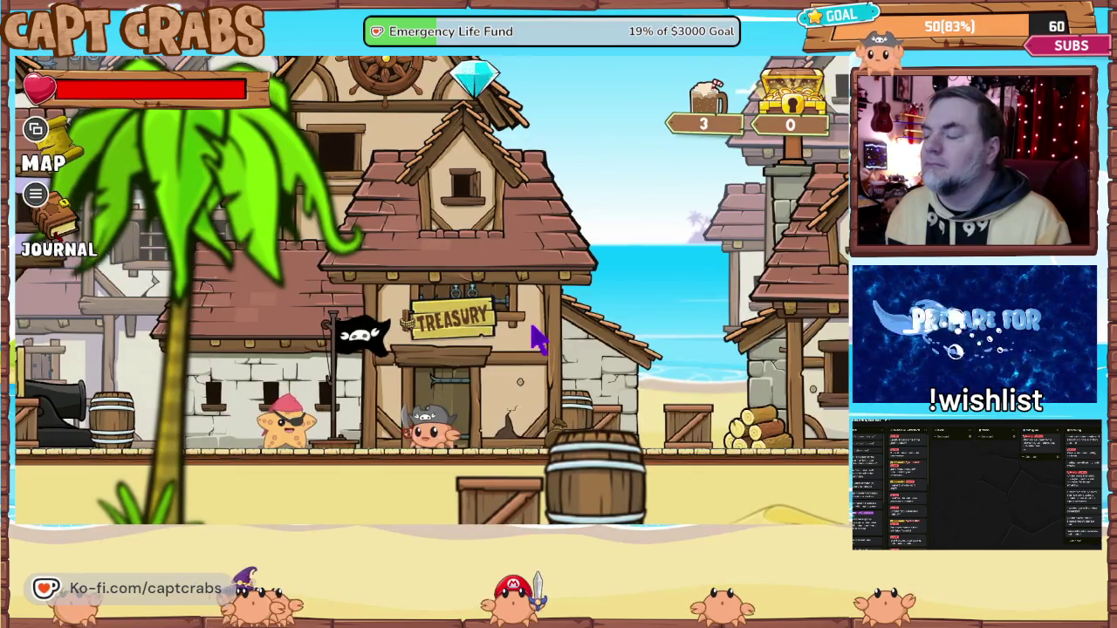
key("Left")
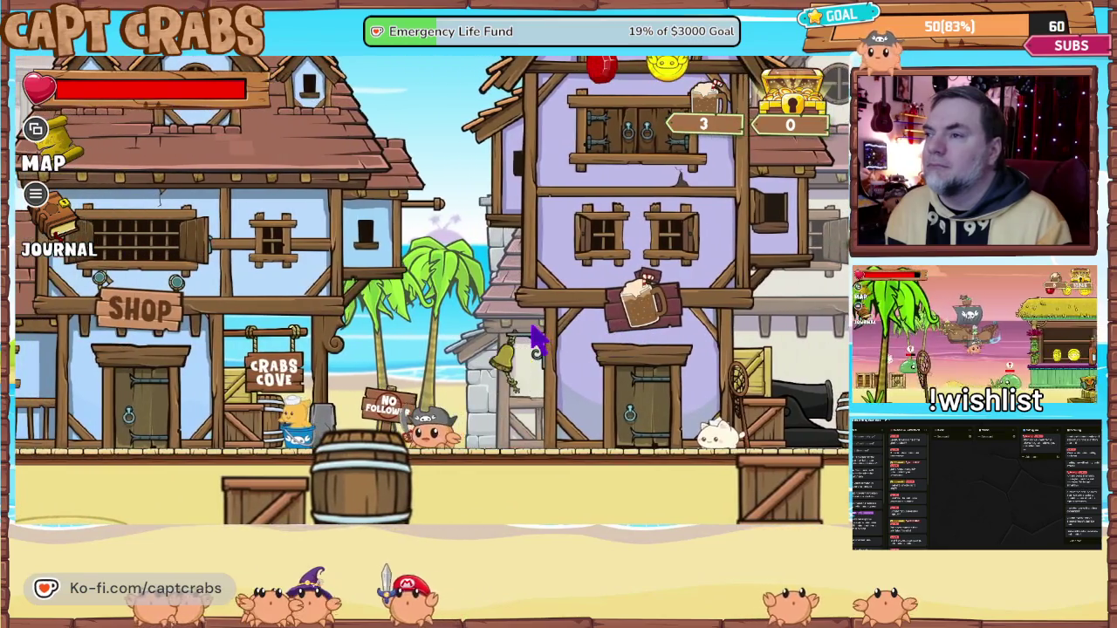
key("space")
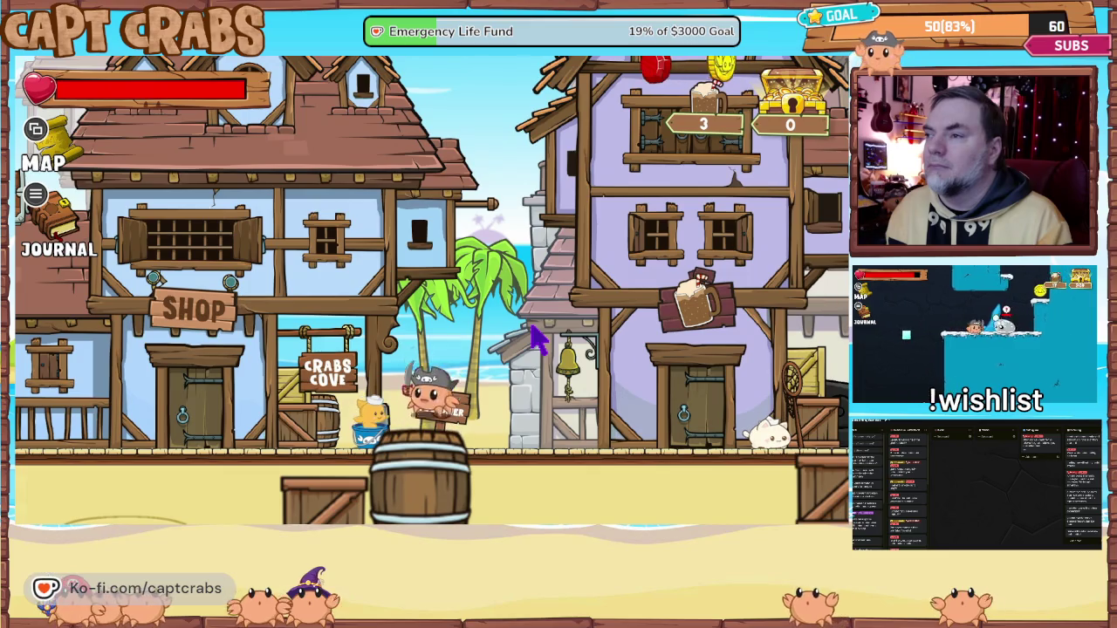
key("Right")
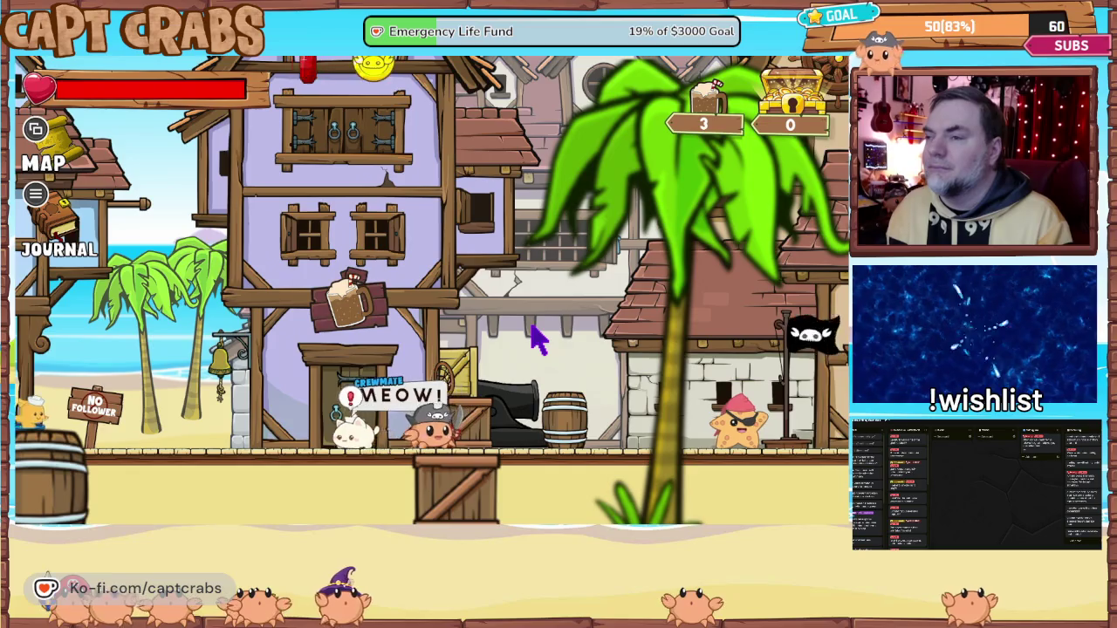
key("Left")
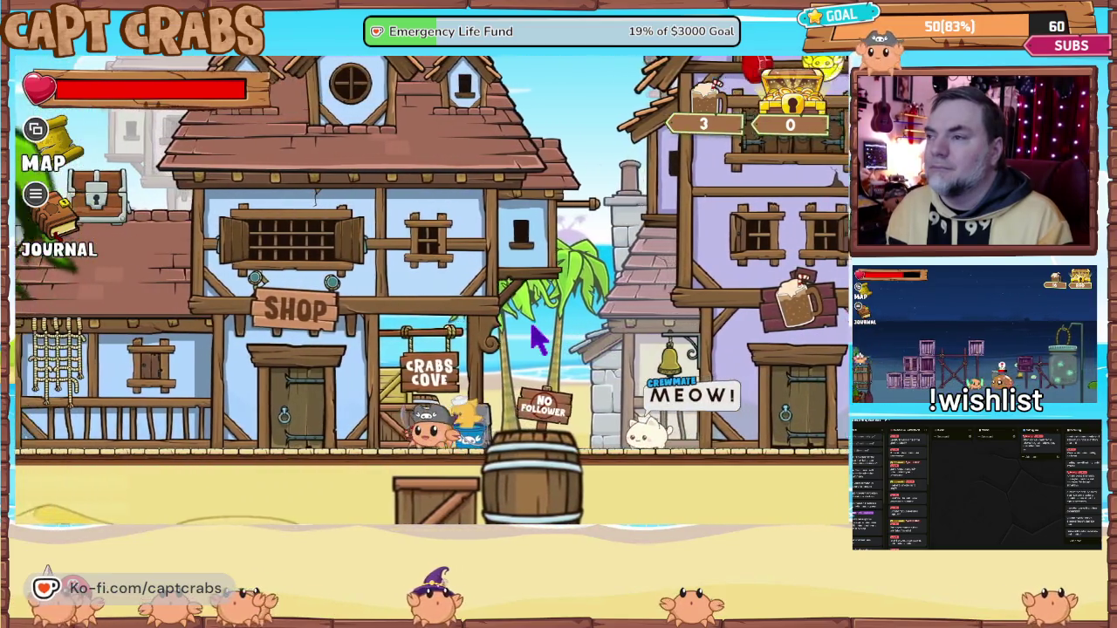
key("Left")
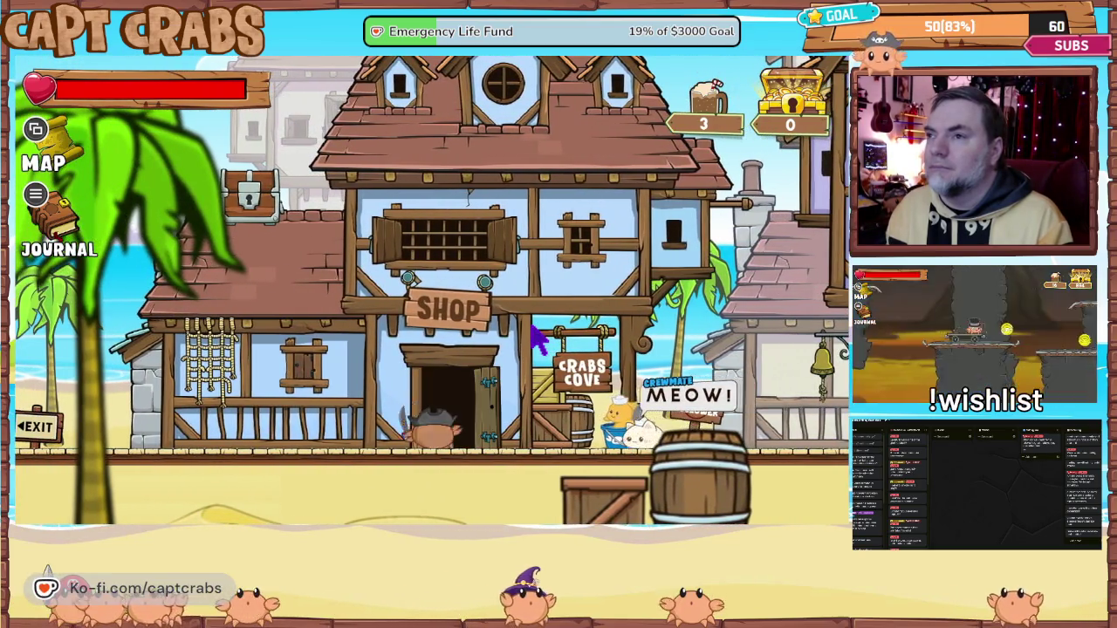
key("Up")
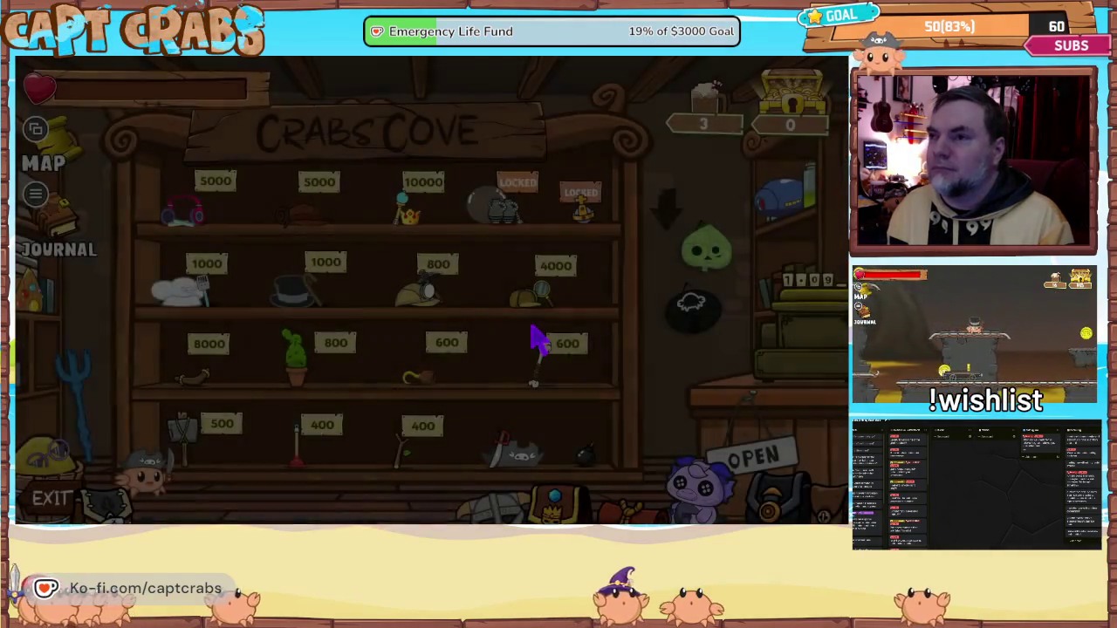
- Walk the shop shelves trying the 400 and 500 items, then exit to the street
key("Right")
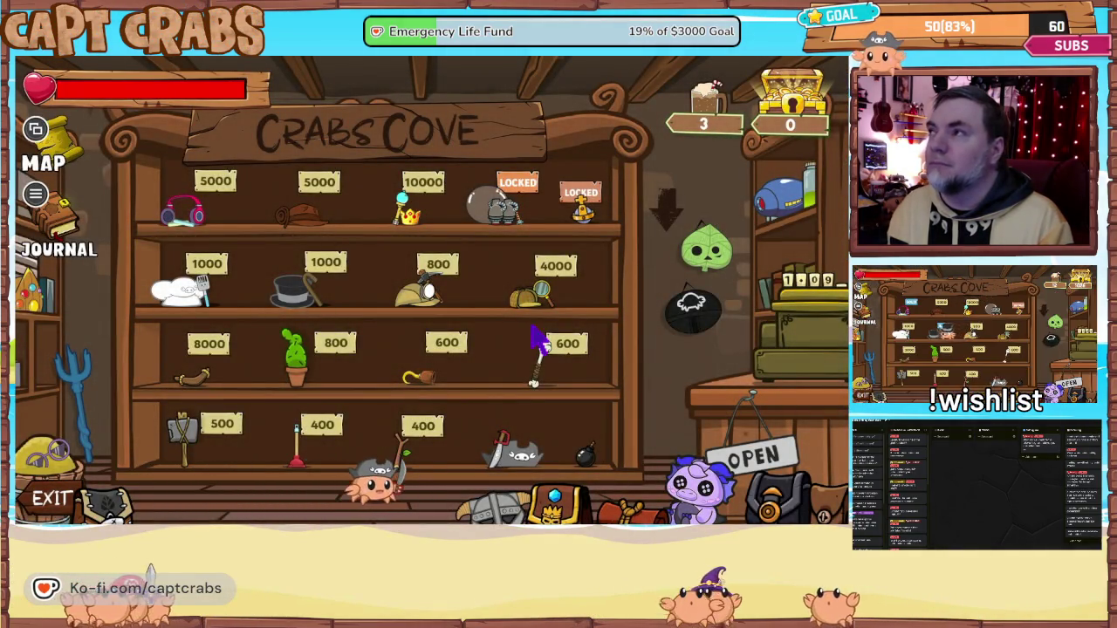
key("Right")
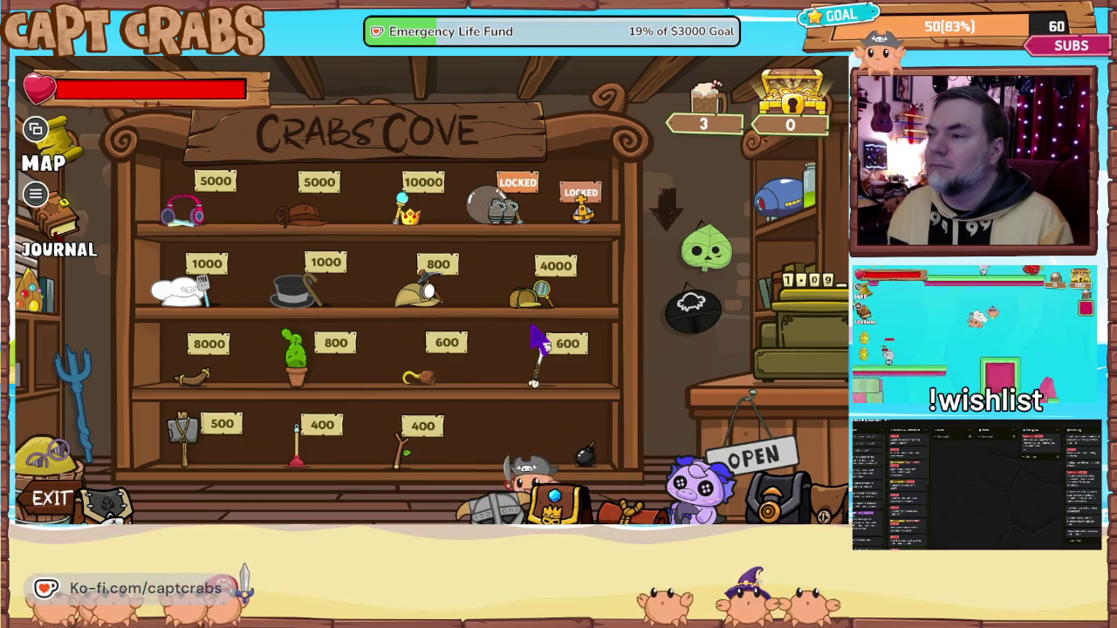
key("Up")
key("Left")
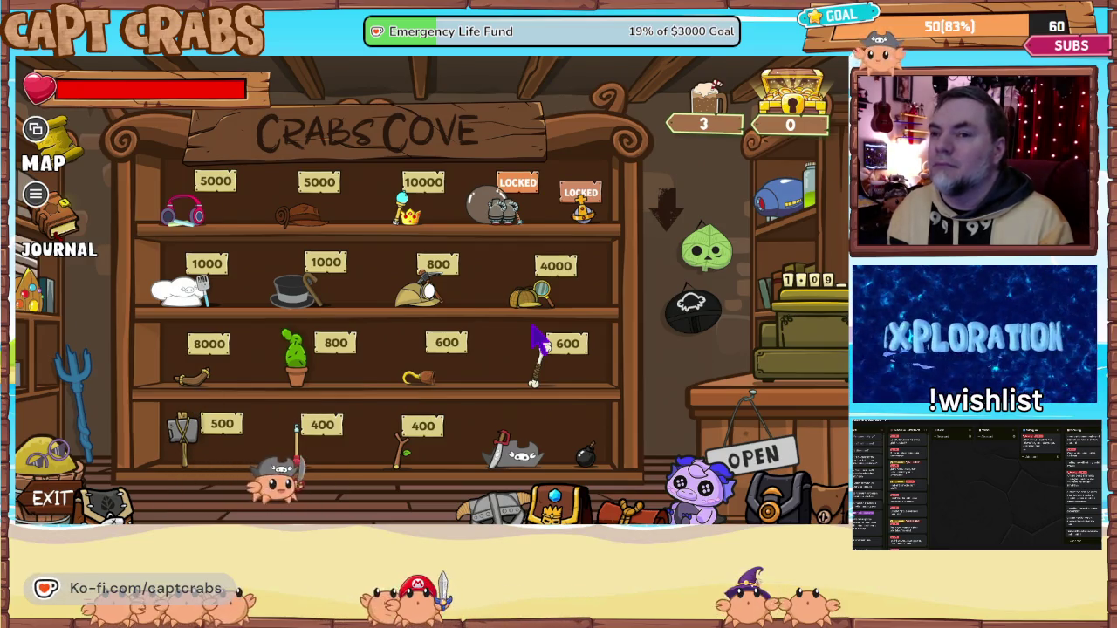
key("Up")
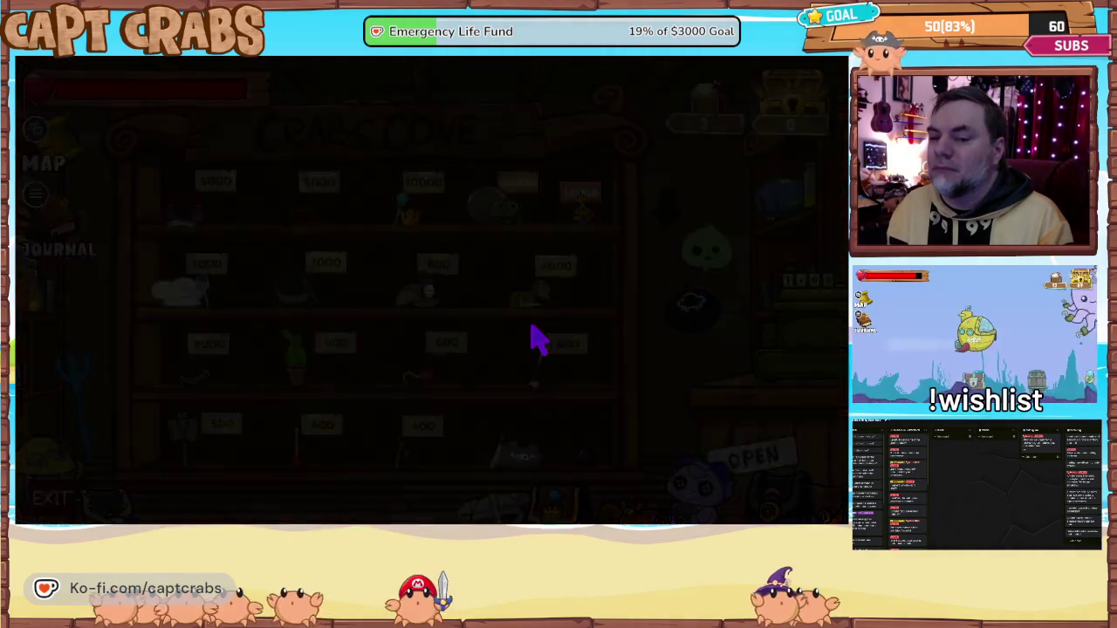
key("Right")
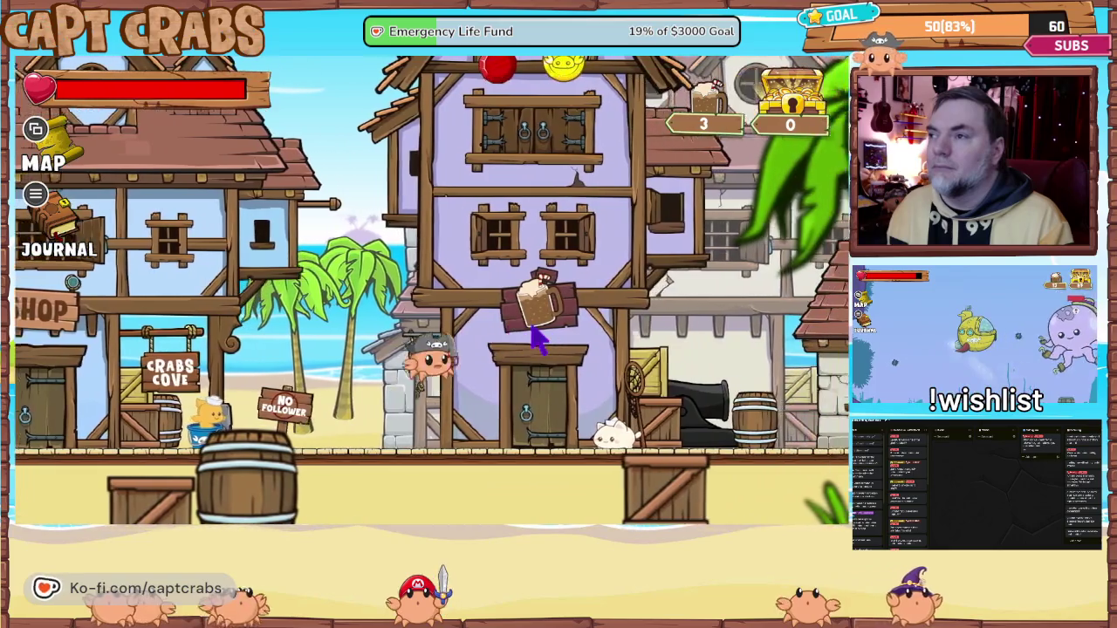
- Walk right through town pushing the beach ball, enter Kara's Treasures, and flip the journal to Story
key("Right")
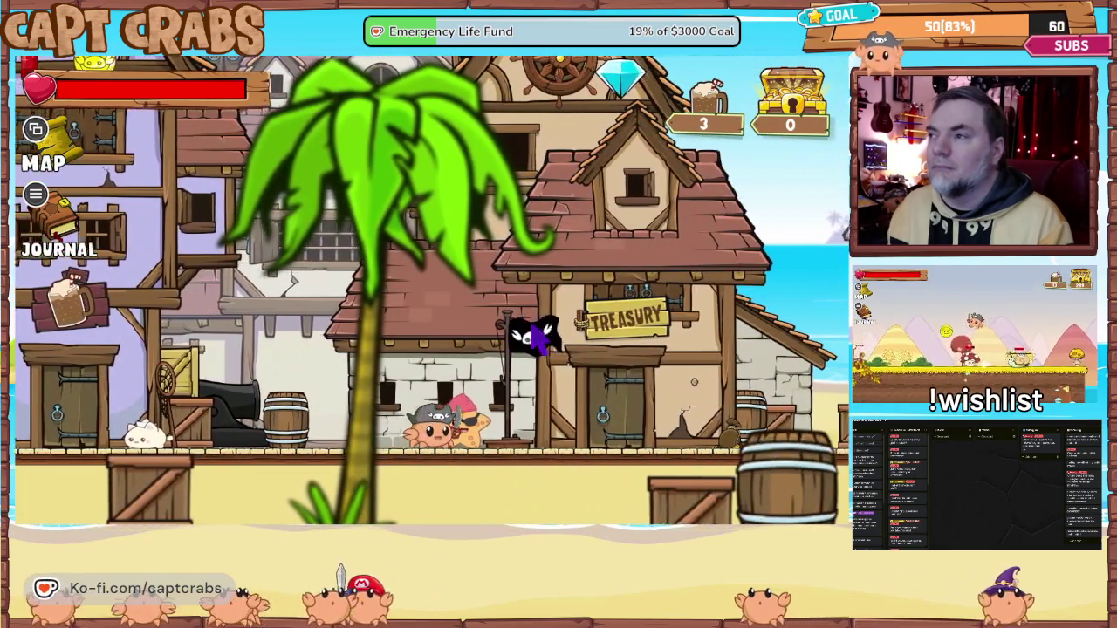
key("Right")
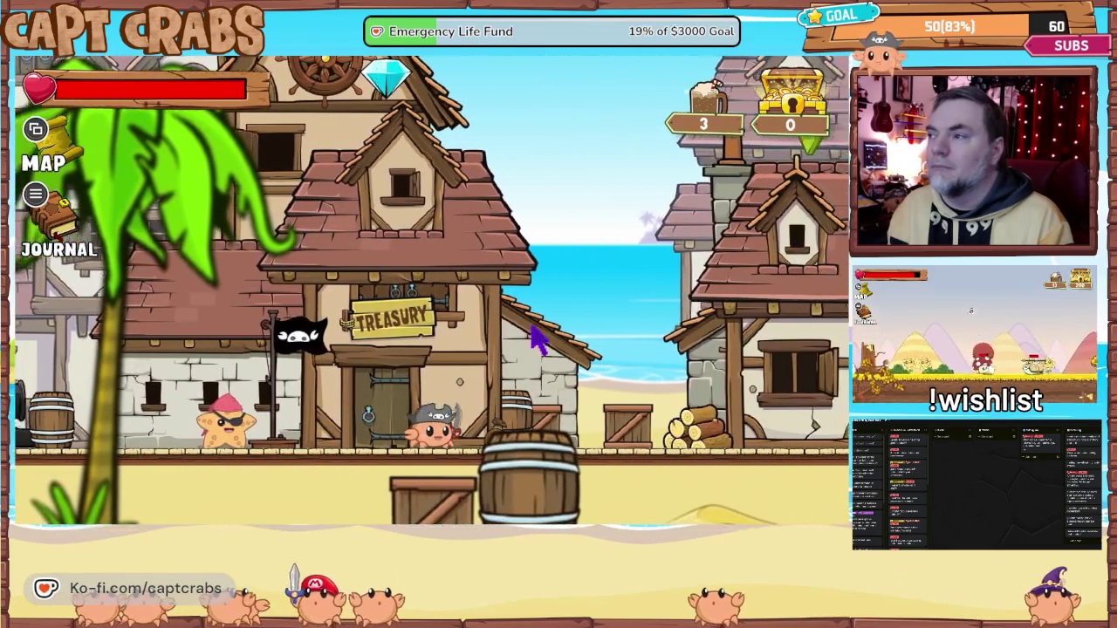
key("Right")
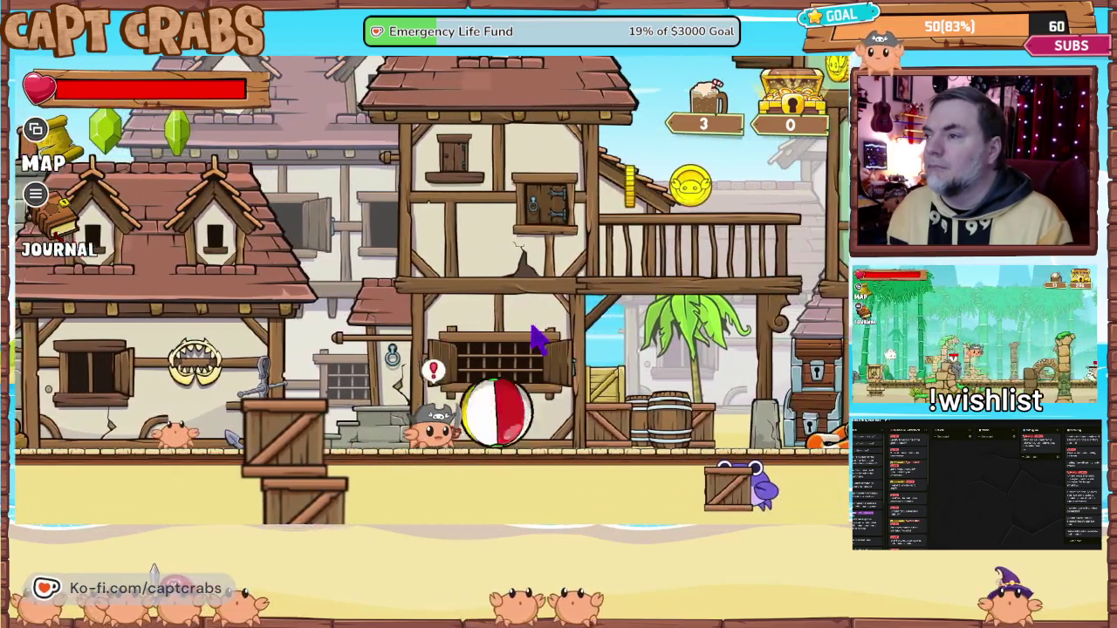
key("Right")
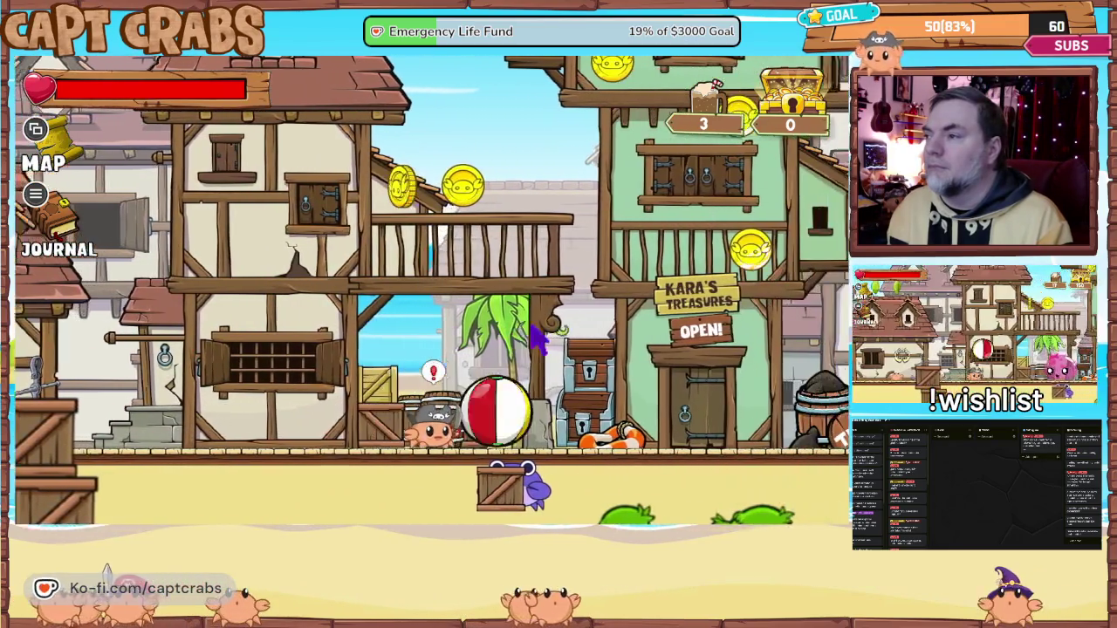
key("Right")
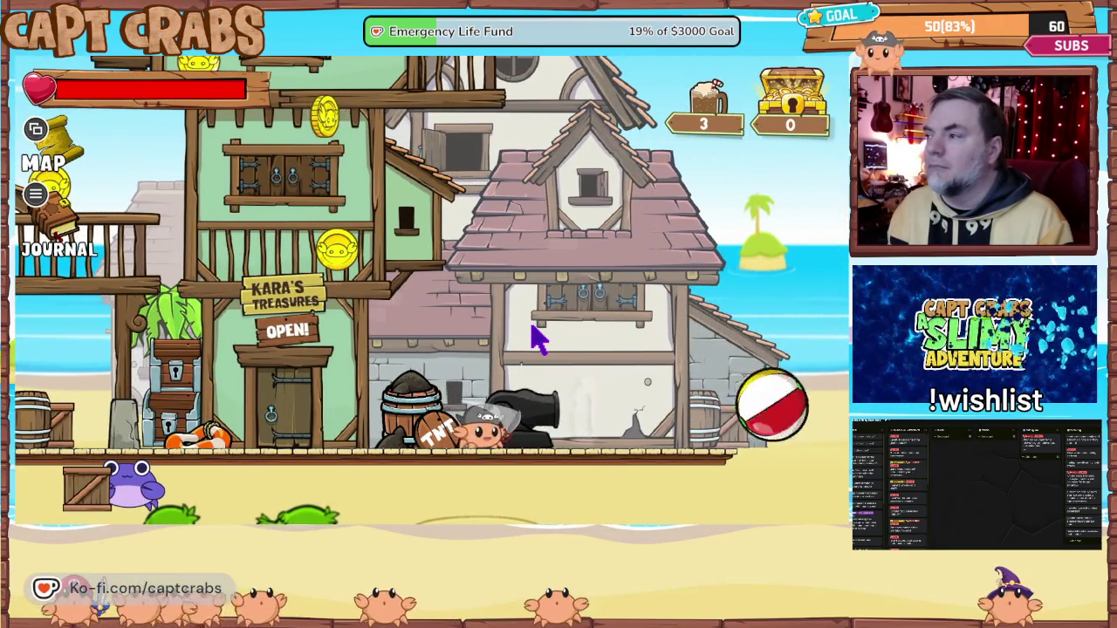
key("Left")
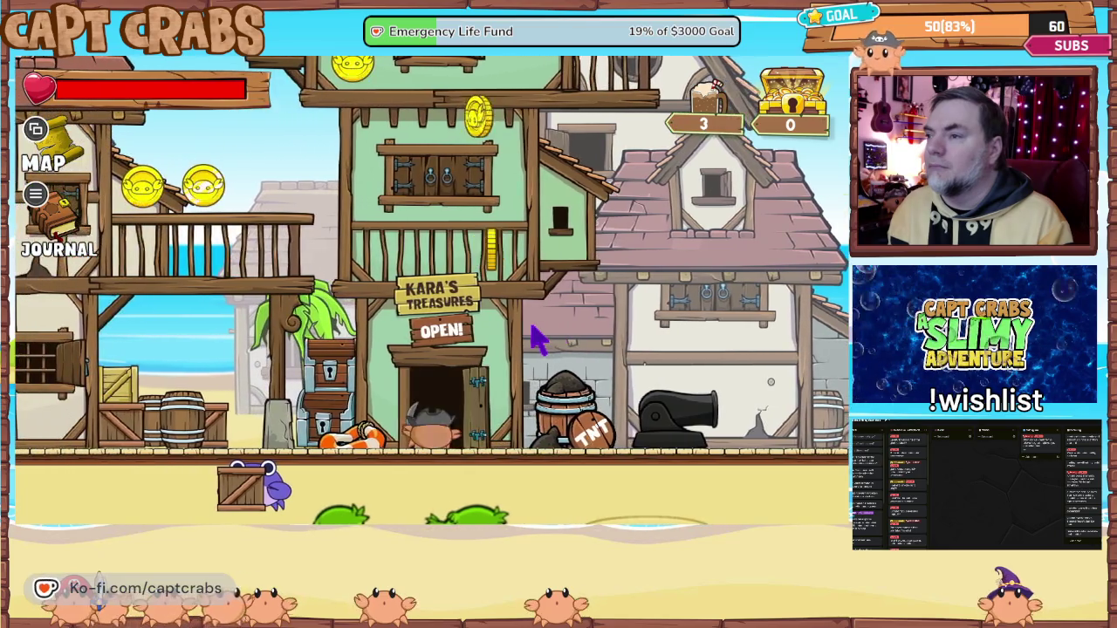
key("Up")
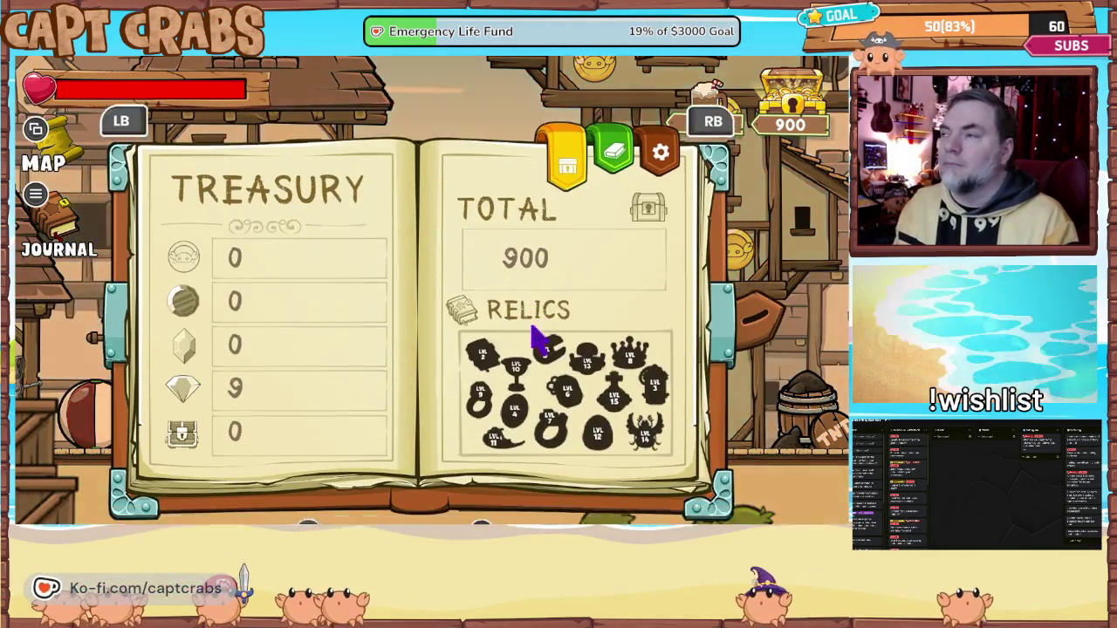
key("Right")
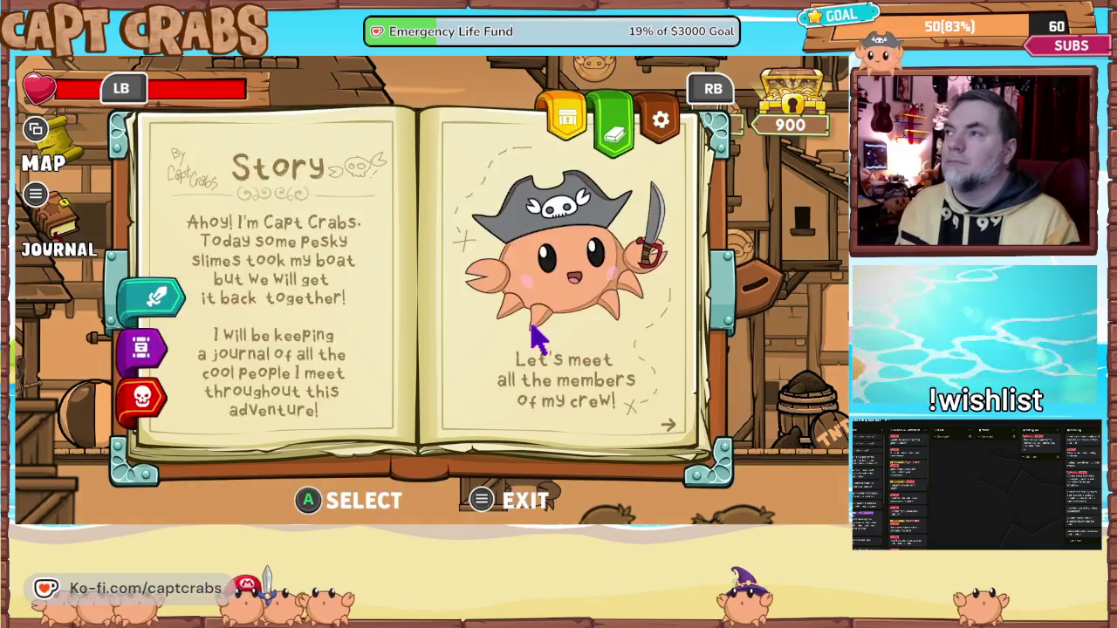
- Page once more through the journal, then exit the playtest back to the editor
key("Right")
key("Escape")
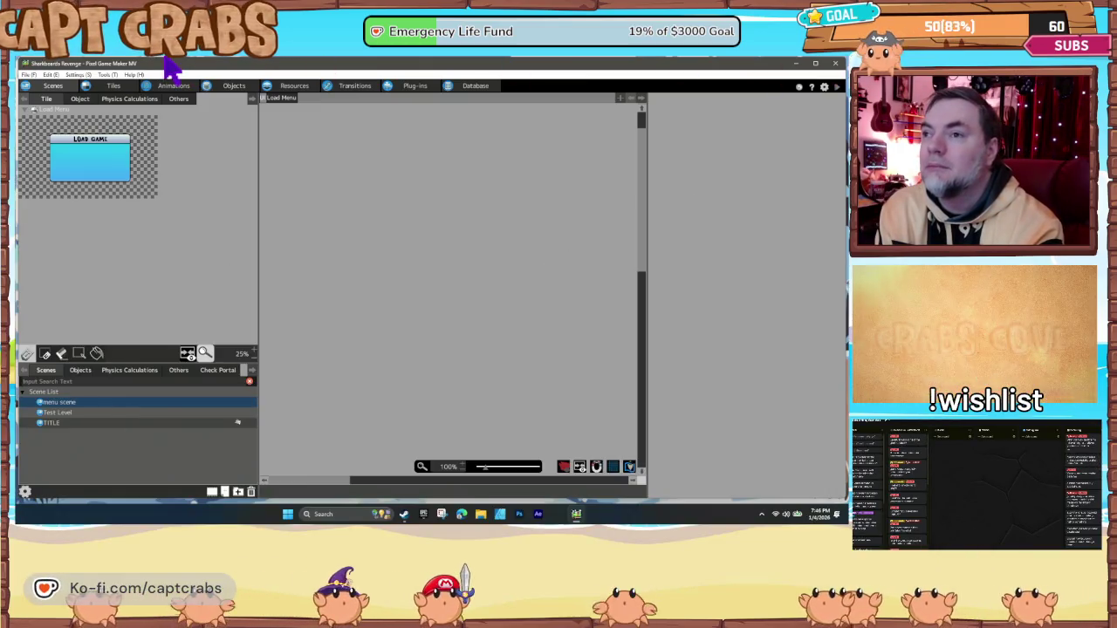
- Open the TITLE scene, pan to show the whole logo, and start a playtest of it
left_click(207, 424)
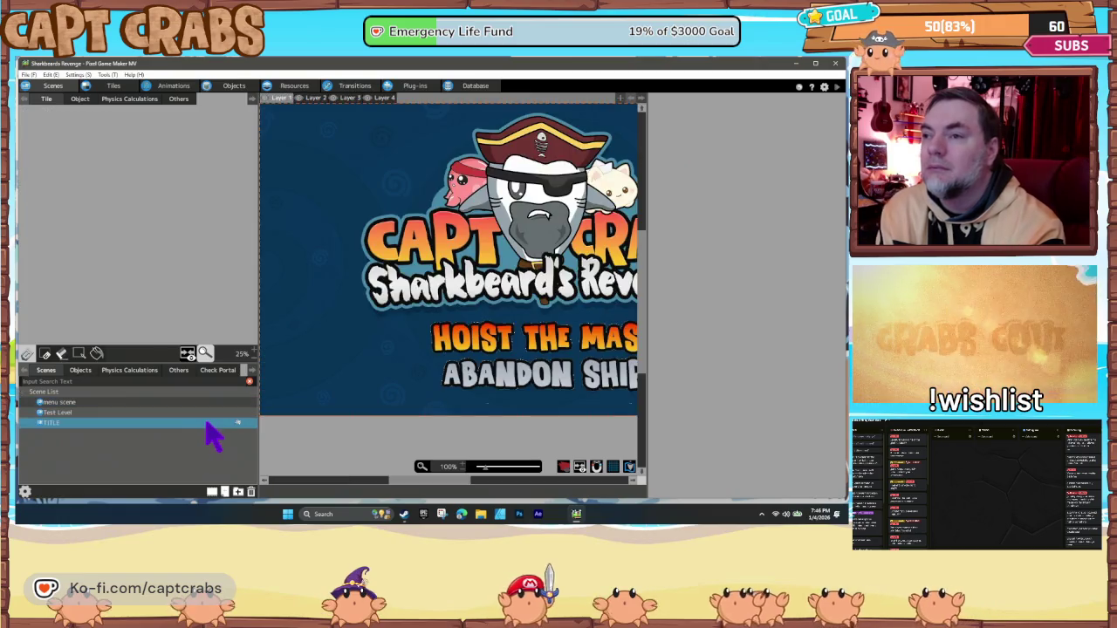
left_click_drag(478, 355, 429, 365)
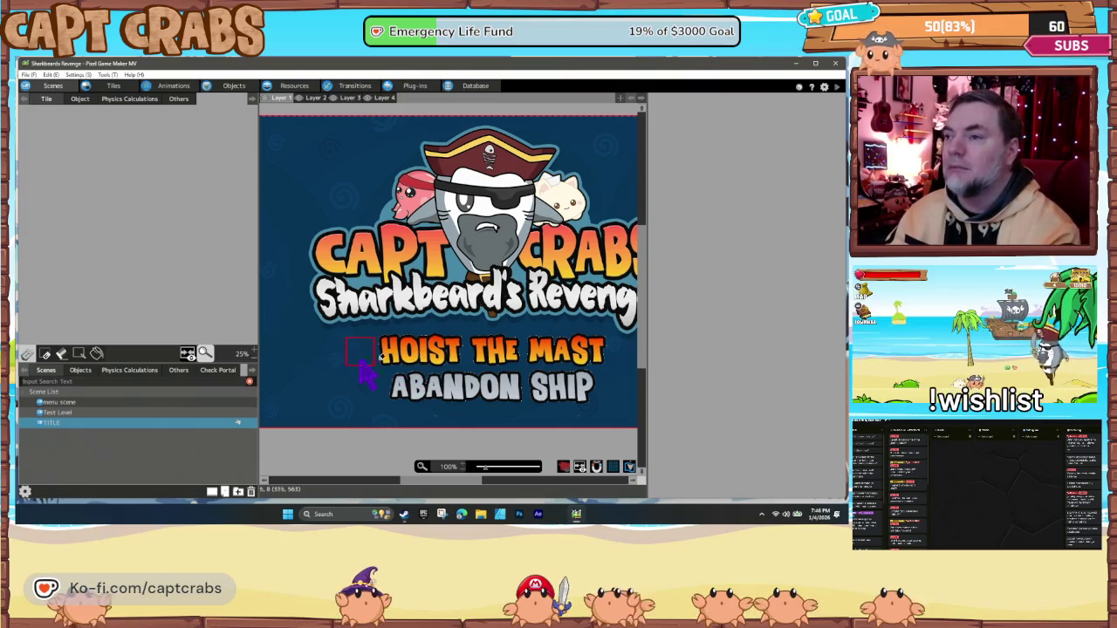
double_click(351, 362)
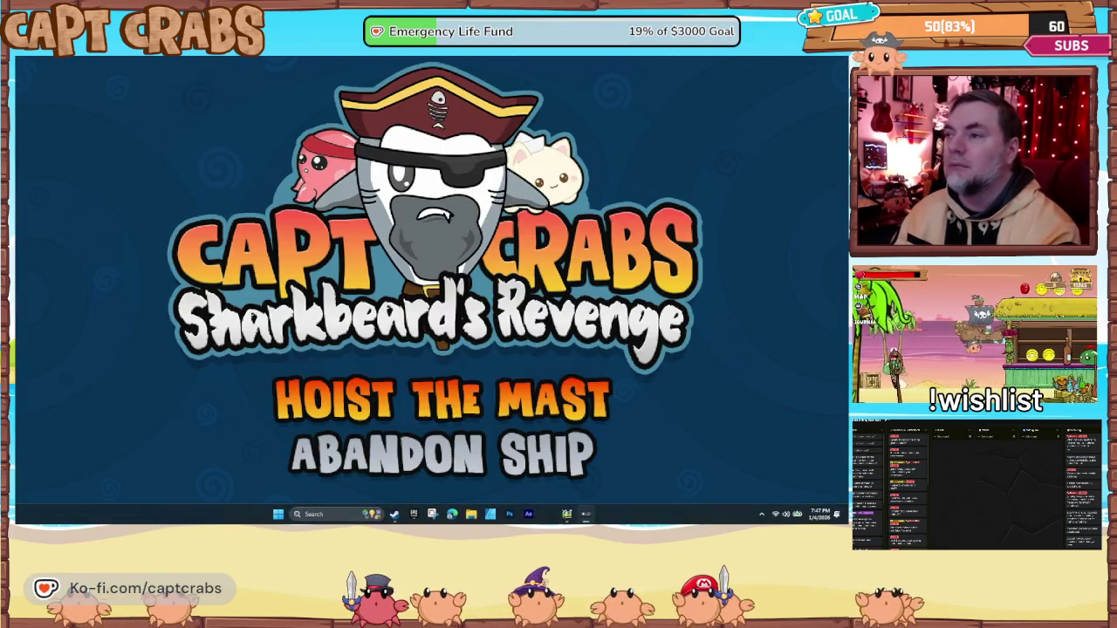
- Choose HOIST THE MAST on the title menu to load a saved game
key("Down")
key("Up")
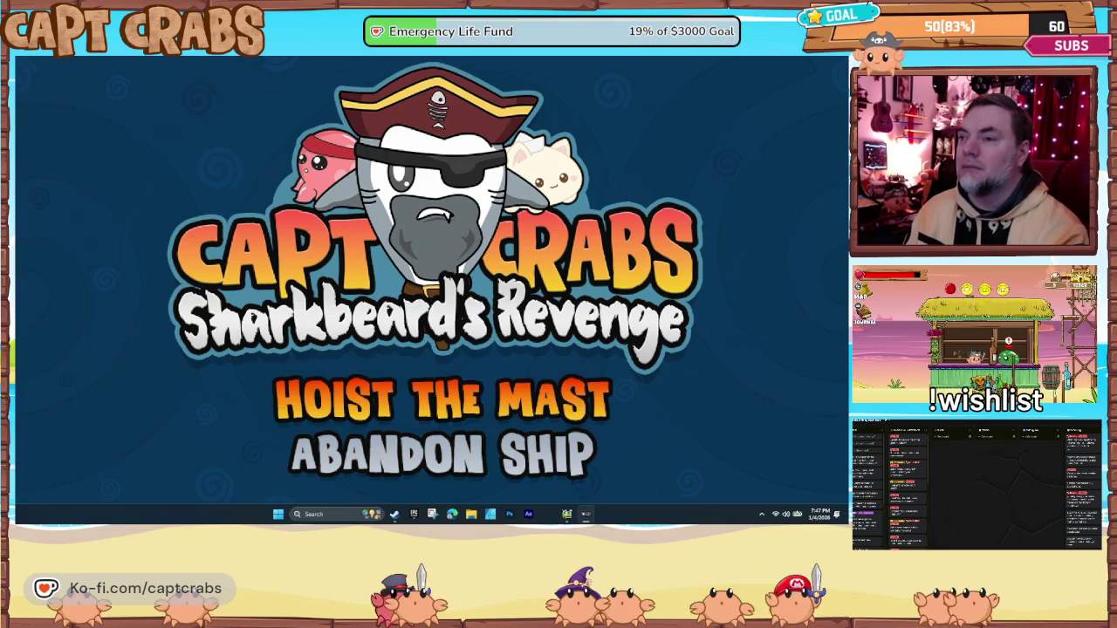
key("Return")
key("Return")
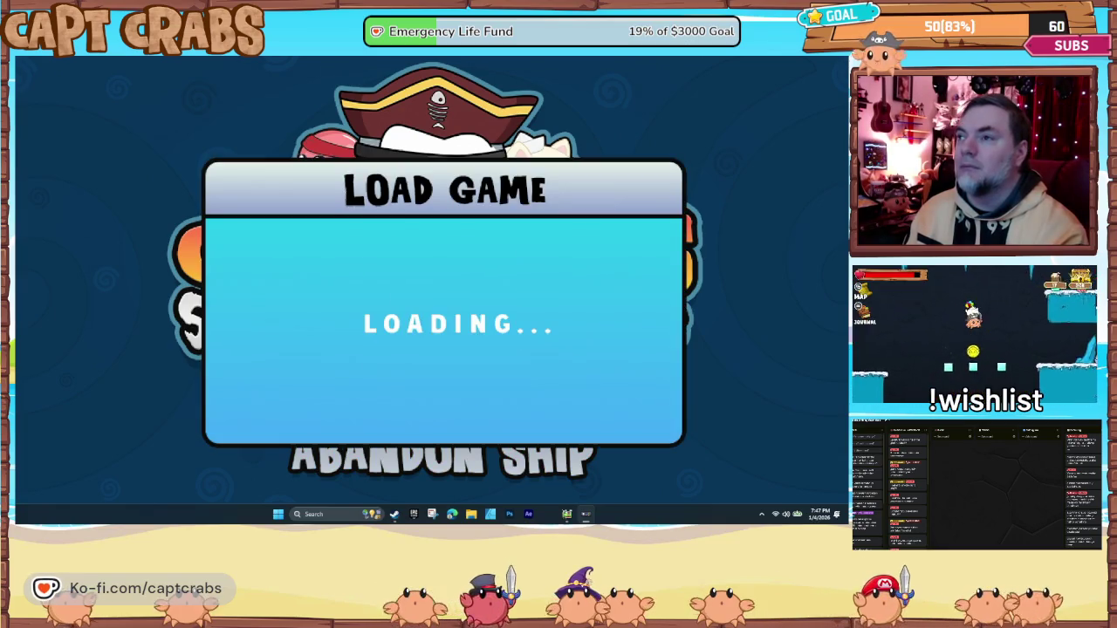
- Jump the crab onto the chest, open it, then cross the gap and defeat the green slime
key("Left")
key("space")
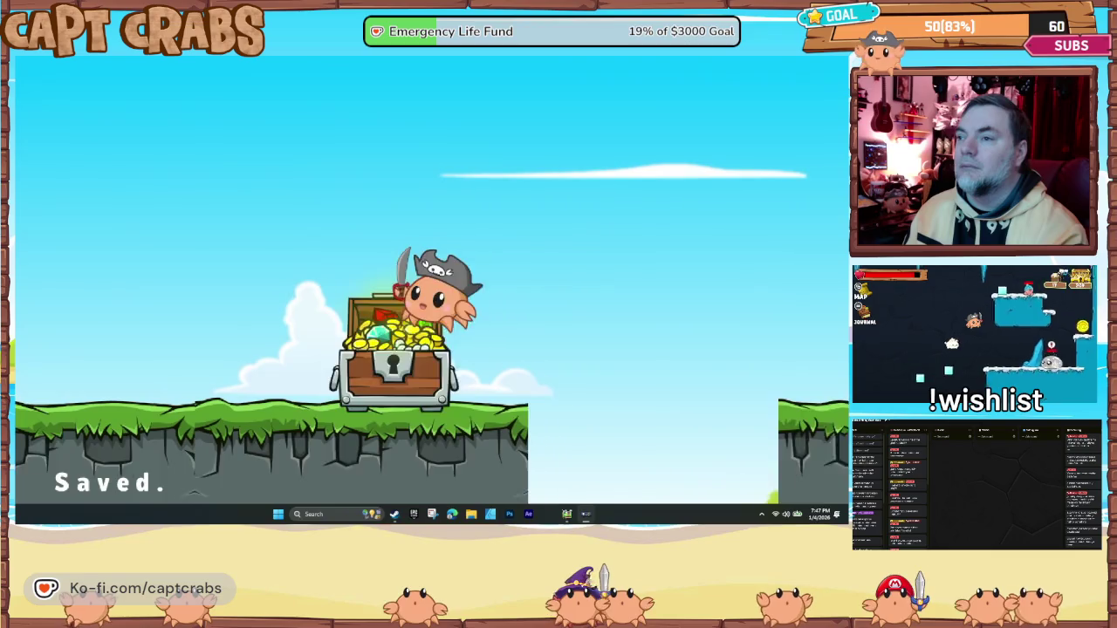
key("space")
key("Right")
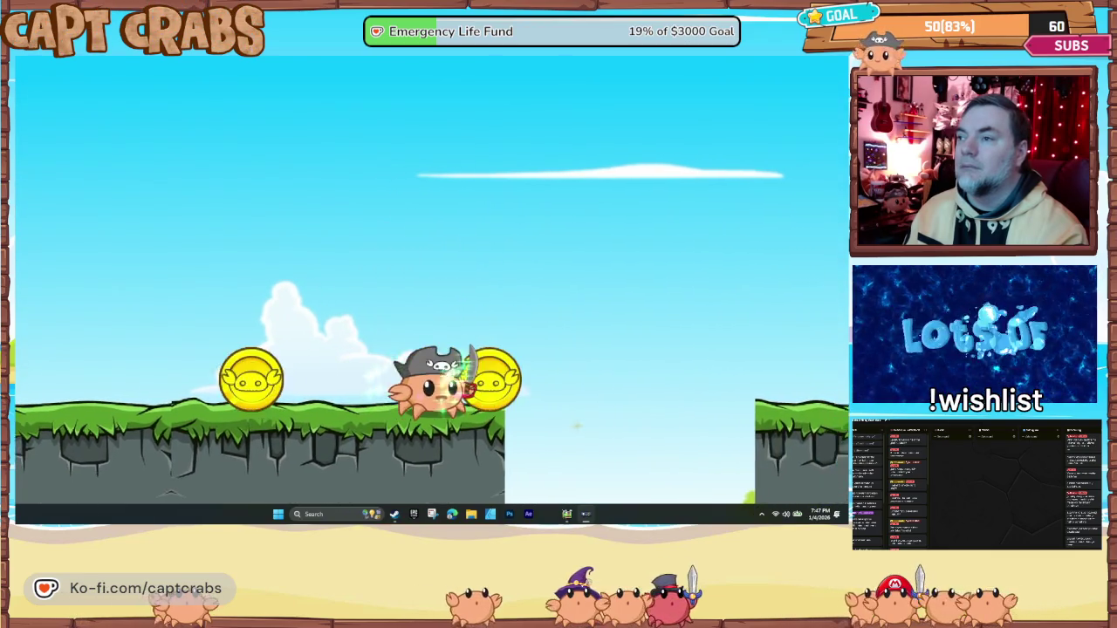
key("space")
key("Right")
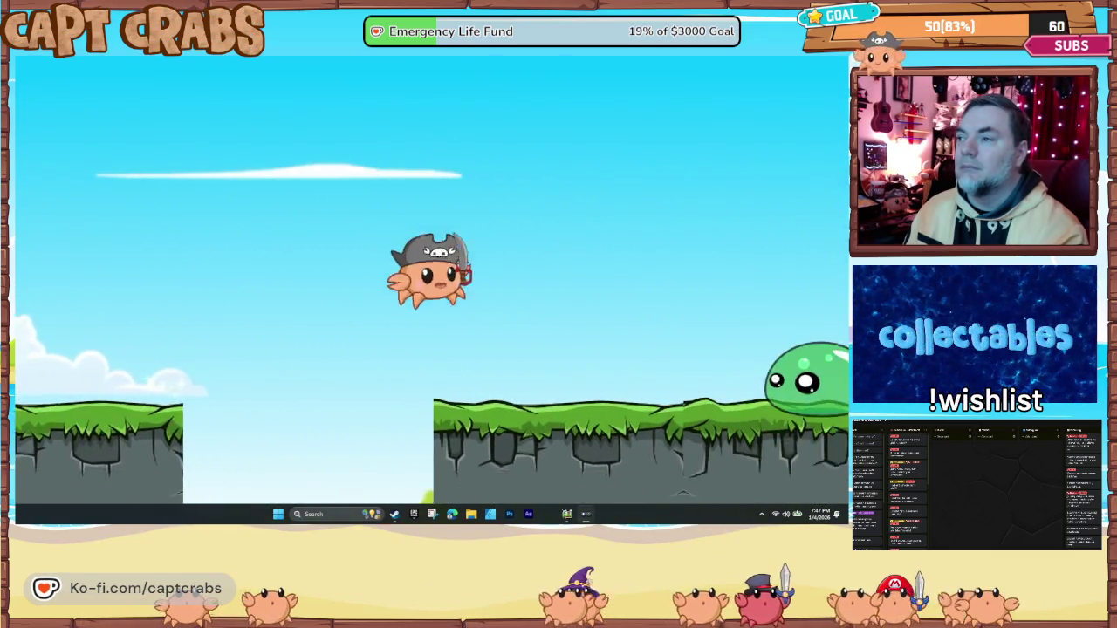
key("x")
key("space")
key("Right")
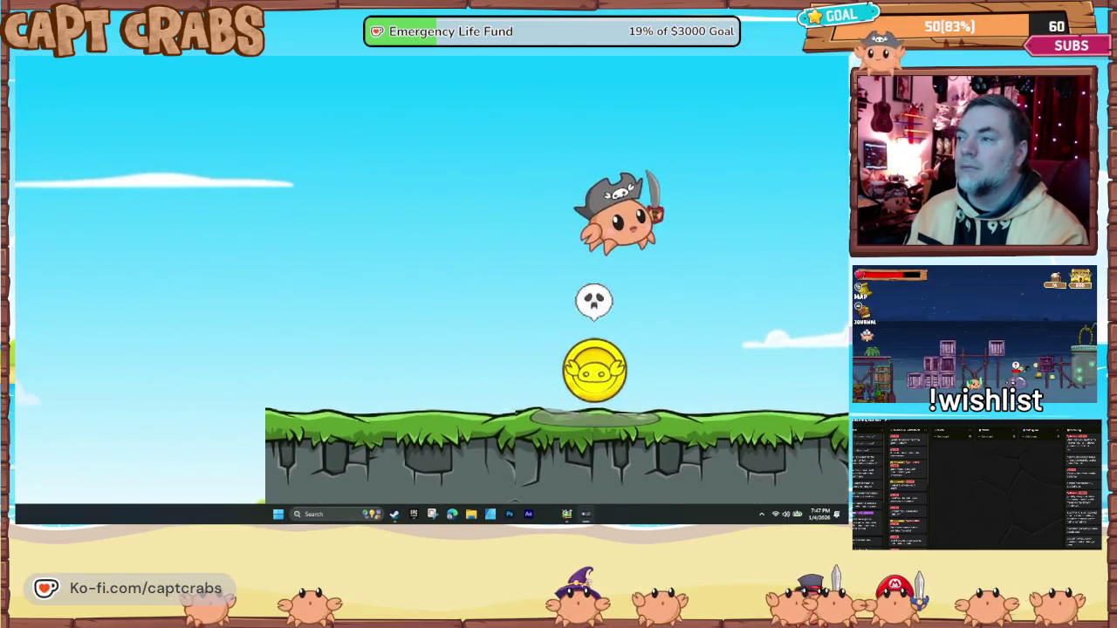
- Run the crab back left and then right, jumping the gaps onto the ledge
key("Left")
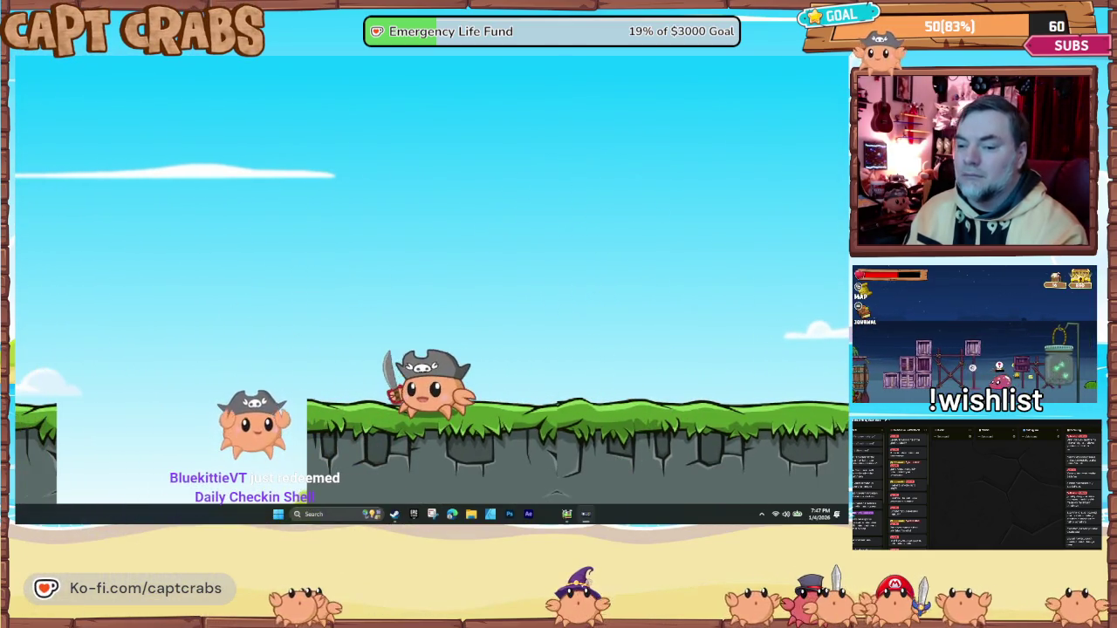
key("space")
key("Left")
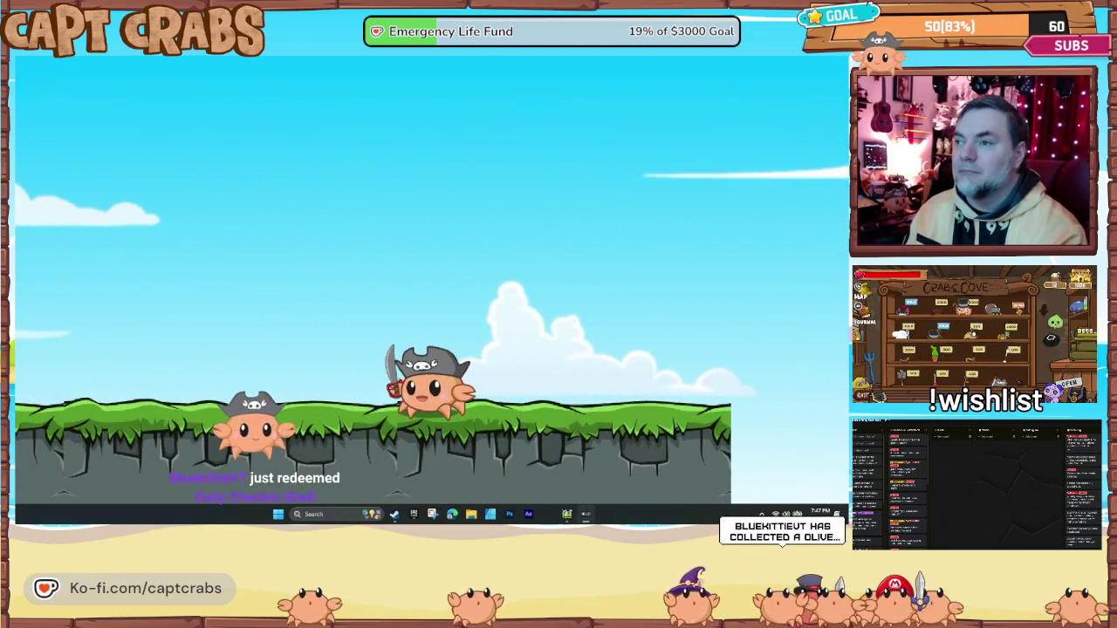
key("Right")
key("space")
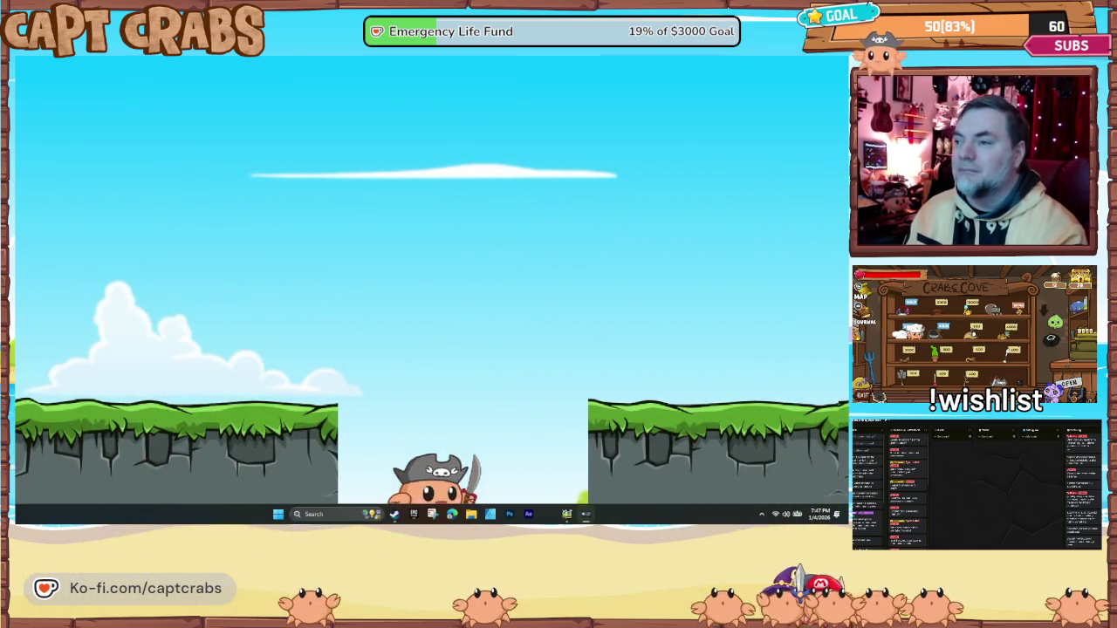
key("space")
key("Right")
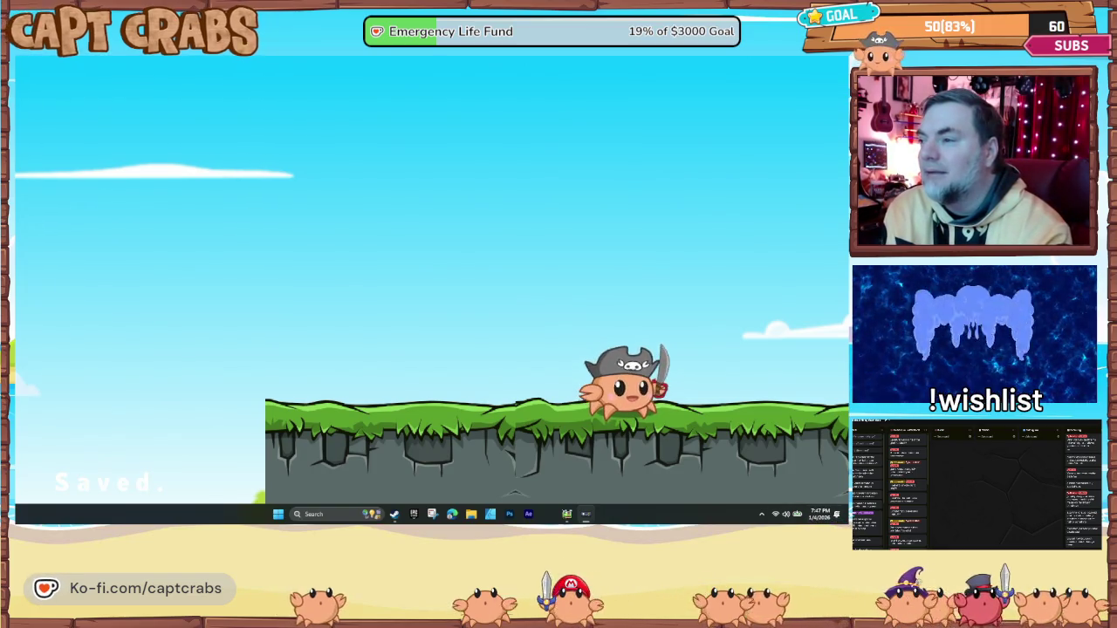
- Restore the editor and open the 2025-12-20 Slimy Adventure build from Recent Projects
left_click(583, 509)
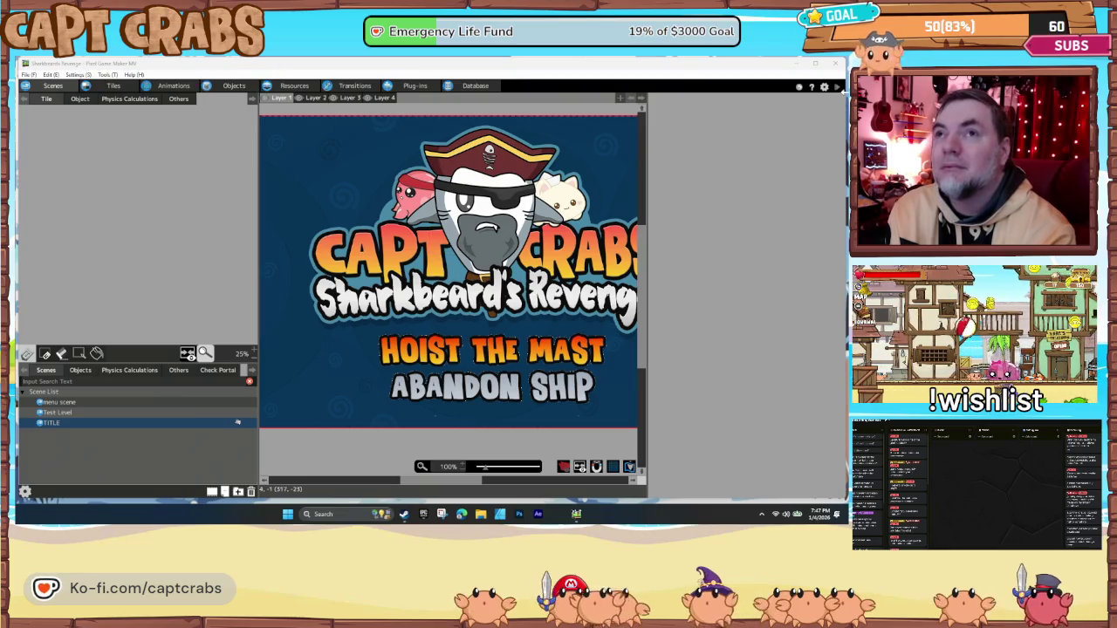
left_click(29, 75)
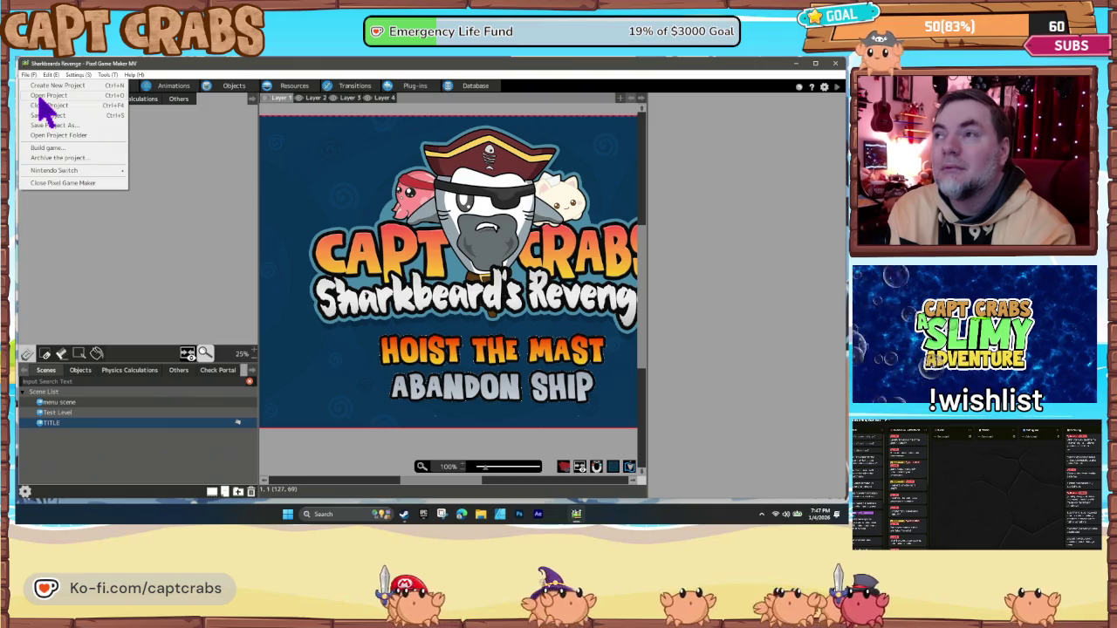
left_click(41, 99)
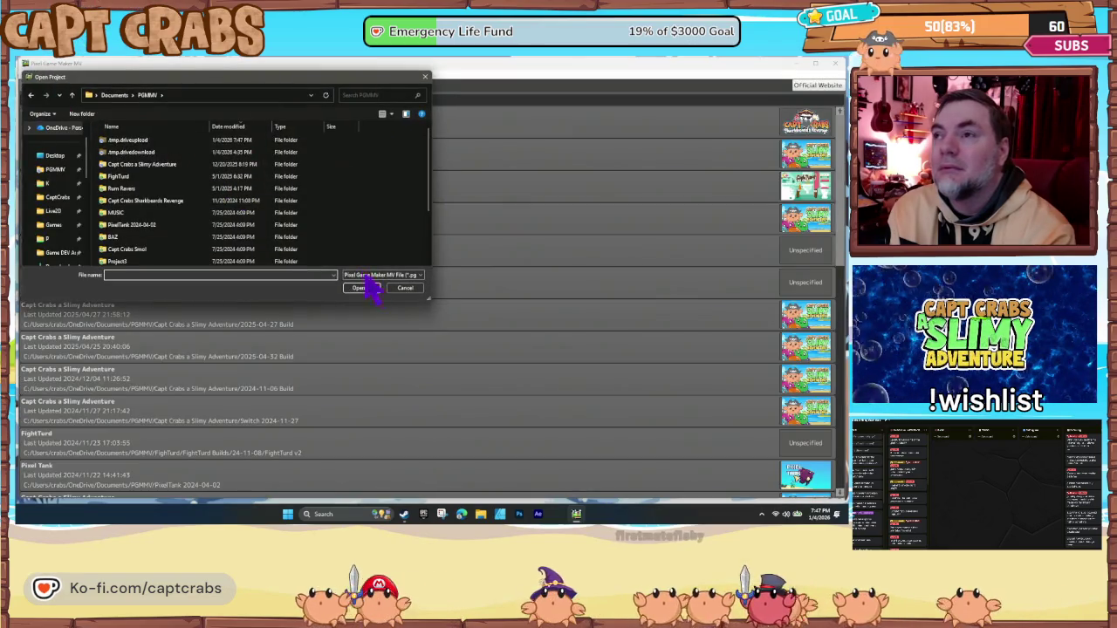
left_click(405, 288)
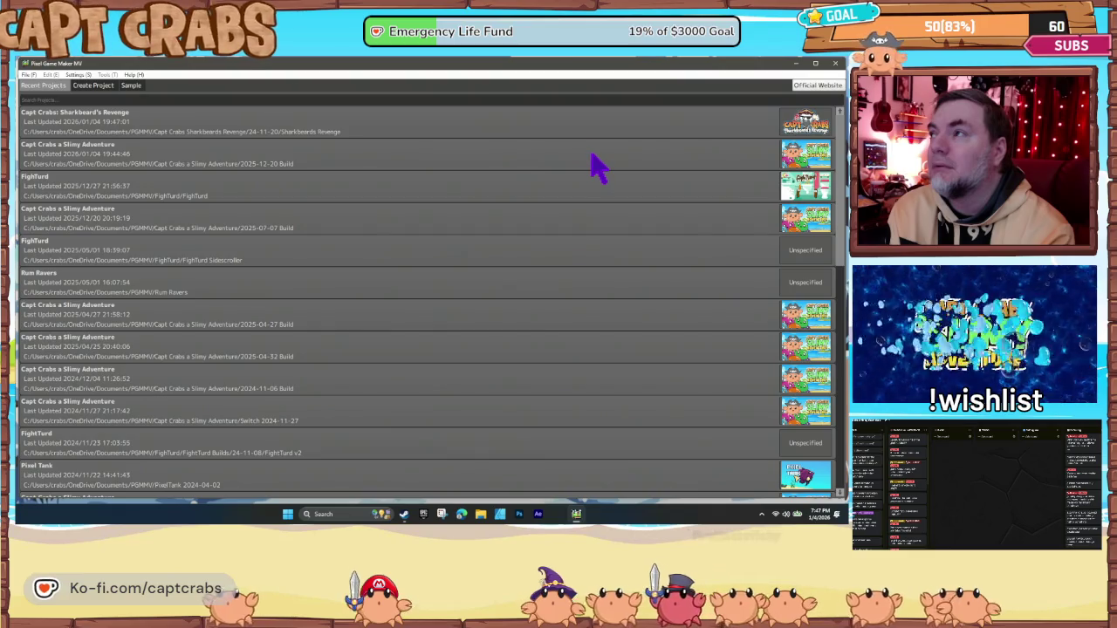
double_click(591, 162)
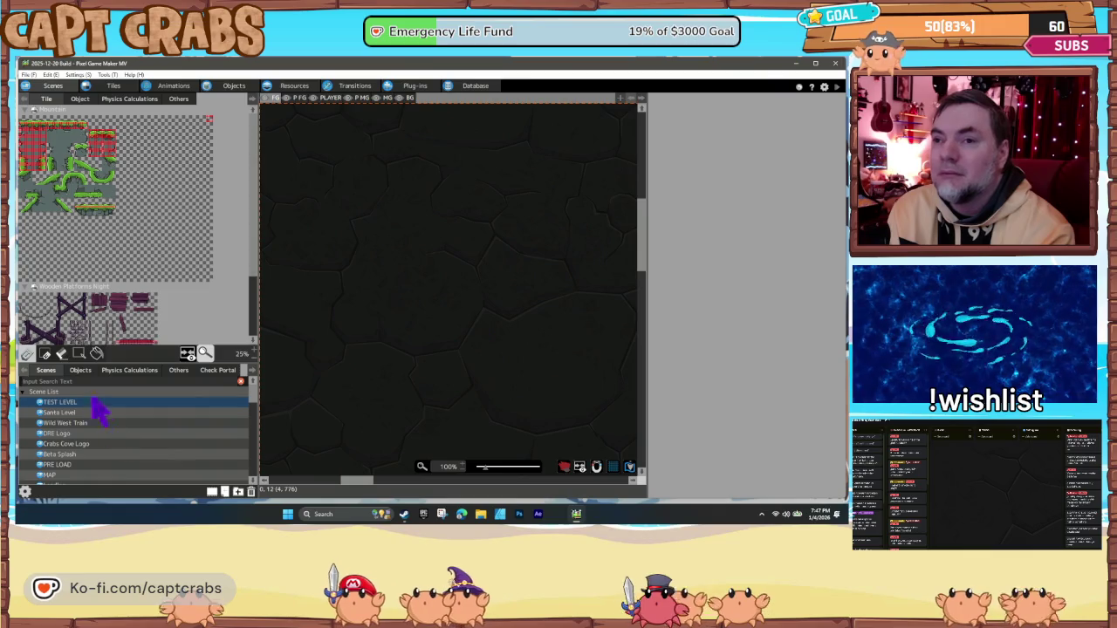
- Make Space Level the game's starting scene and launch a test play
scroll(140, 445, "down", 2)
scroll(144, 453, "down", 6)
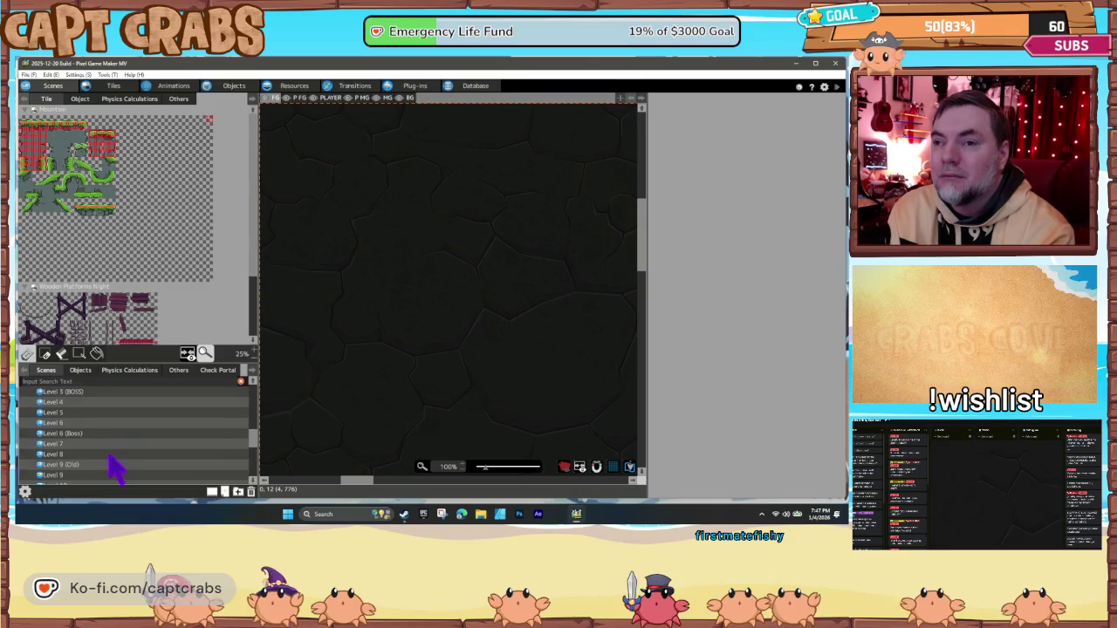
scroll(113, 466, "up", 5)
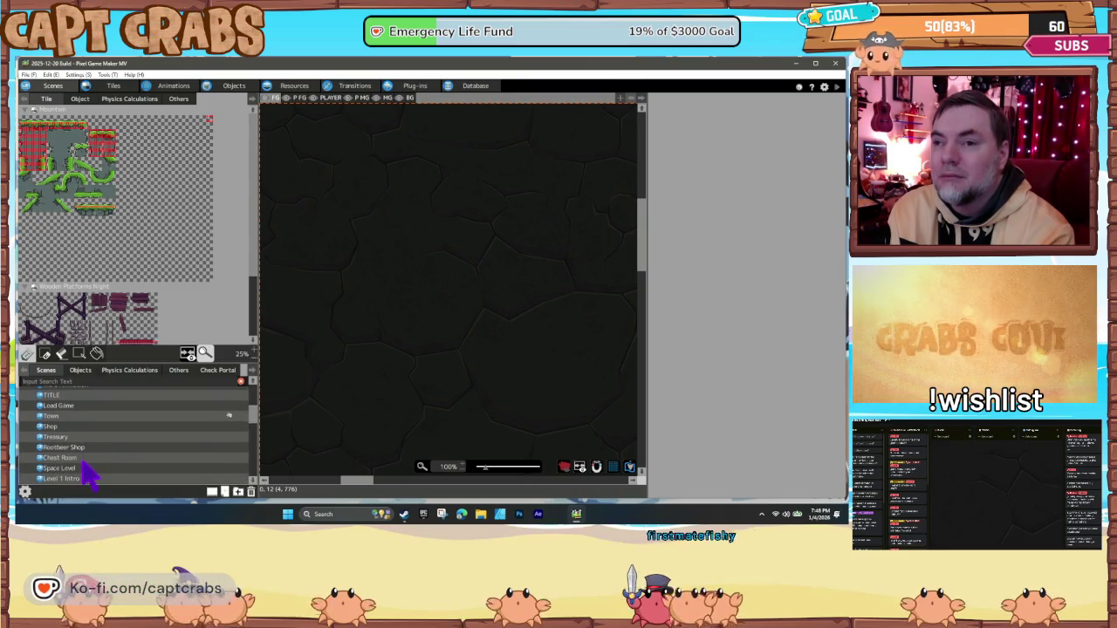
left_click(88, 469)
right_click(97, 476)
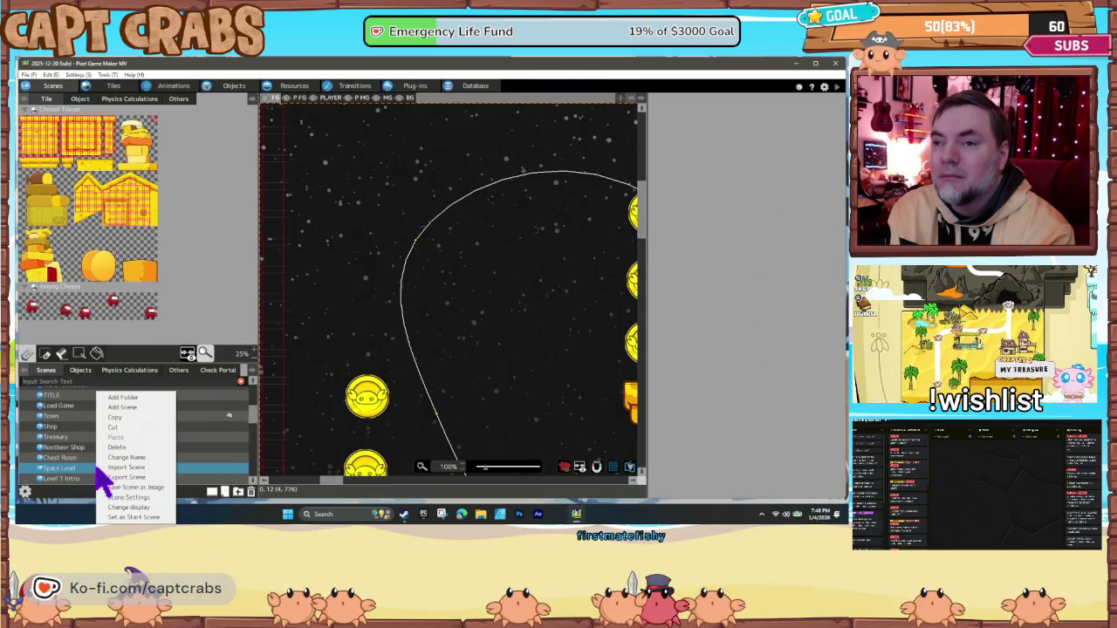
left_click(129, 517)
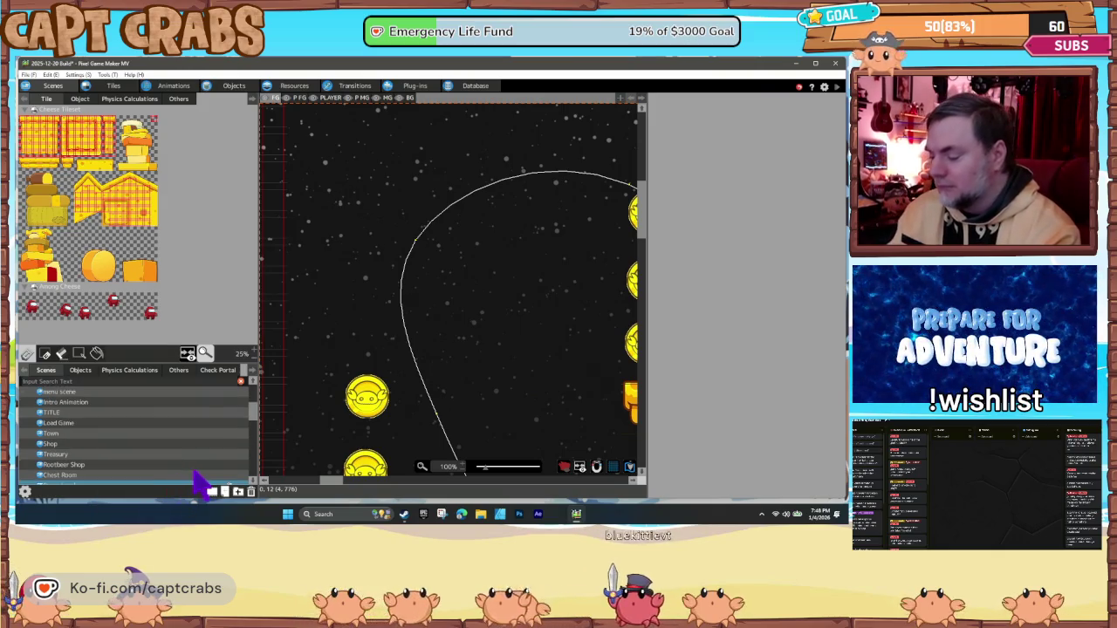
left_click(212, 488)
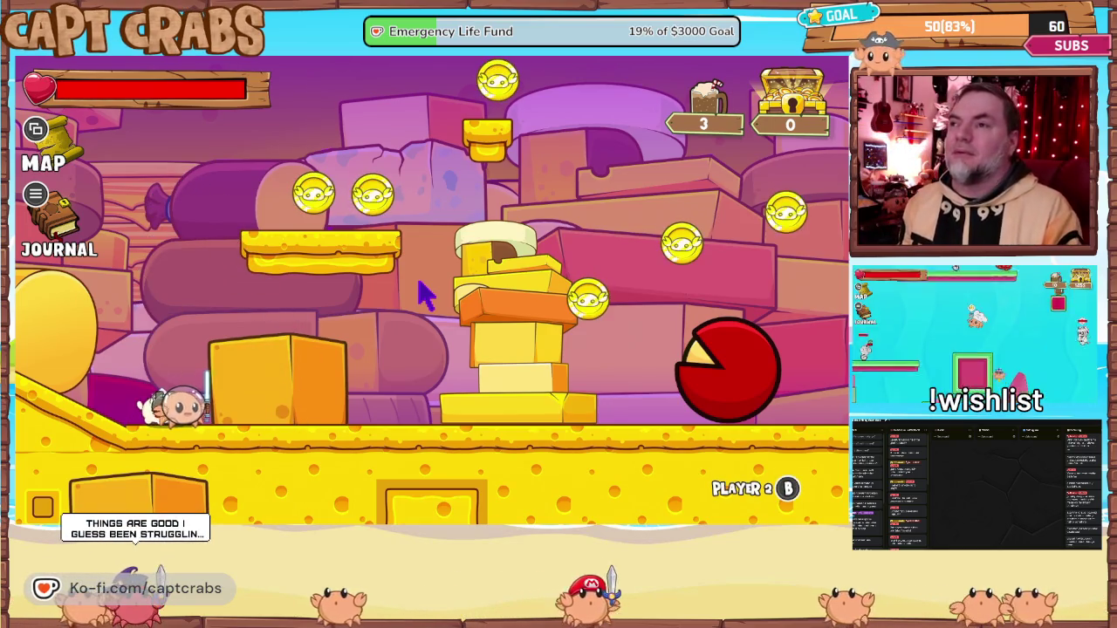
- Run and jump the character right through the cheese level, climbing the tower for treasure
key("space")
key("space")
key("Right")
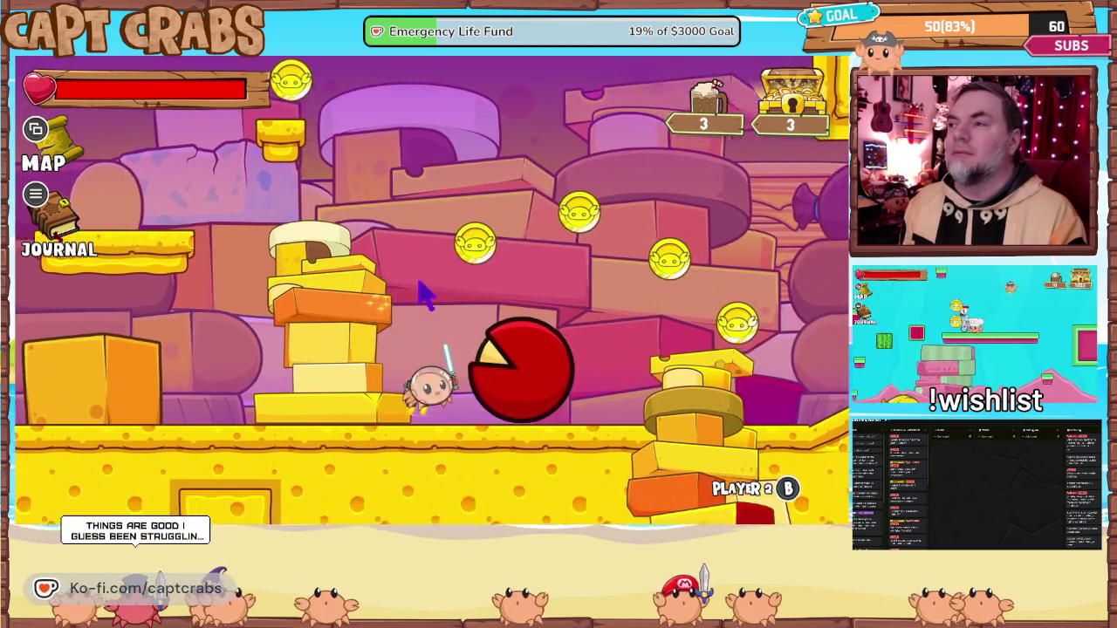
key("space")
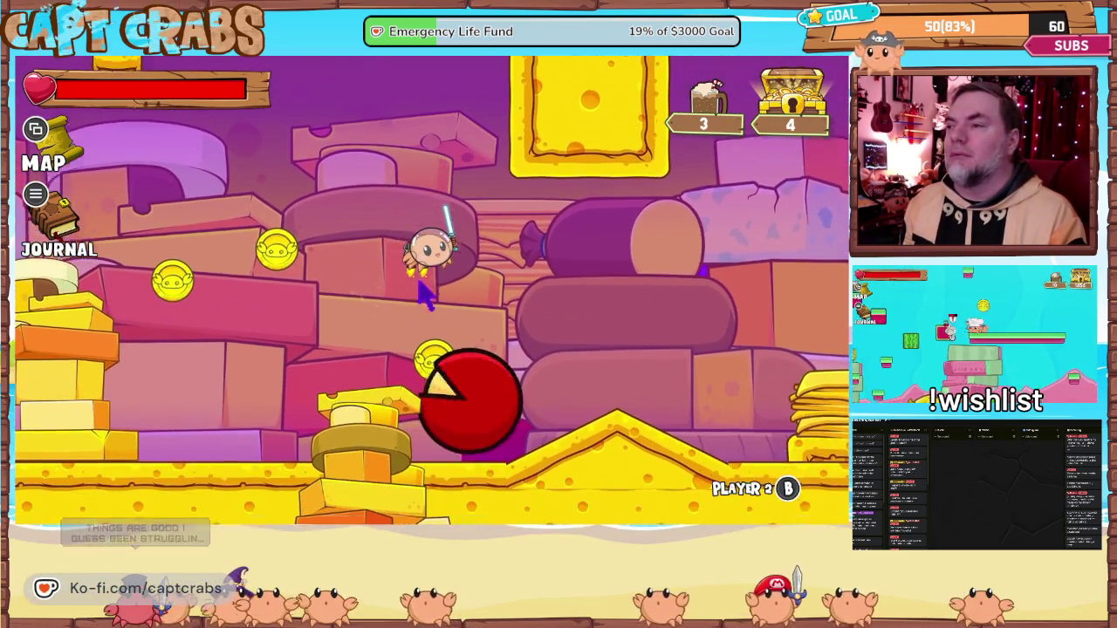
key("space")
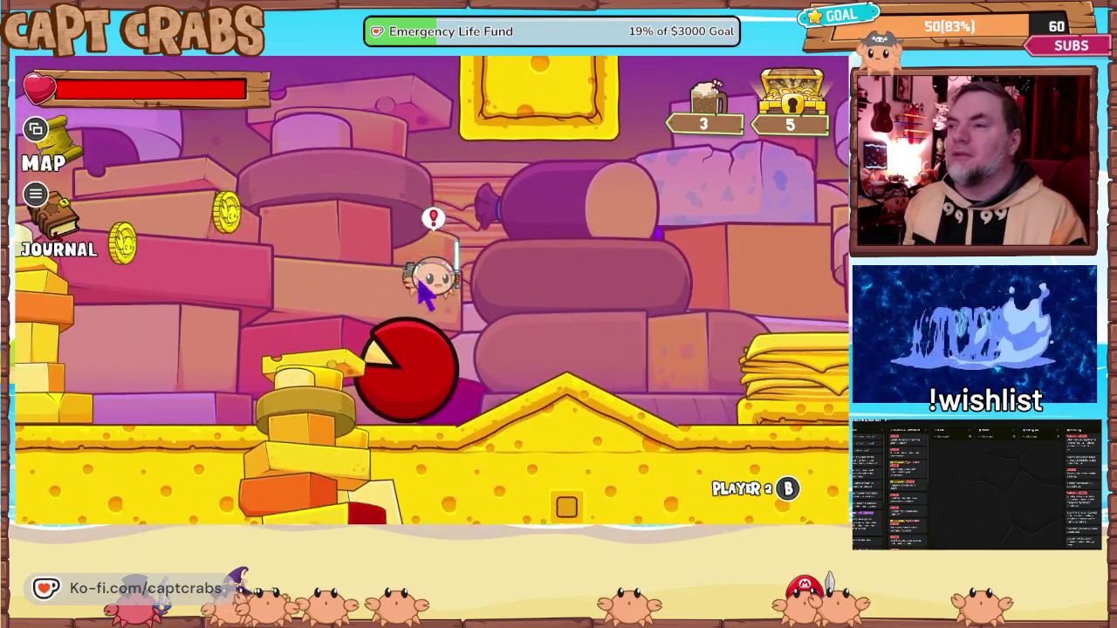
key("space")
key("Right")
key("Right")
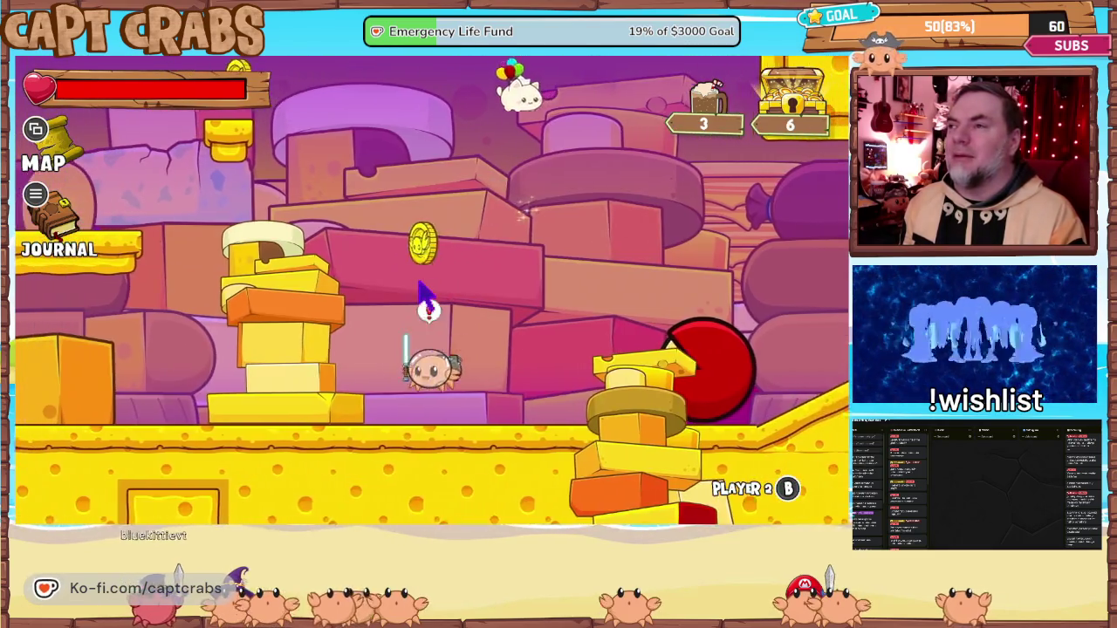
key("space")
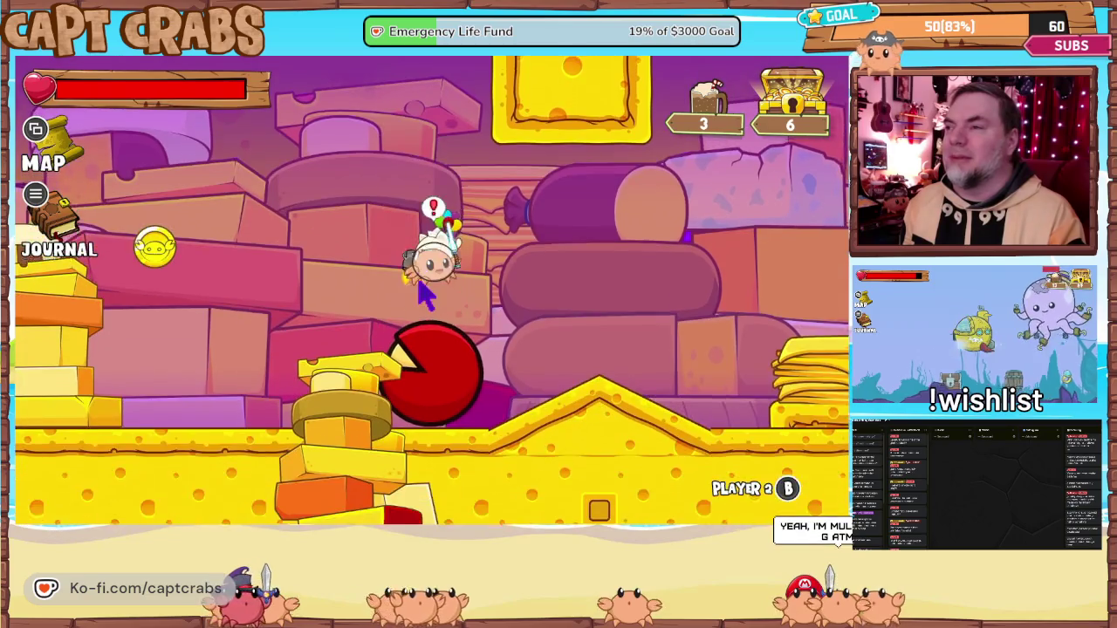
key("space")
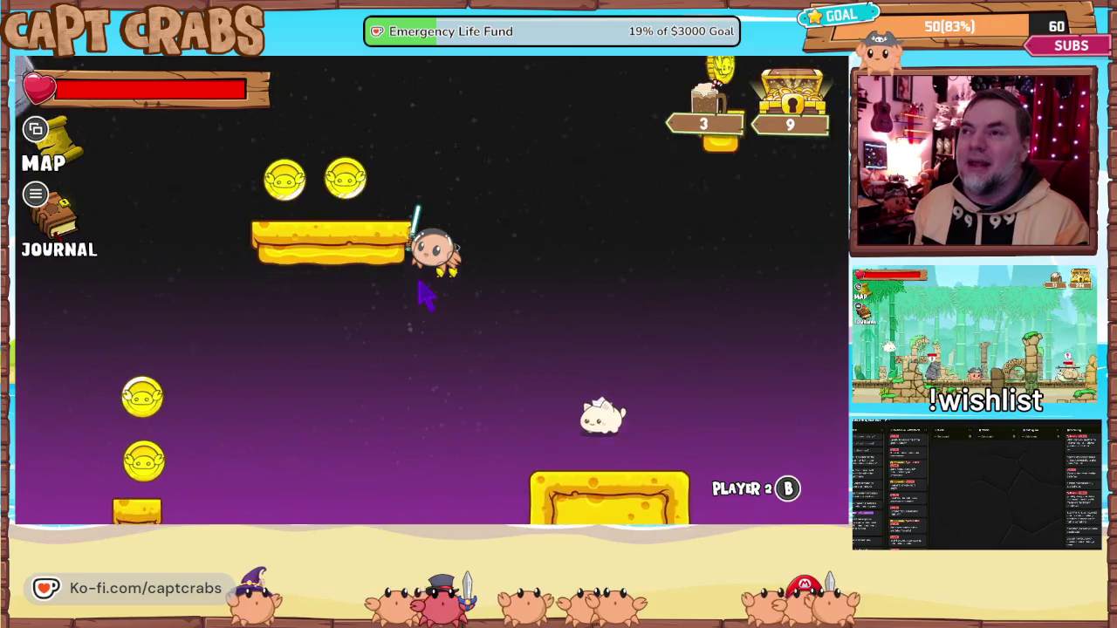
key("space")
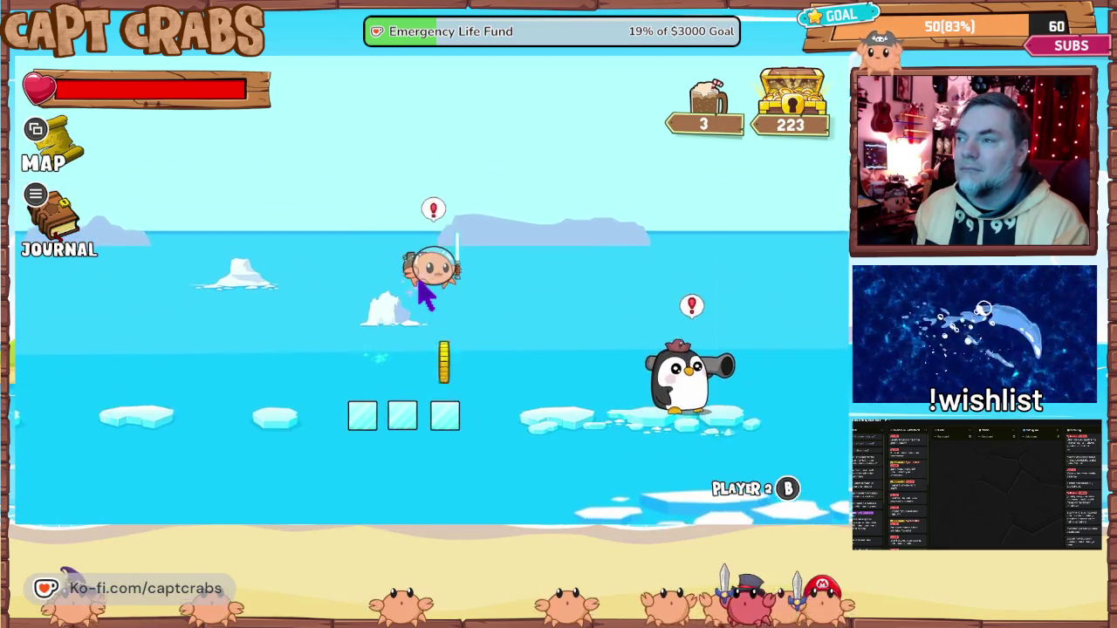
- Pause into the Journal, switch to its options page and choose Exit Game
key("Escape")
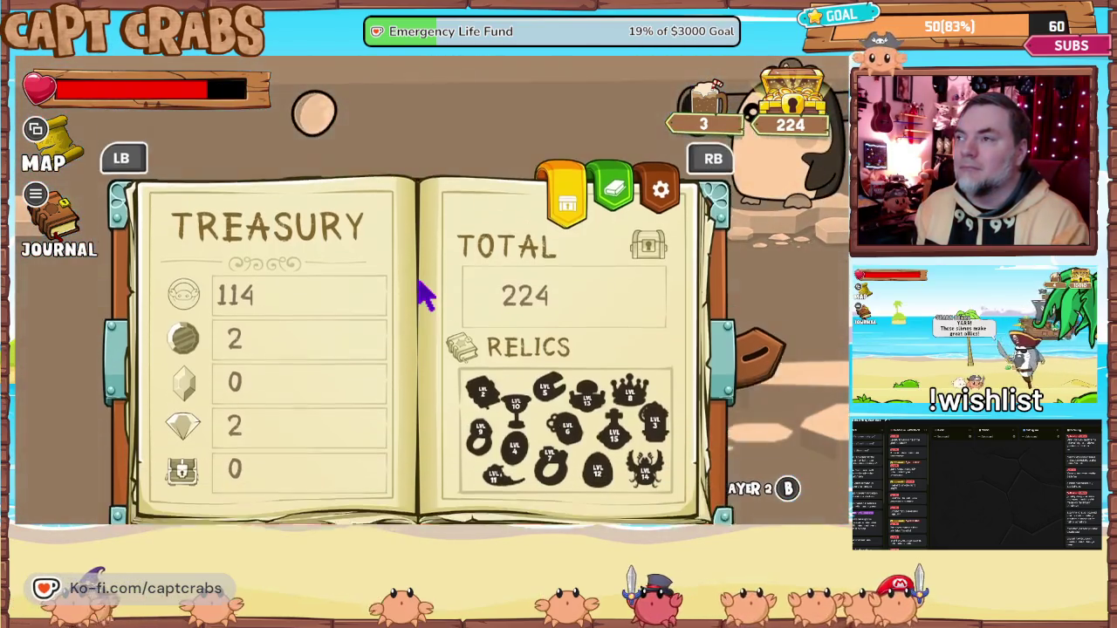
key("Tab")
key("Down")
key("Down")
key("Down")
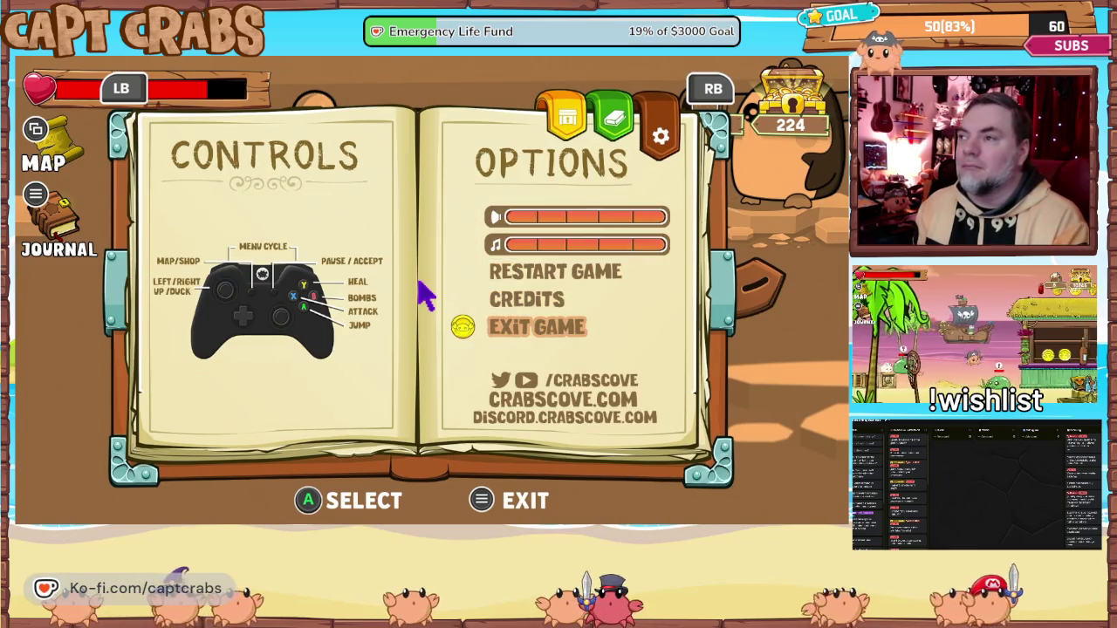
key("Return")
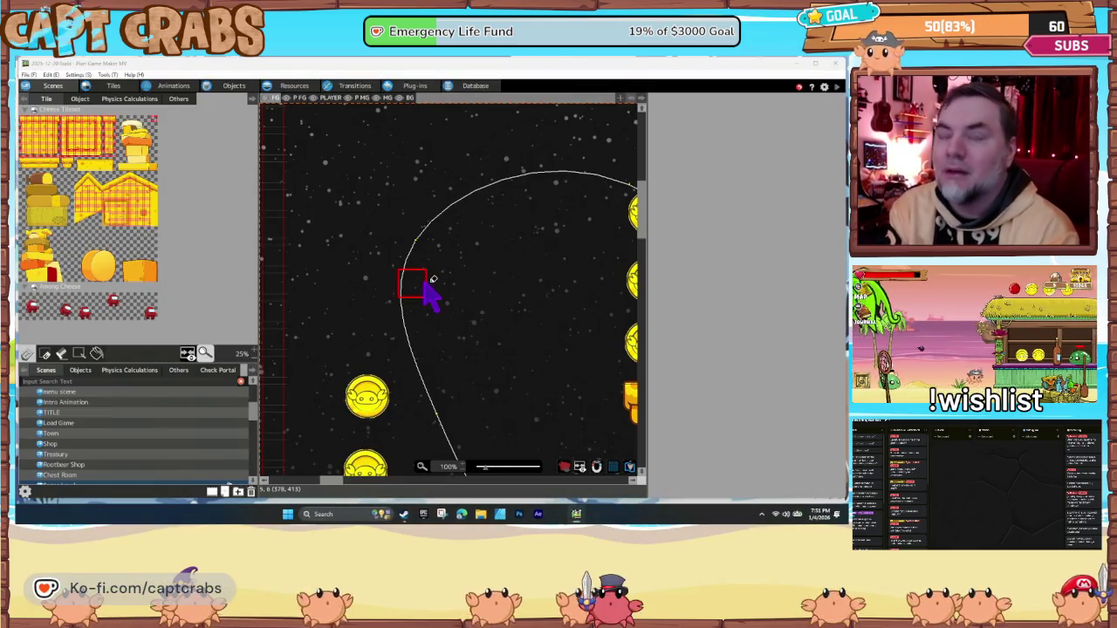
- Move Ice Block (Breakable) into the Objects group through its Object Settings
left_click(217, 88)
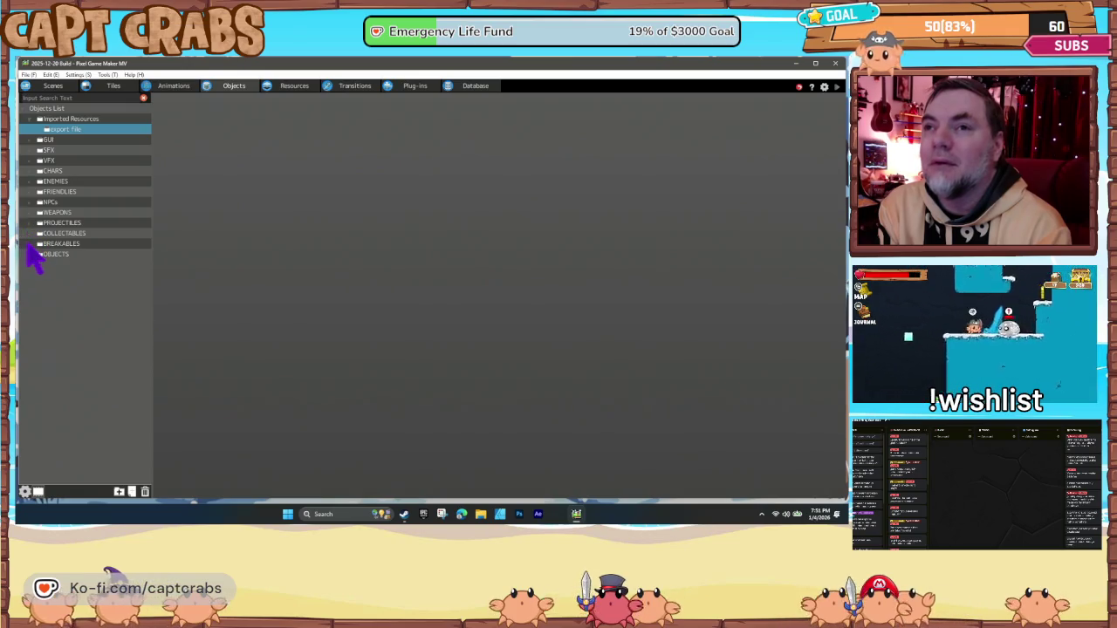
left_click(30, 245)
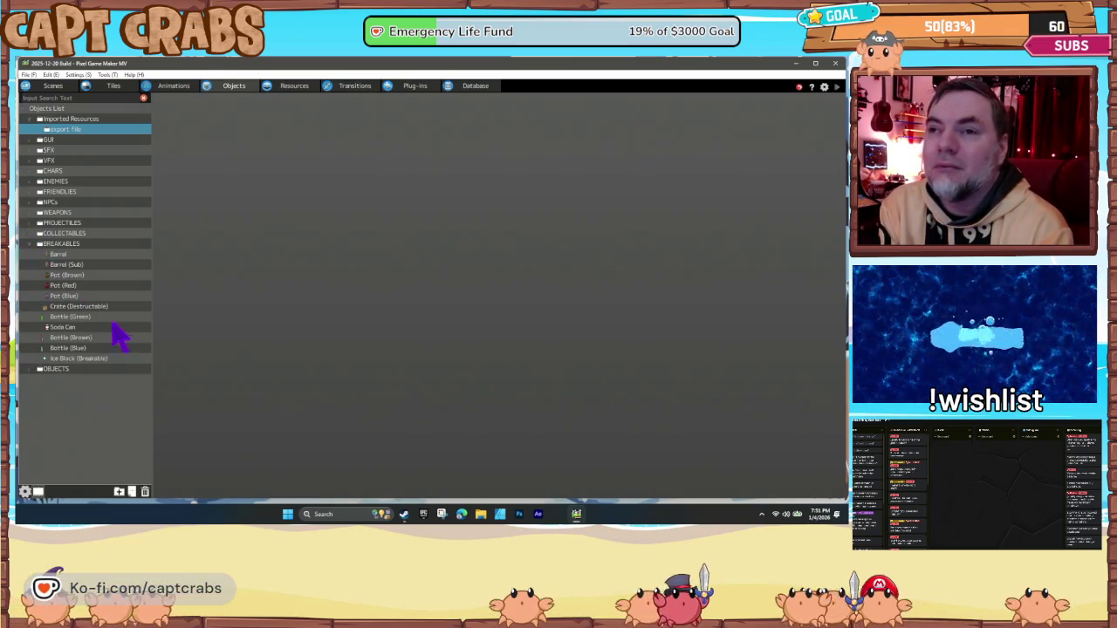
left_click(84, 359)
right_click(85, 367)
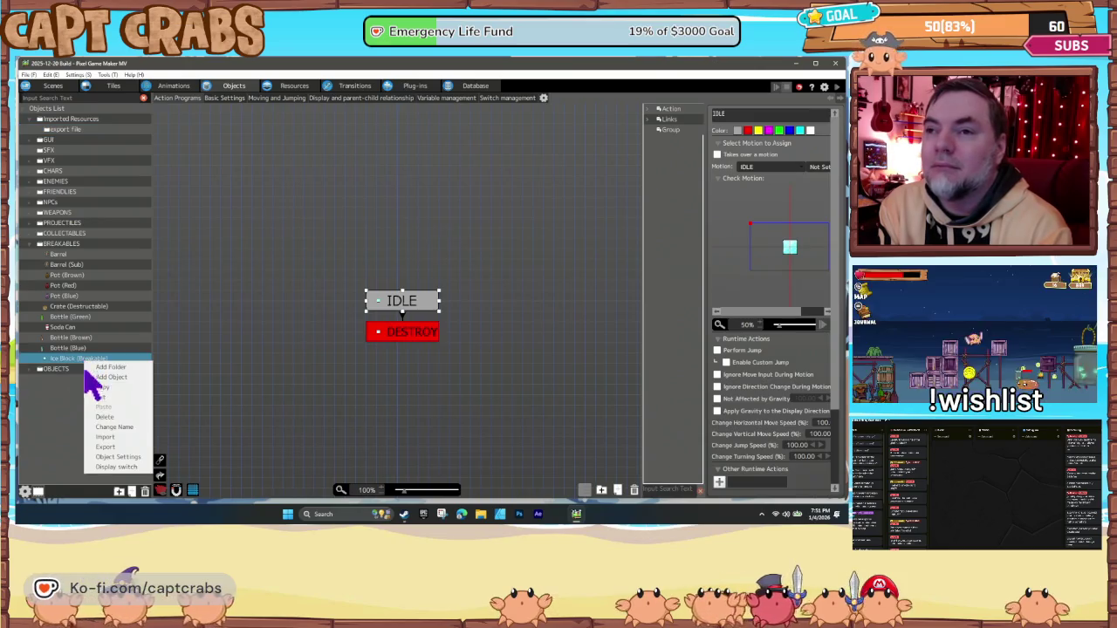
left_click(125, 465)
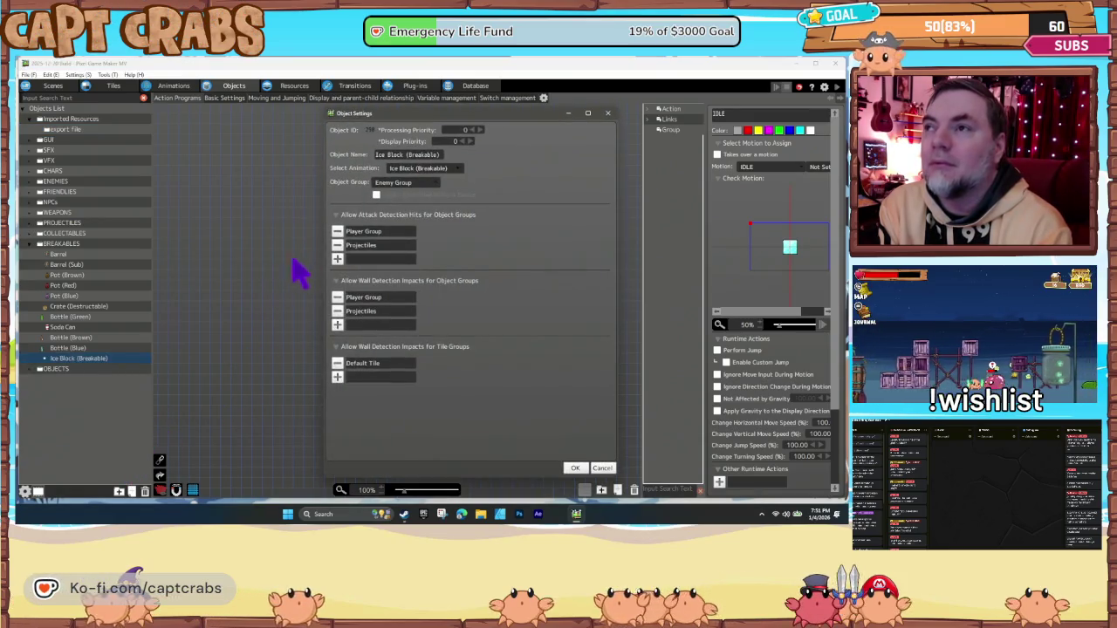
left_click(404, 183)
left_click(406, 223)
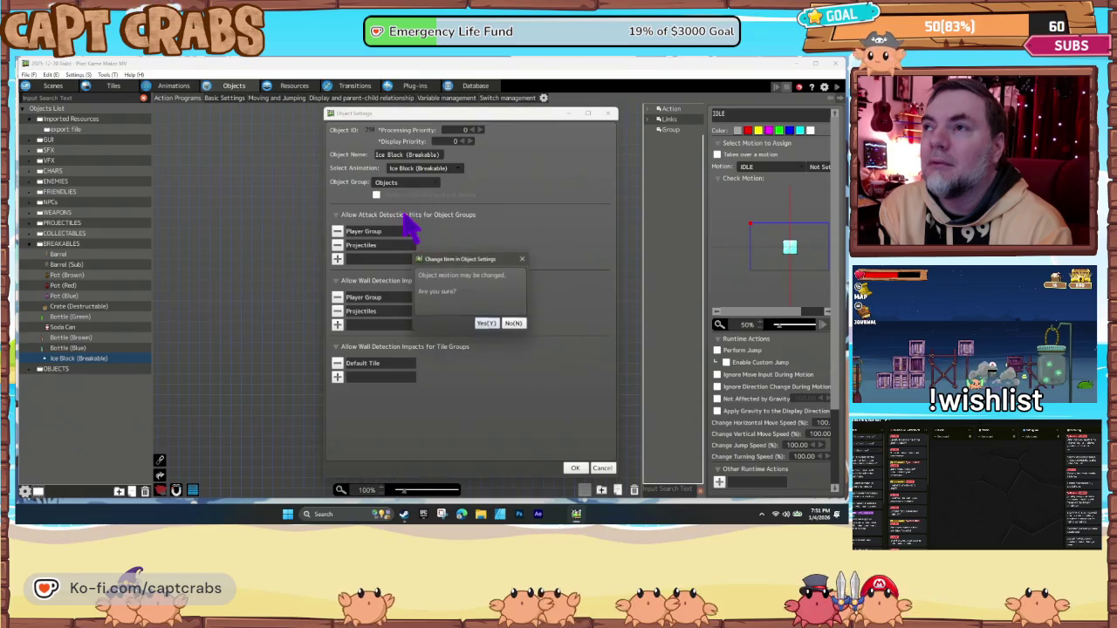
left_click(486, 323)
left_click(574, 469)
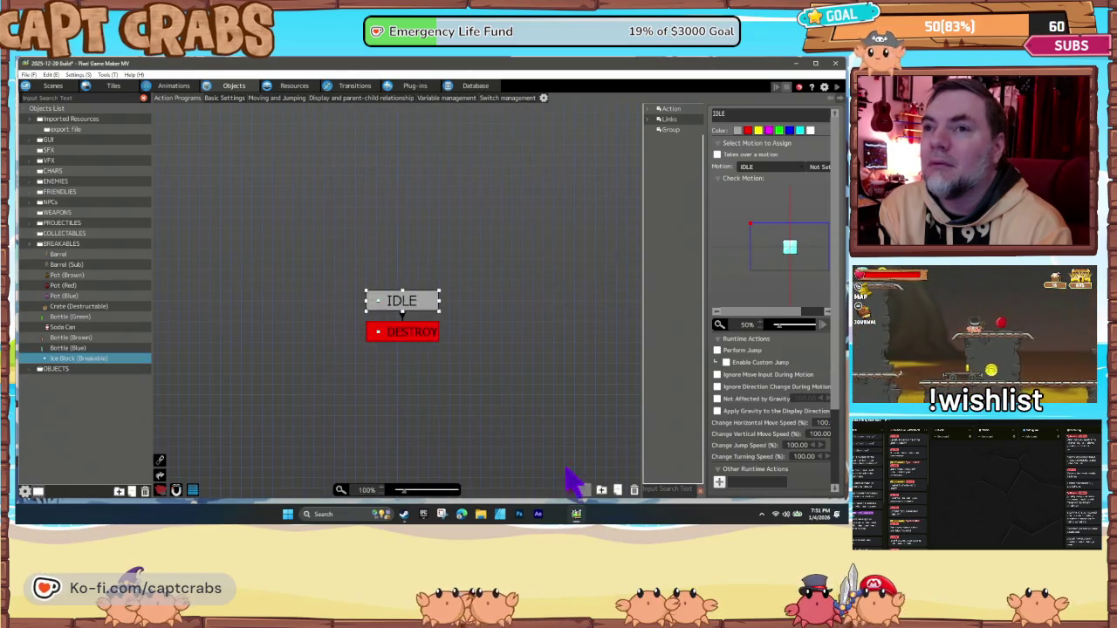
- Review the Object Settings of Soda Can and Bottle (Blue) without changing them
left_click(73, 328)
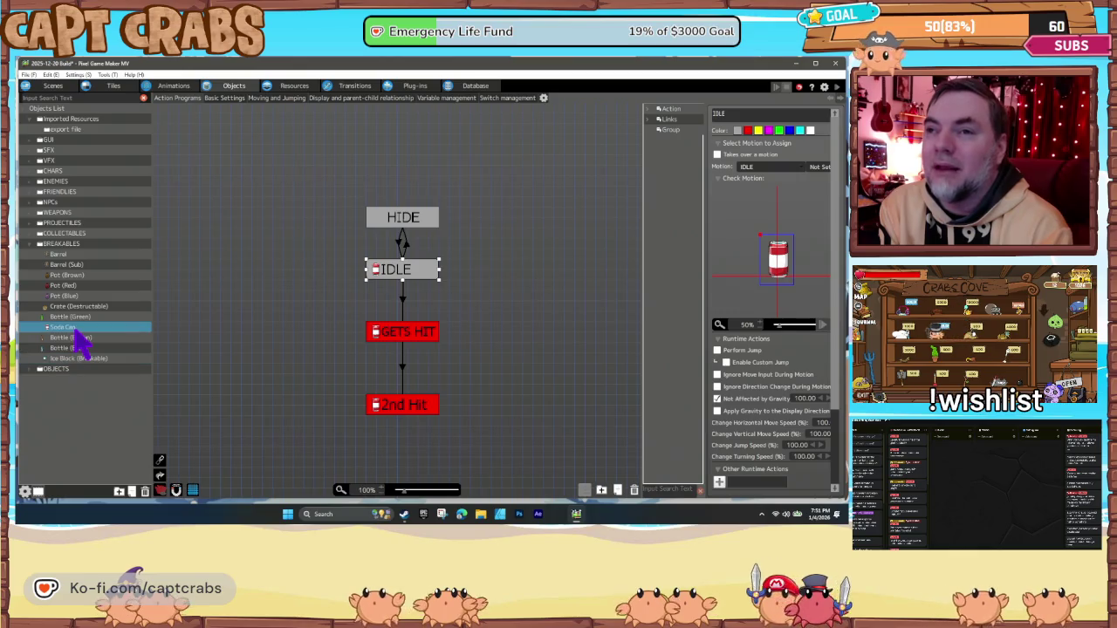
right_click(75, 332)
left_click(102, 432)
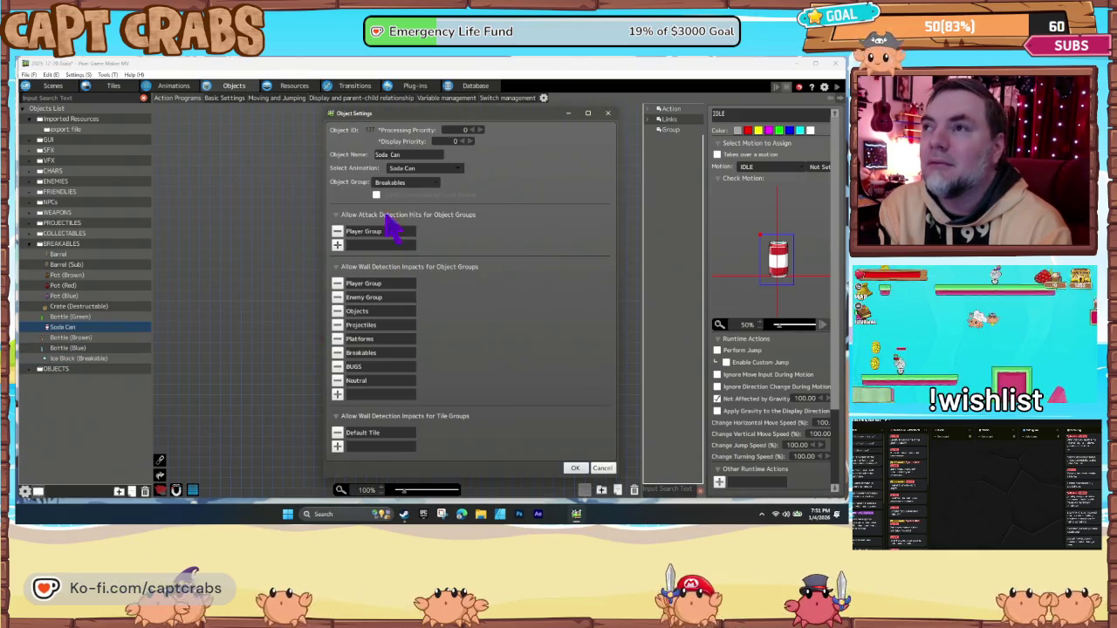
left_click(602, 470)
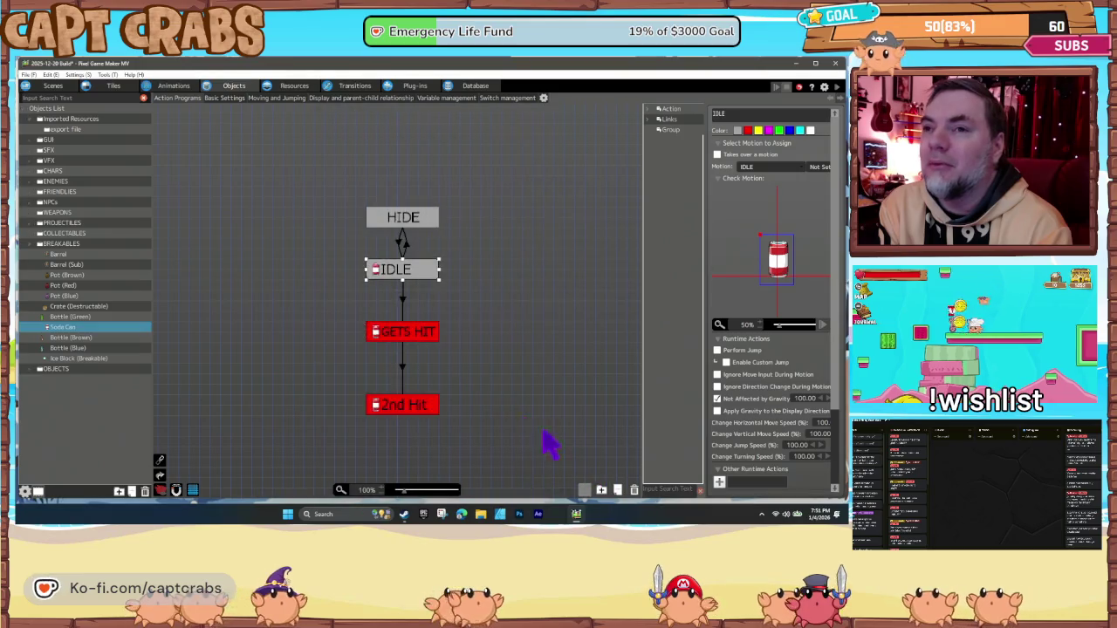
left_click(81, 348)
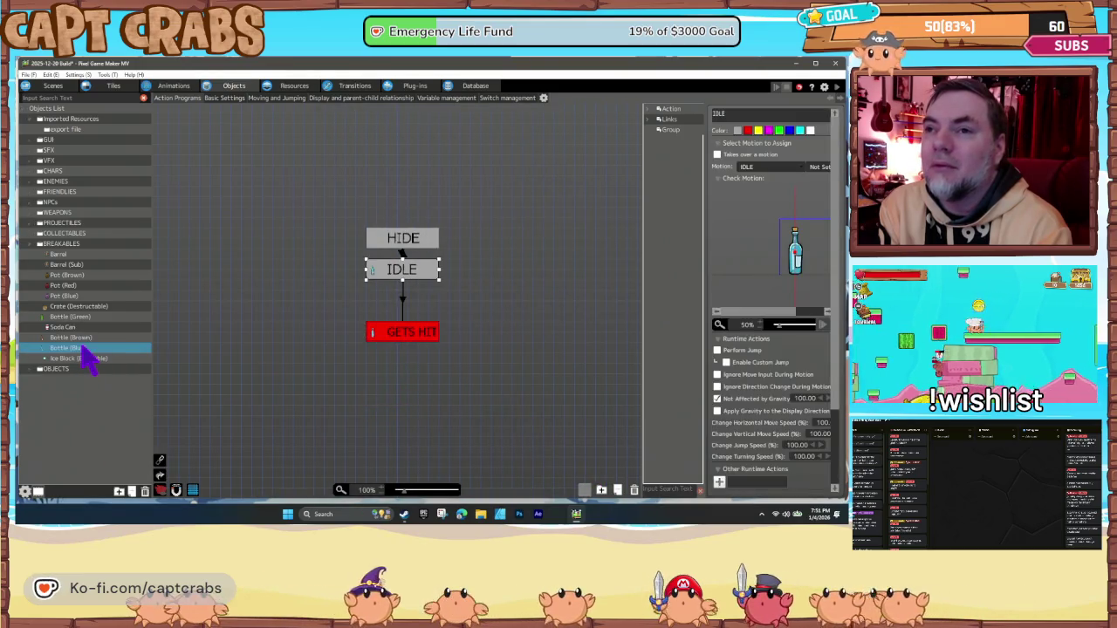
right_click(87, 351)
left_click(128, 451)
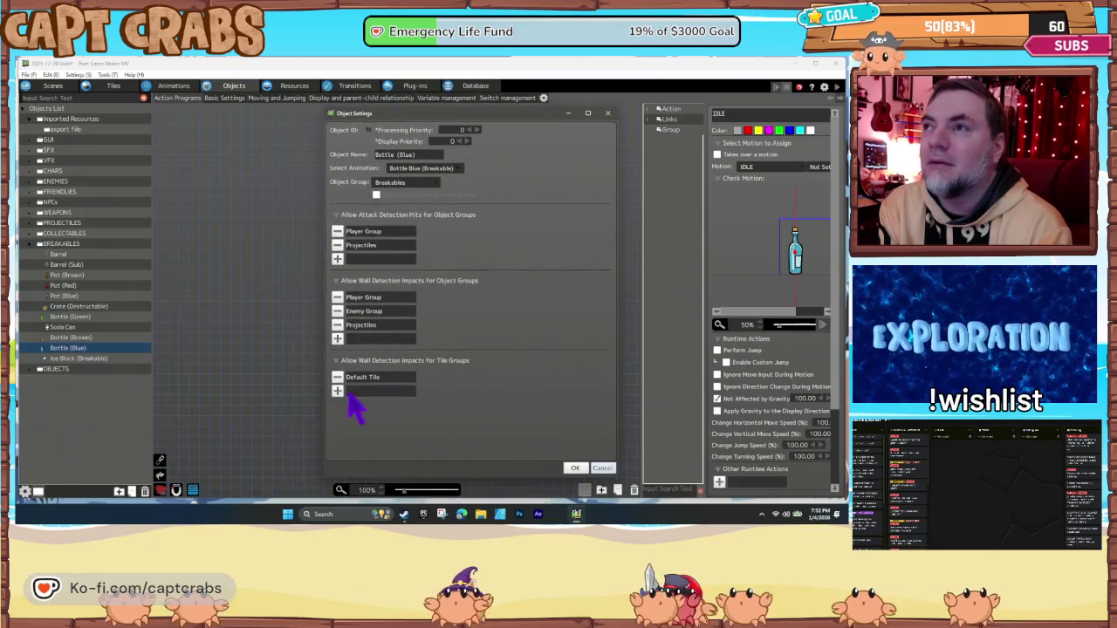
left_click(594, 463)
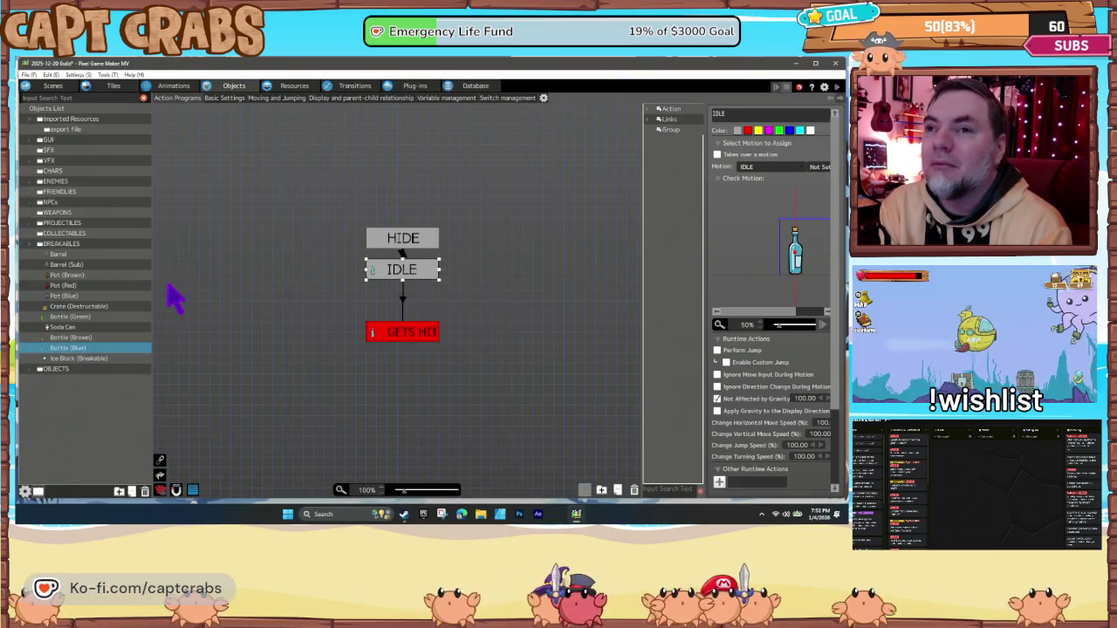
- Change Cheese Wheel (Physics)'s object group from Enemy Group to Objects
left_click(83, 359)
left_click(37, 370)
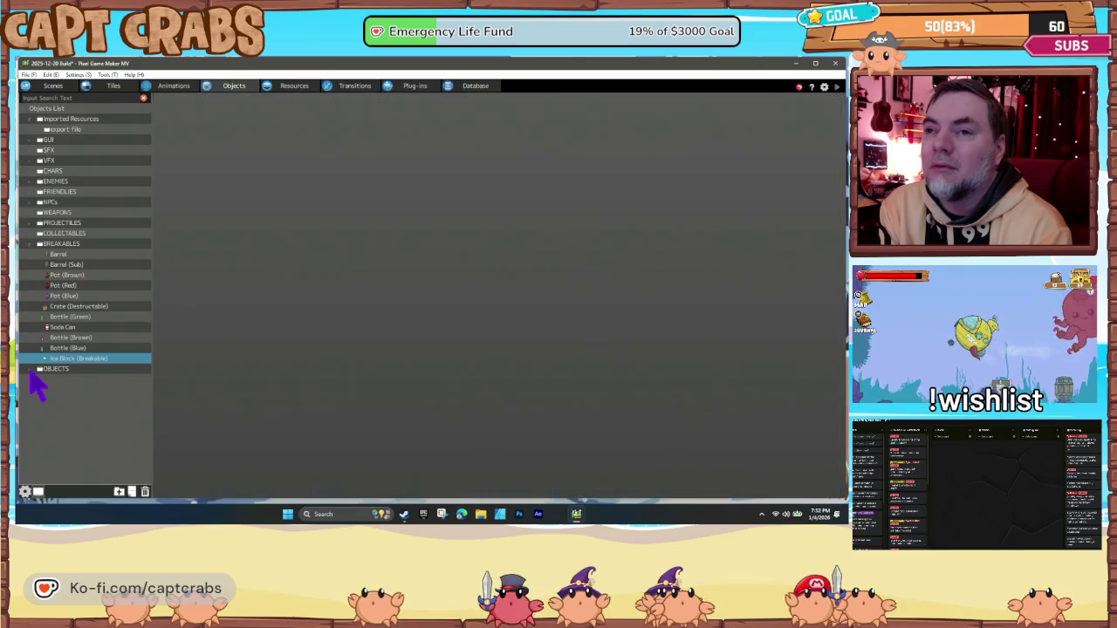
scroll(96, 411, "down", 2)
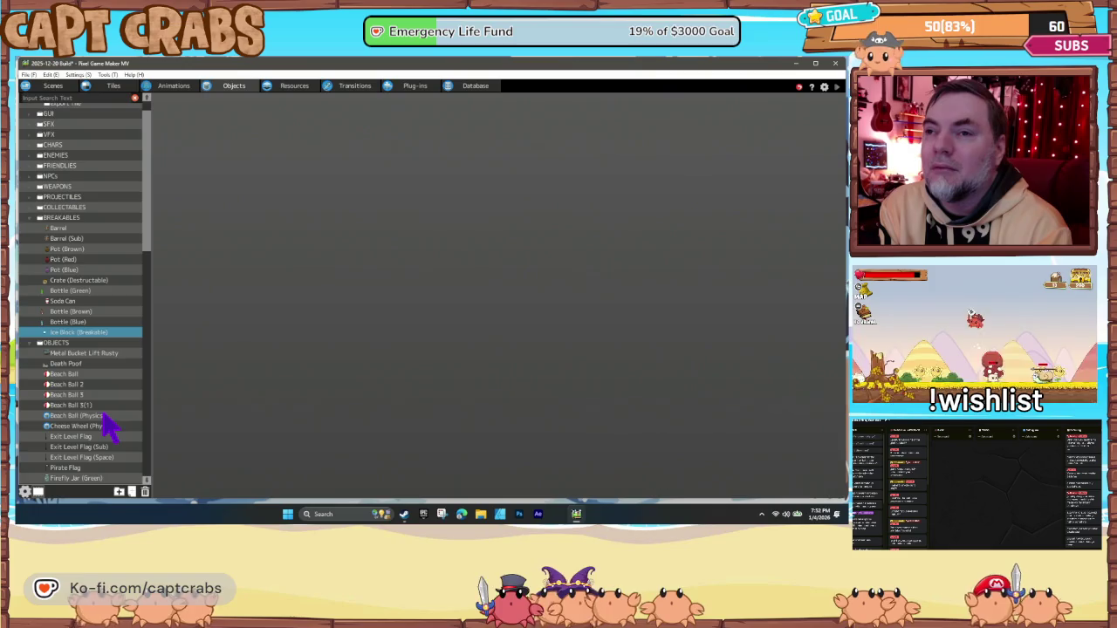
scroll(93, 392, "down", 4)
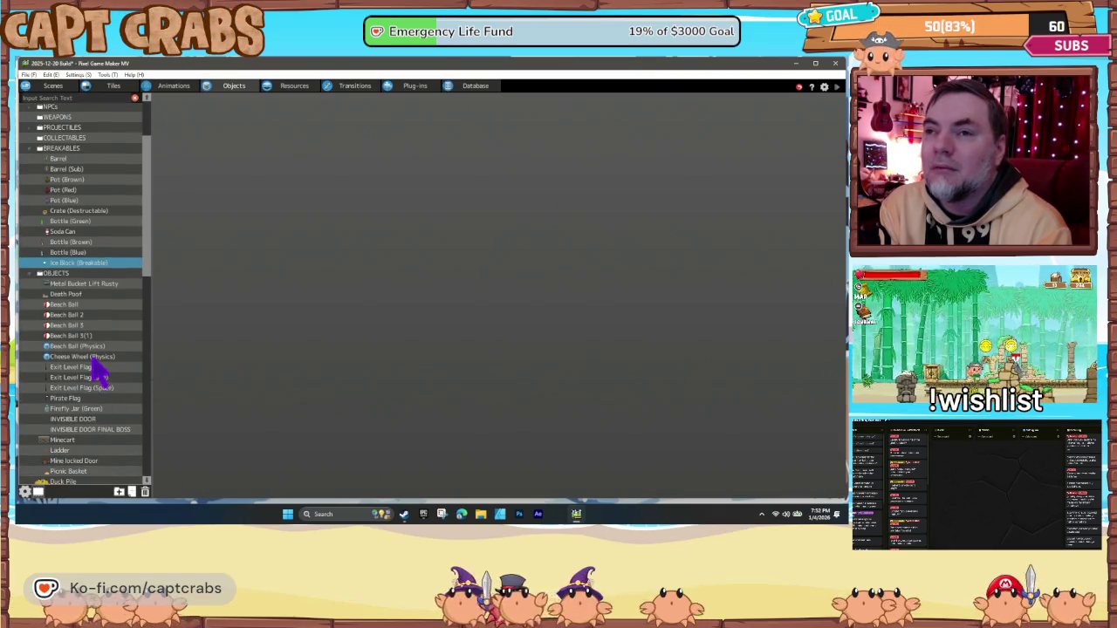
left_click(89, 357)
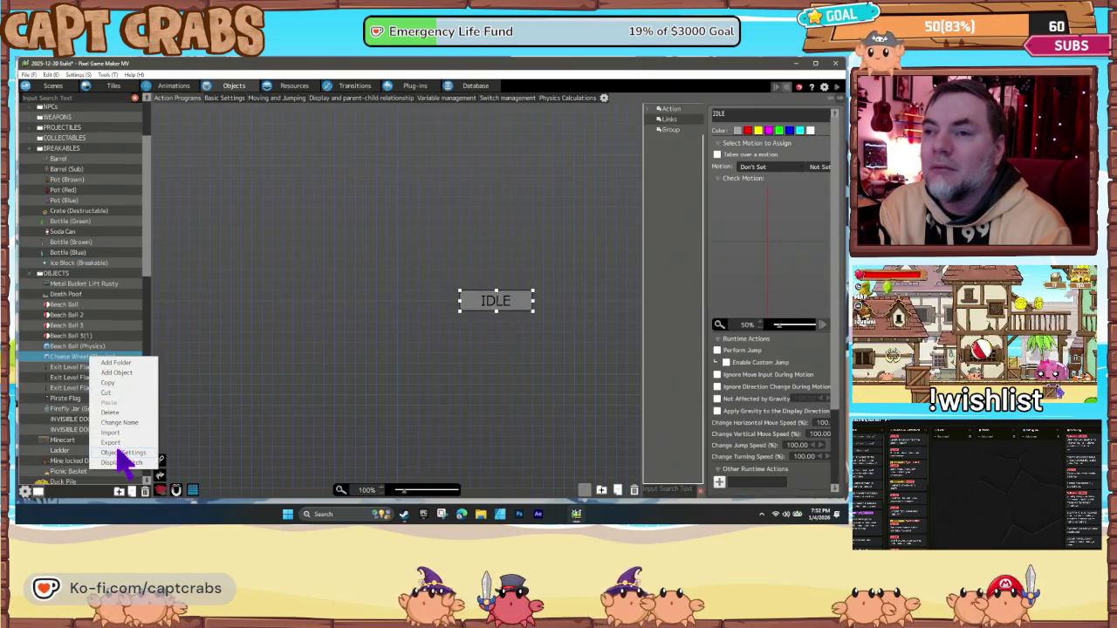
left_click(120, 453)
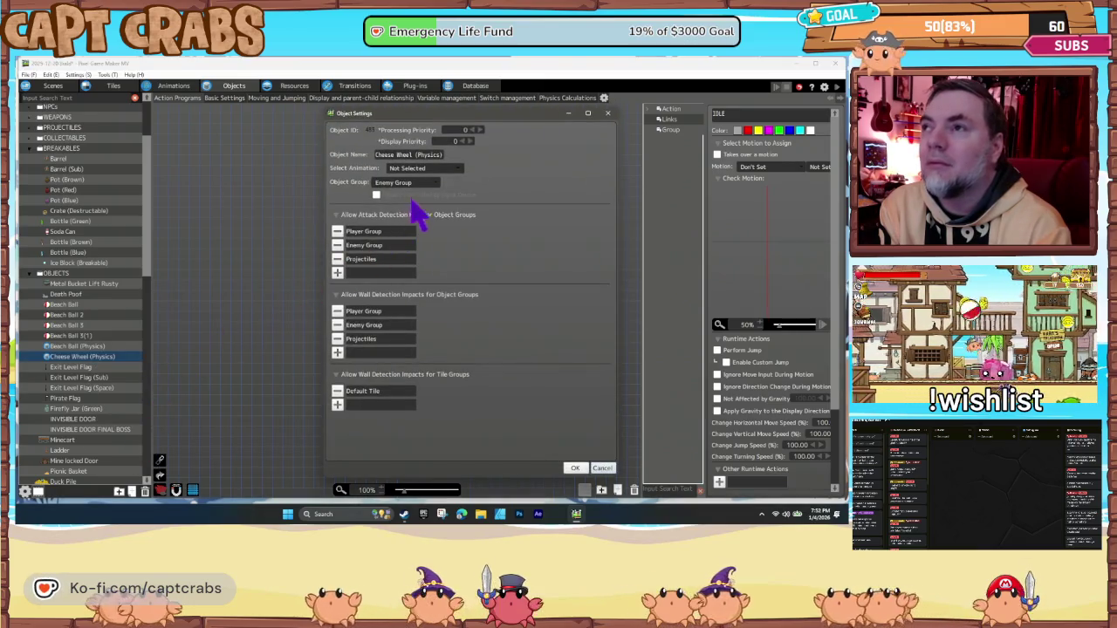
left_click(408, 183)
left_click(411, 218)
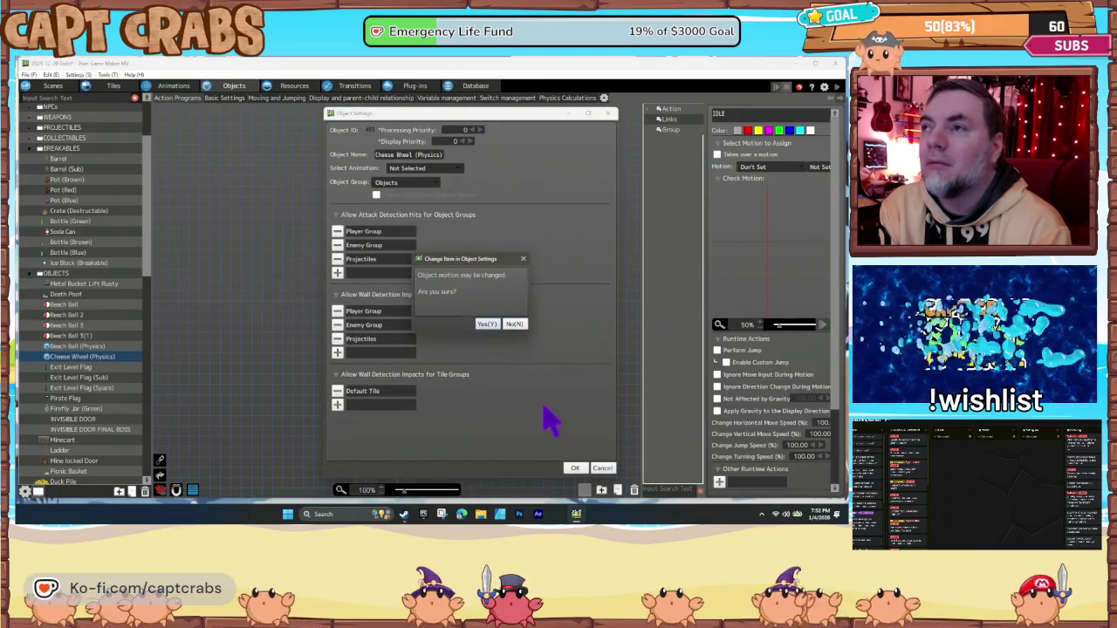
left_click(487, 325)
left_click(576, 468)
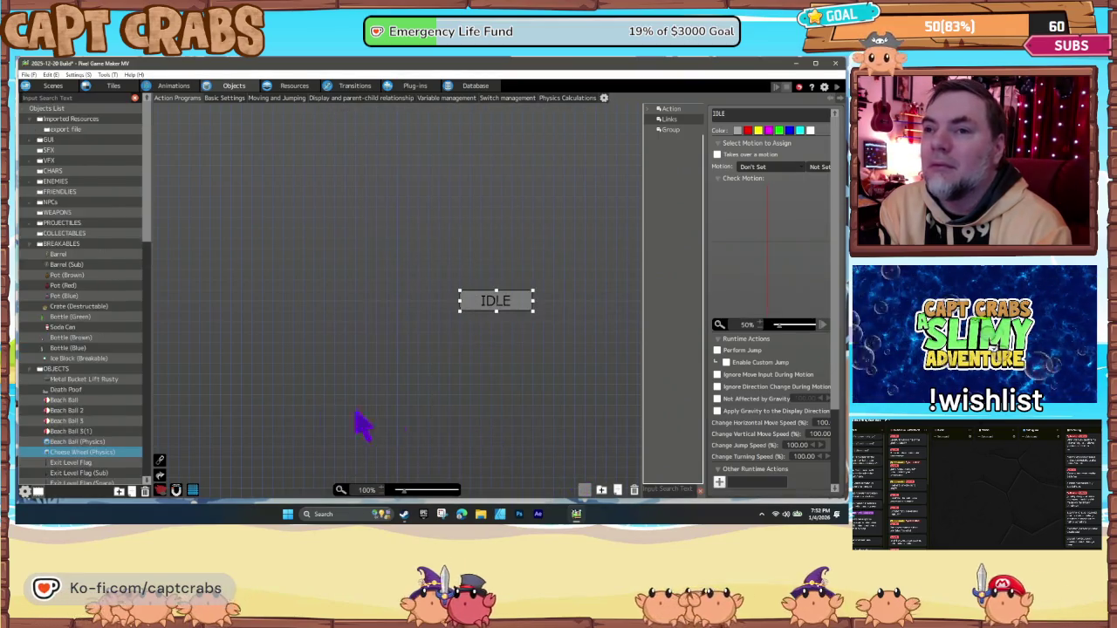
- Check Duck Pile's Object Settings without changes, then view Vertical Lift's action program
scroll(104, 446, "up", 2)
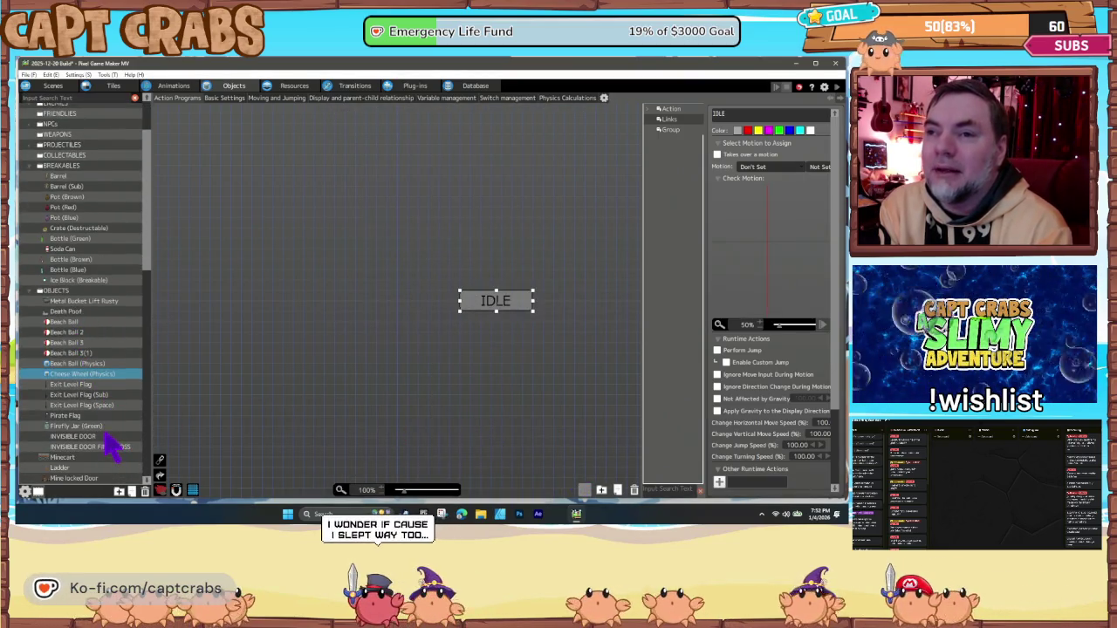
scroll(109, 454, "down", 4)
scroll(109, 449, "down", 3)
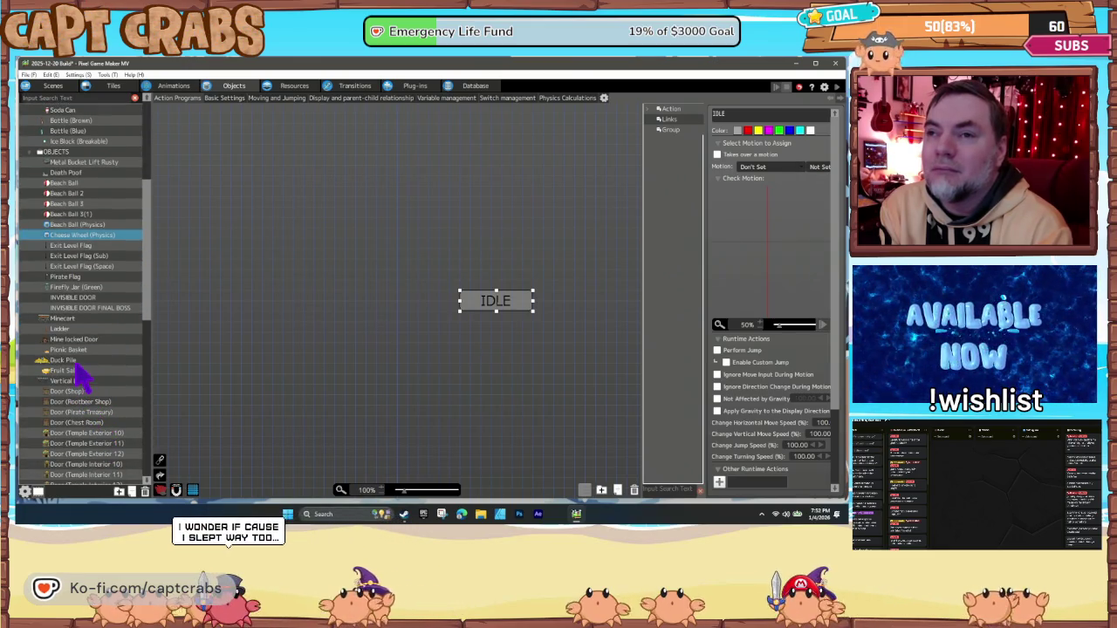
left_click(75, 361)
right_click(84, 364)
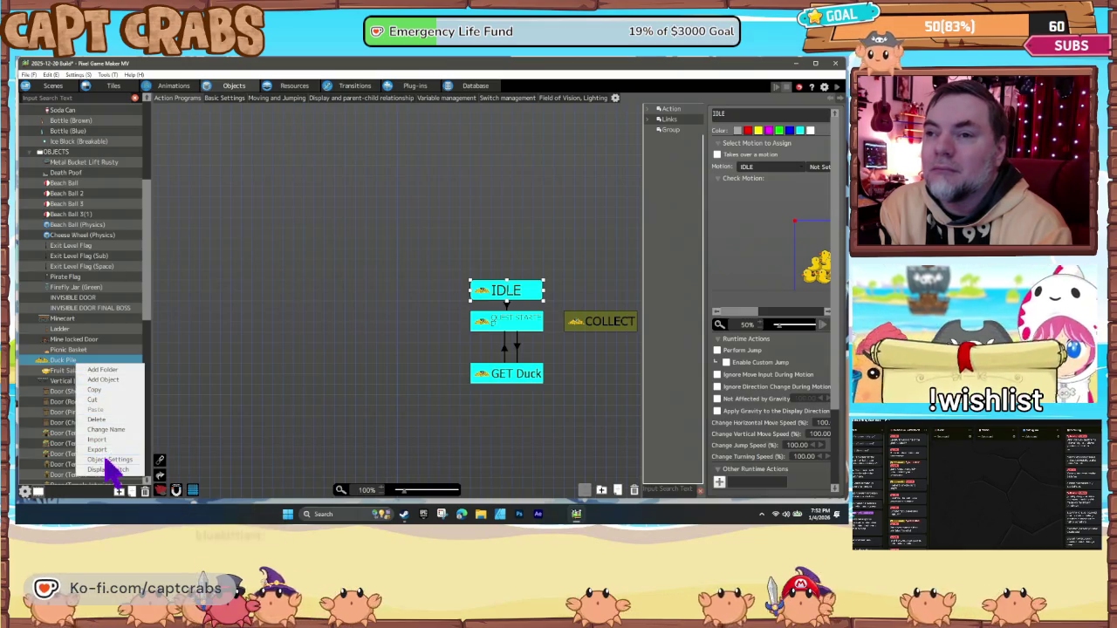
left_click(110, 460)
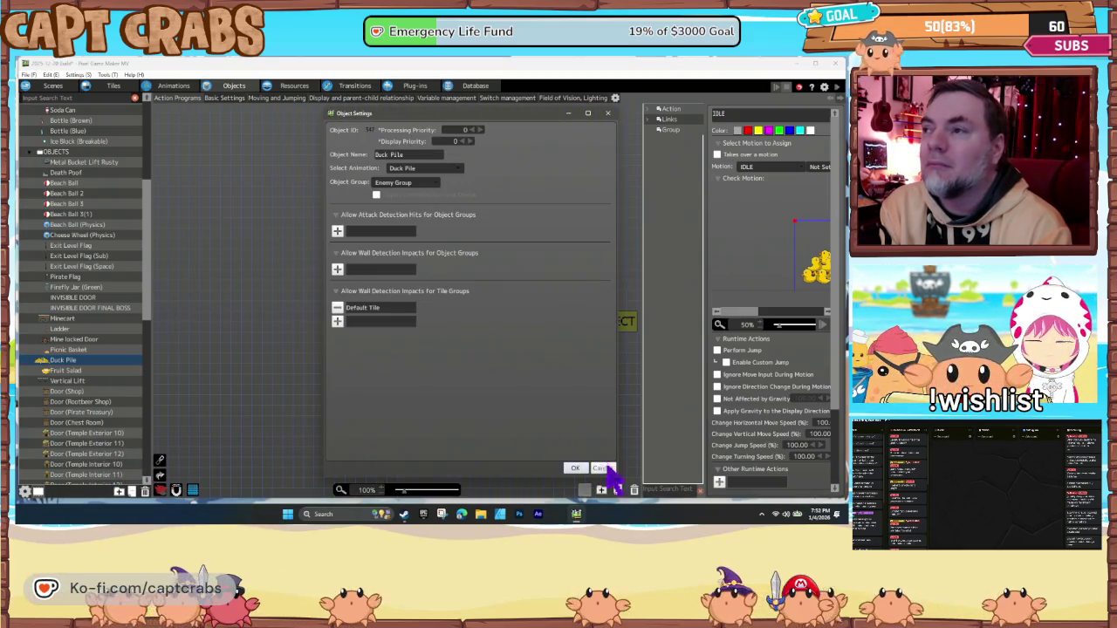
left_click(602, 468)
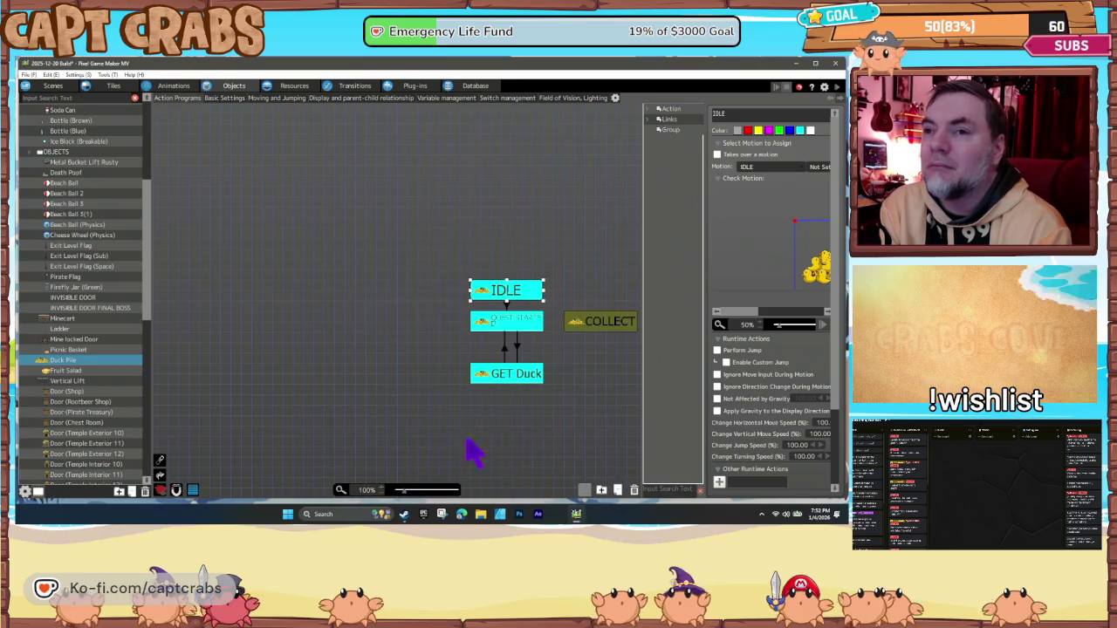
left_click(101, 371)
left_click(110, 382)
scroll(119, 397, "down", 5)
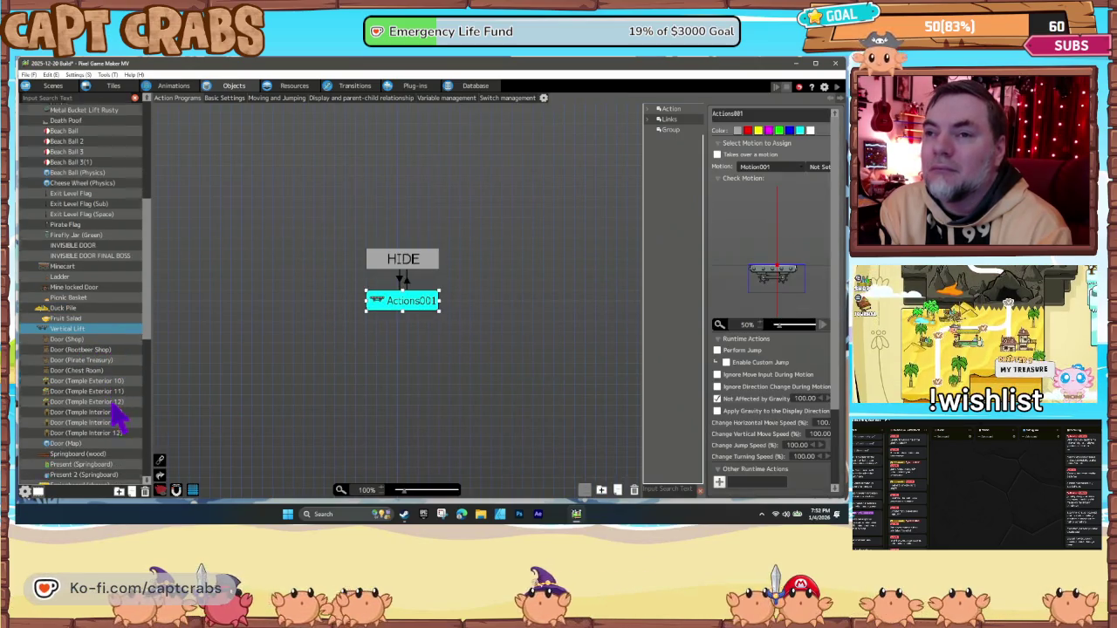
scroll(123, 418, "down", 5)
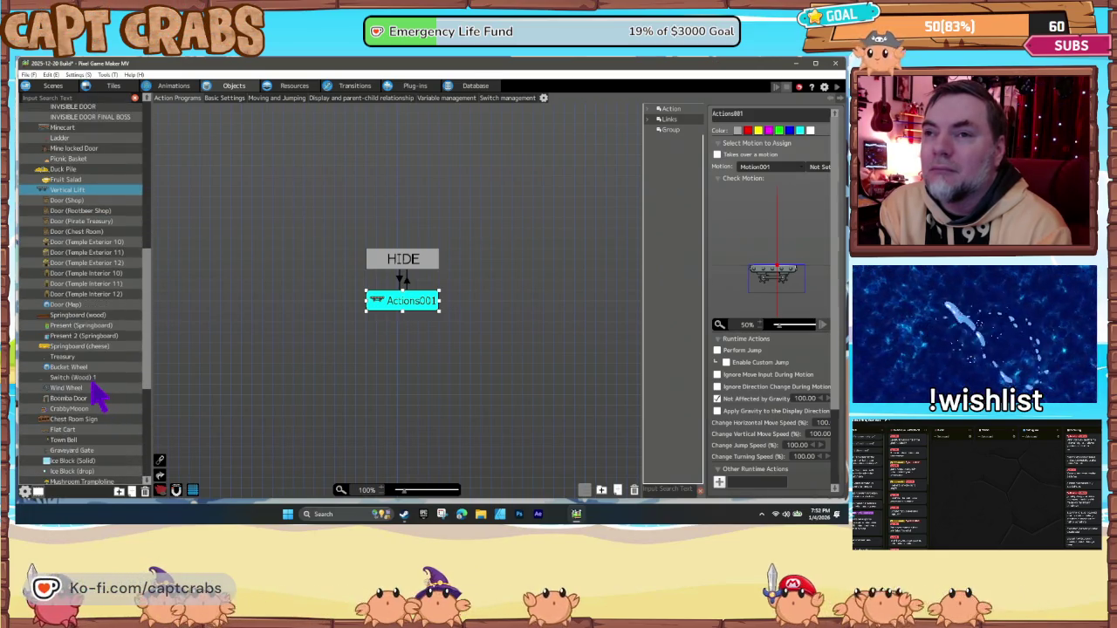
left_click(89, 378)
- Select Santa Level in the Scenes list and dismiss its context menu
left_click(57, 87)
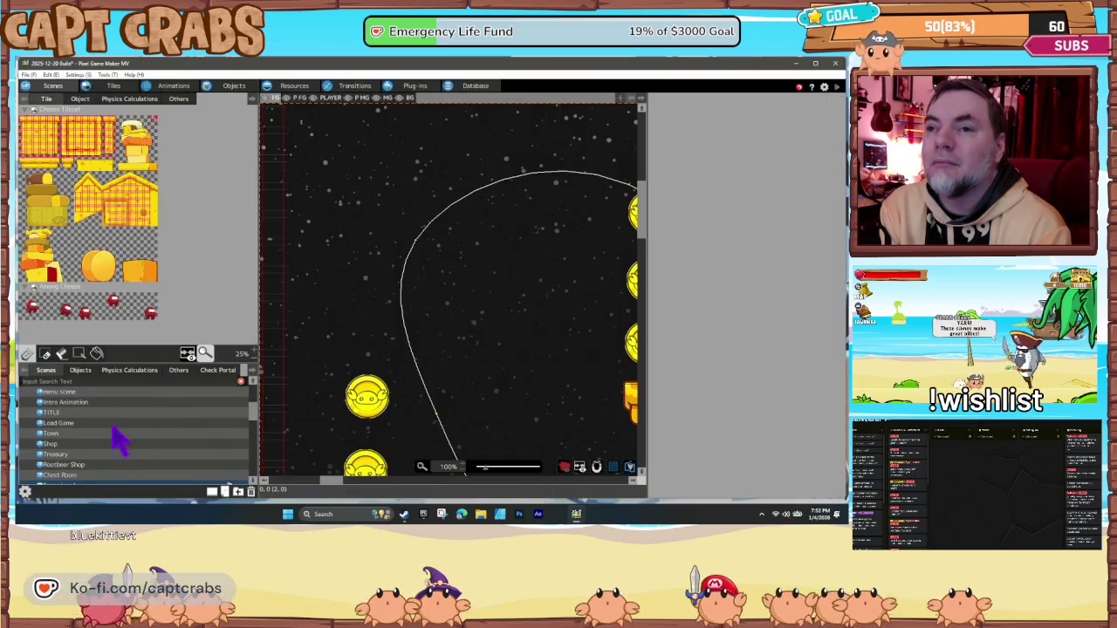
scroll(119, 441, "up", 10)
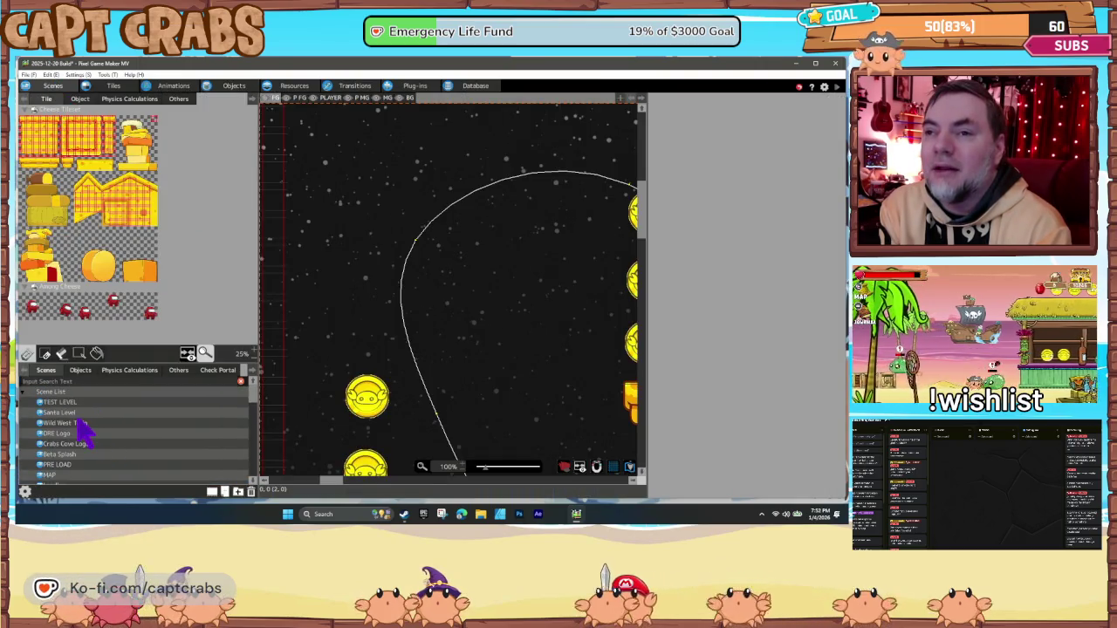
left_click(75, 413)
right_click(75, 412)
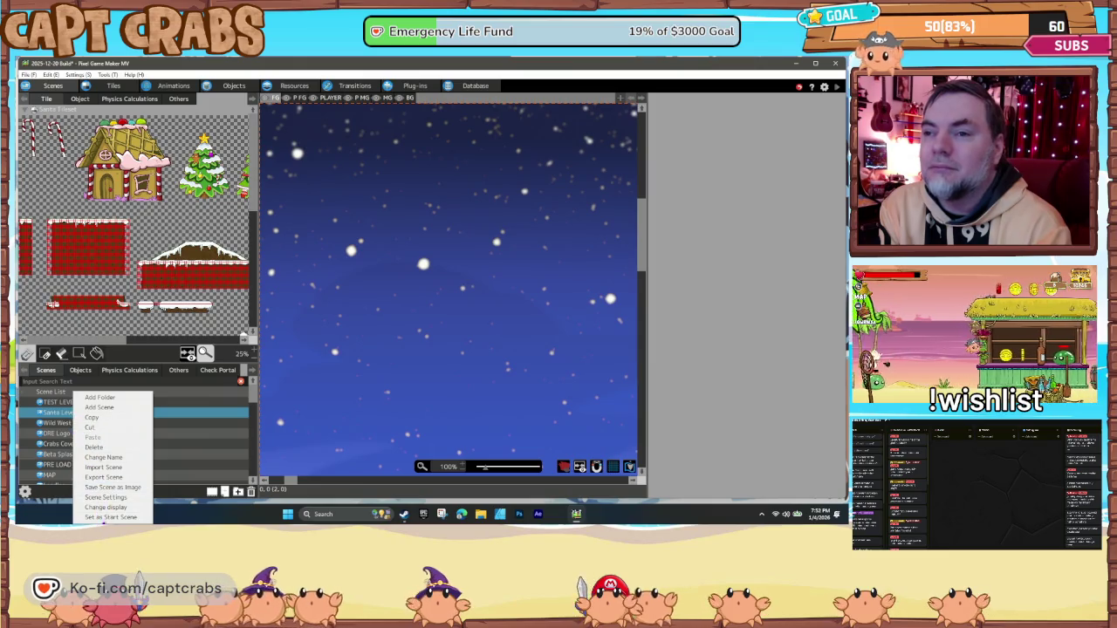
left_click(188, 478)
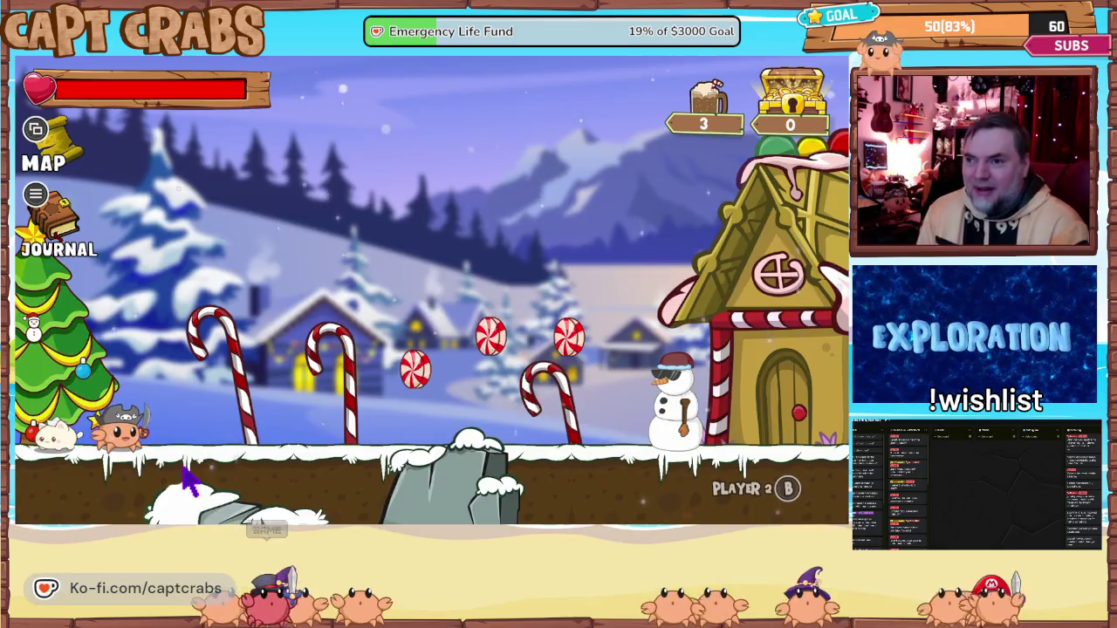
- Run the crab right toward the snowman, jumping and stepping back and forth
key("Right")
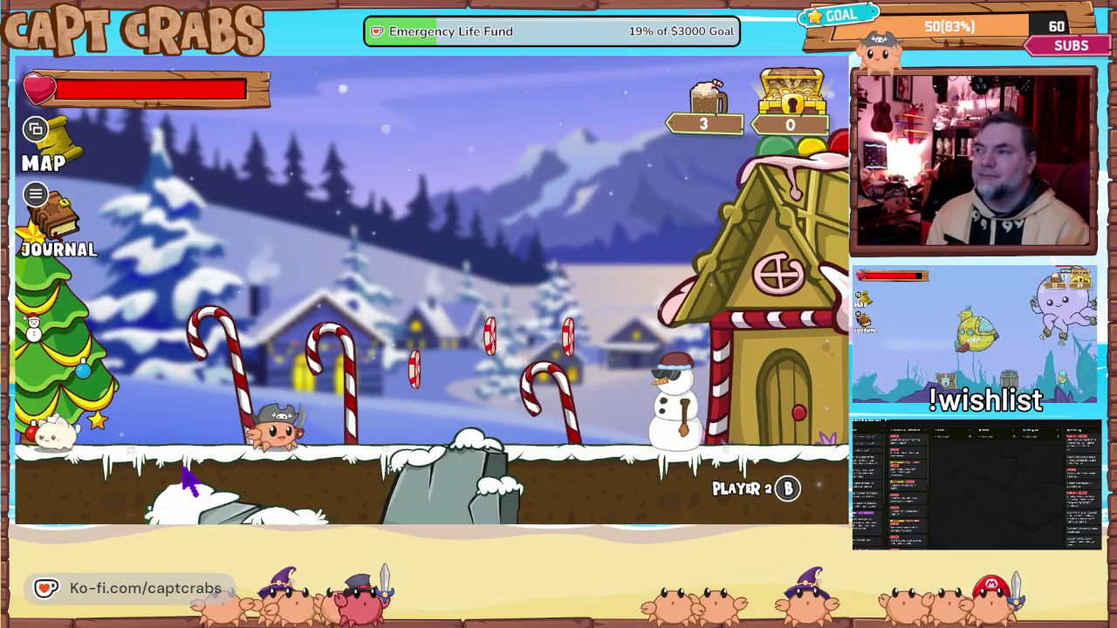
key("space")
key("Right")
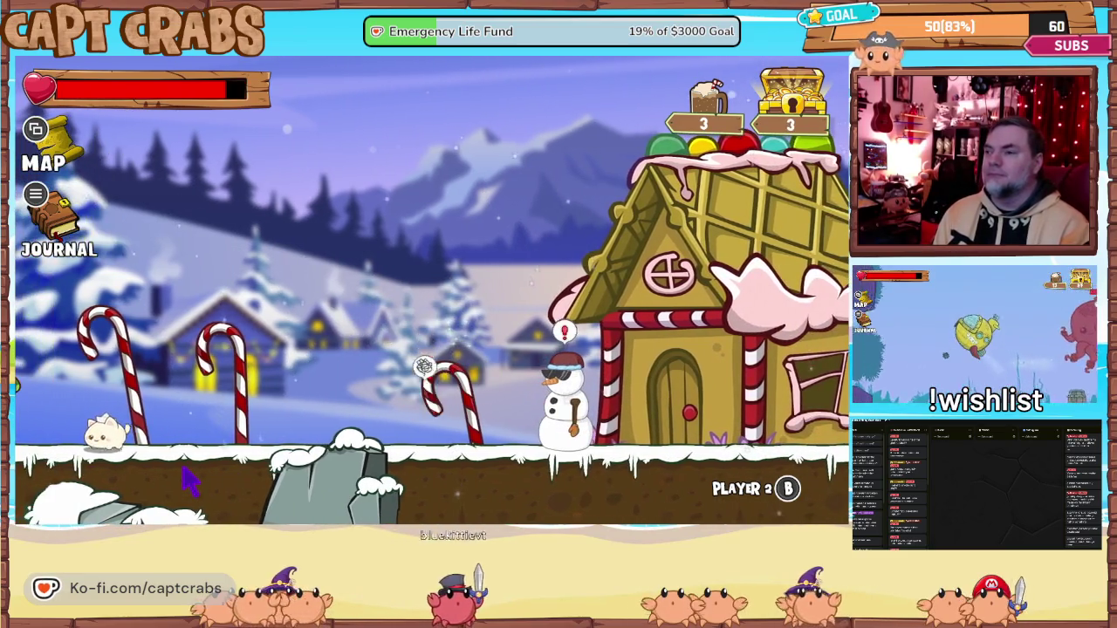
key("space")
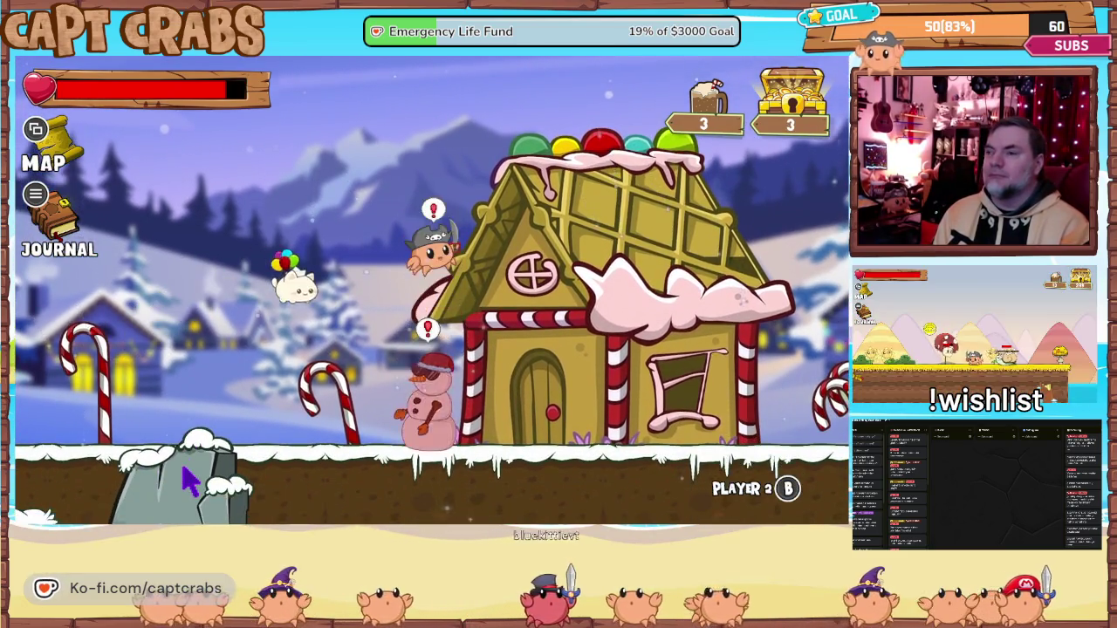
key("Left")
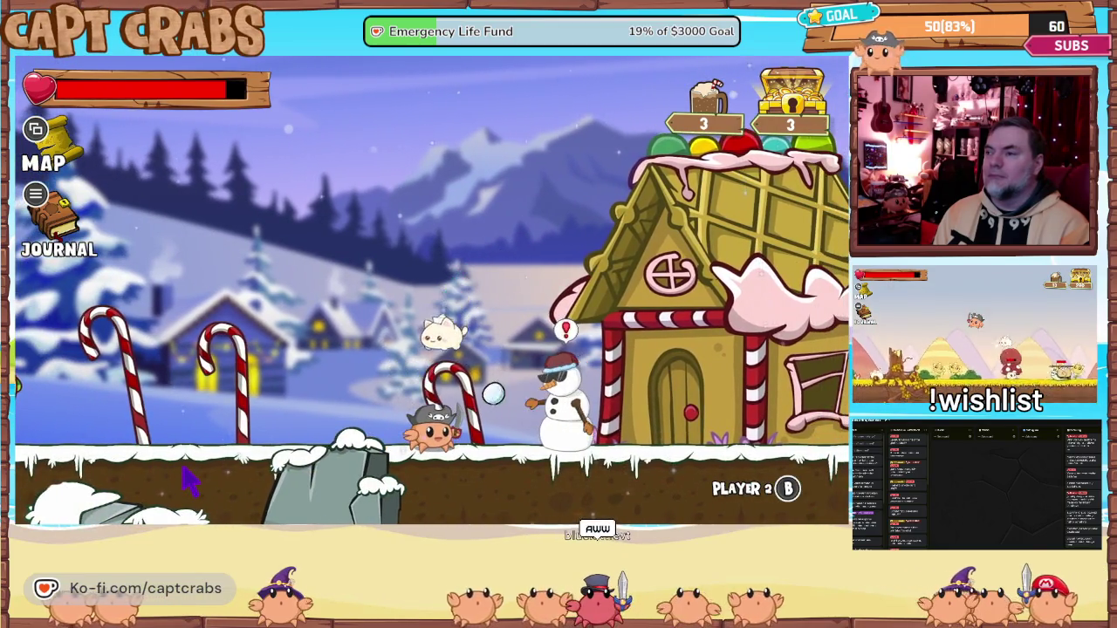
key("Left")
key("Right")
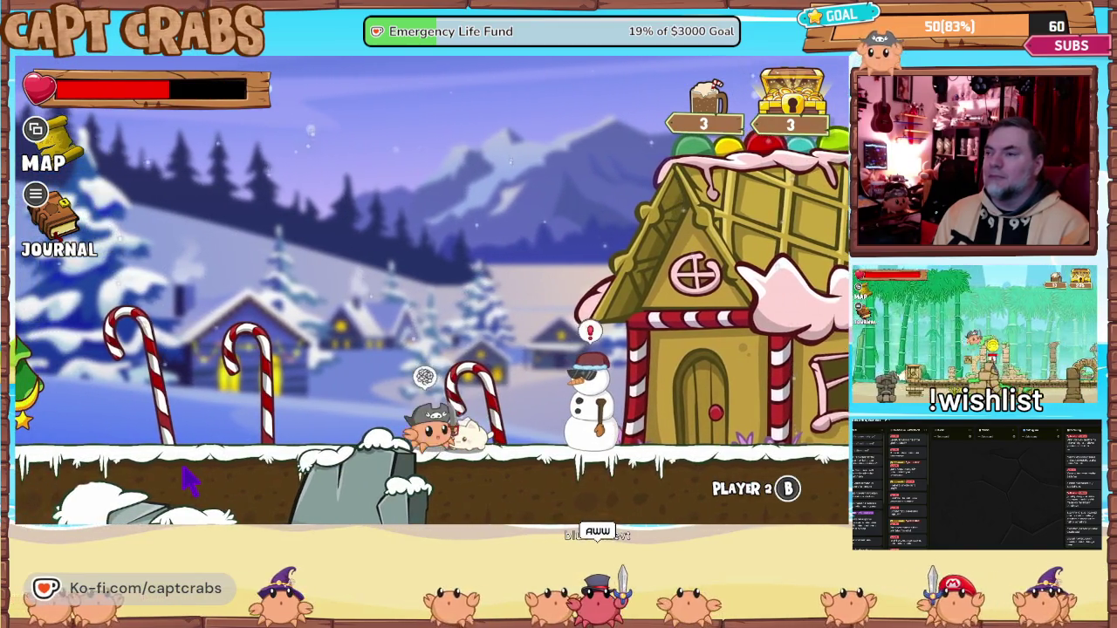
key("Left")
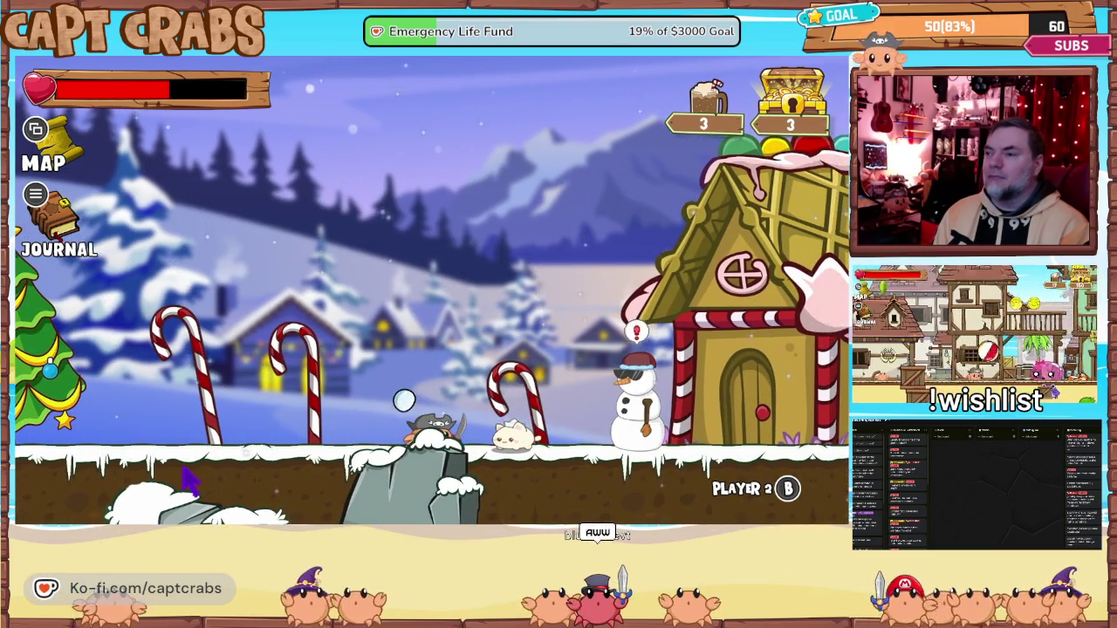
key("Right")
key("Right")
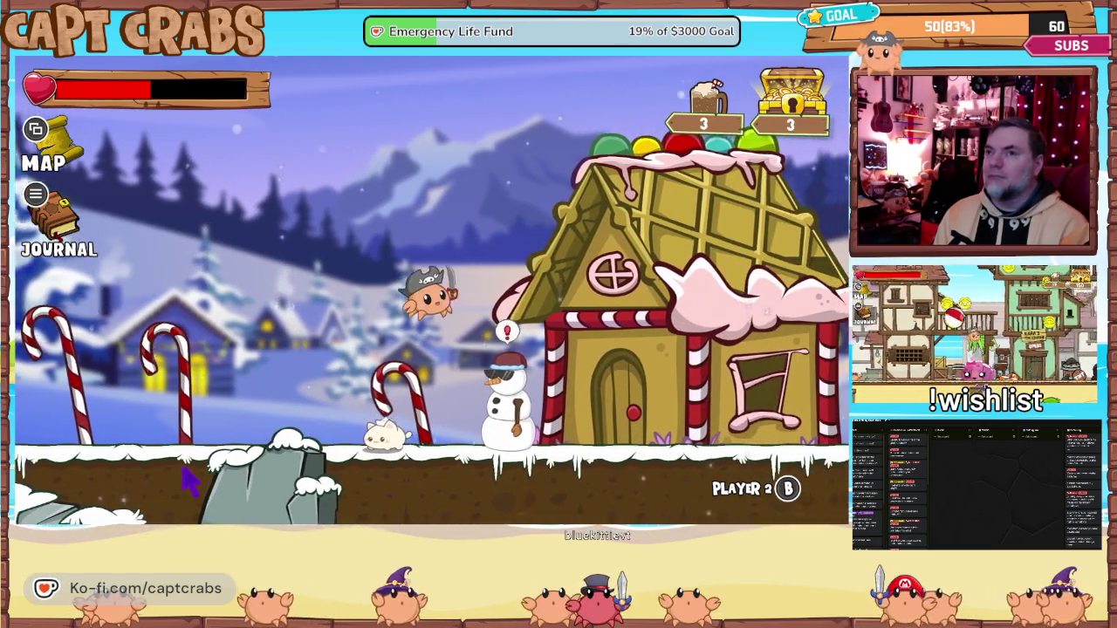
- Take the crab past the gingerbread house and up beside the tree over the gift platform
key("space")
key("space")
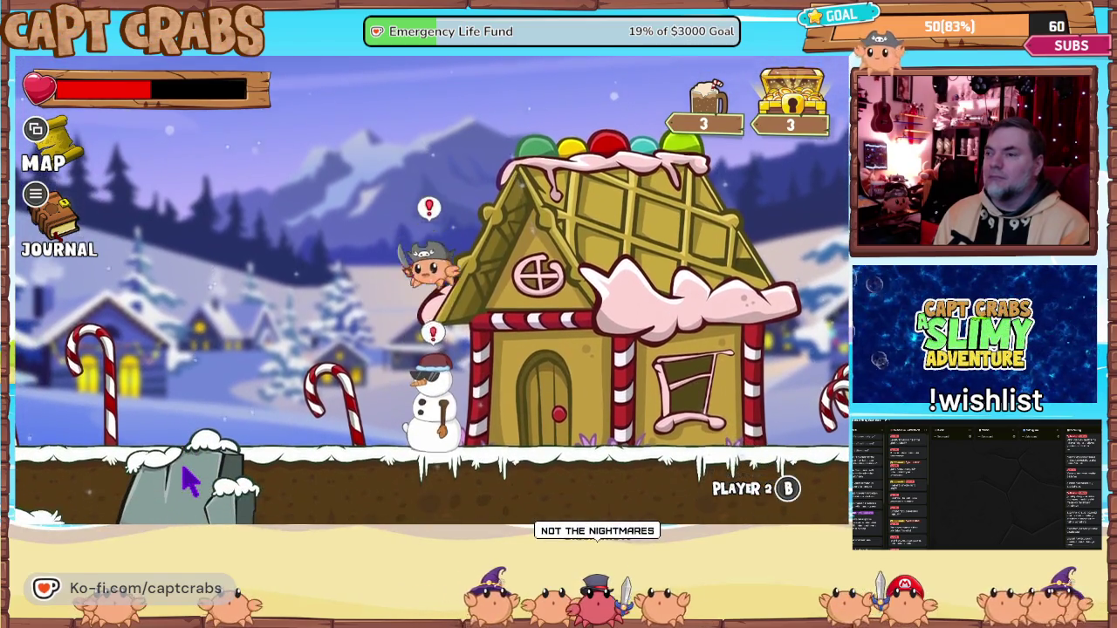
key("space")
key("space")
key("space")
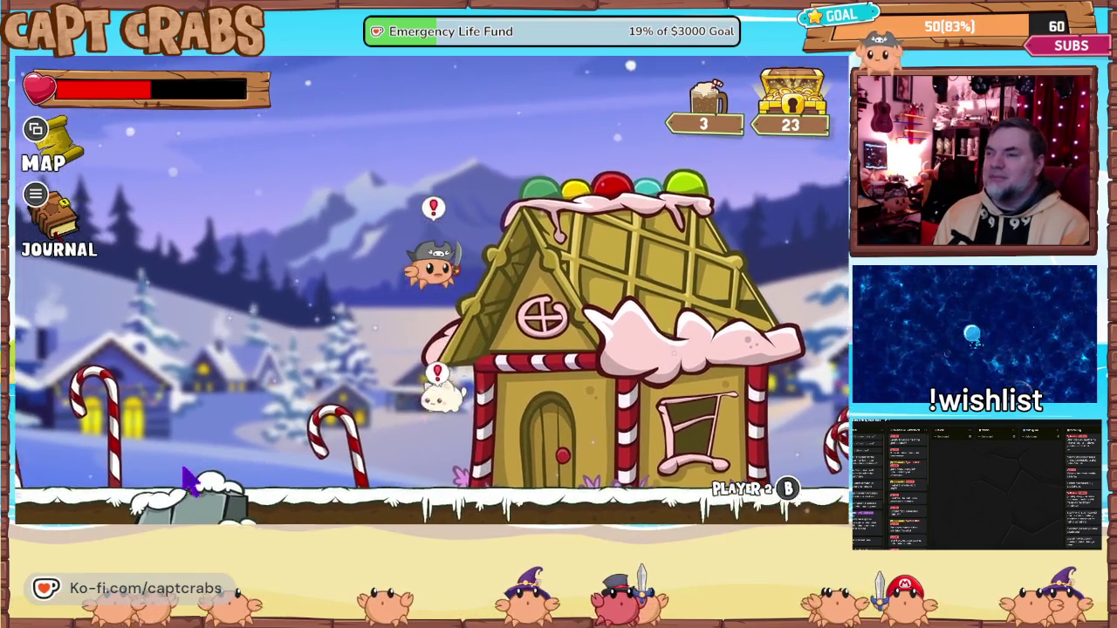
key("Right")
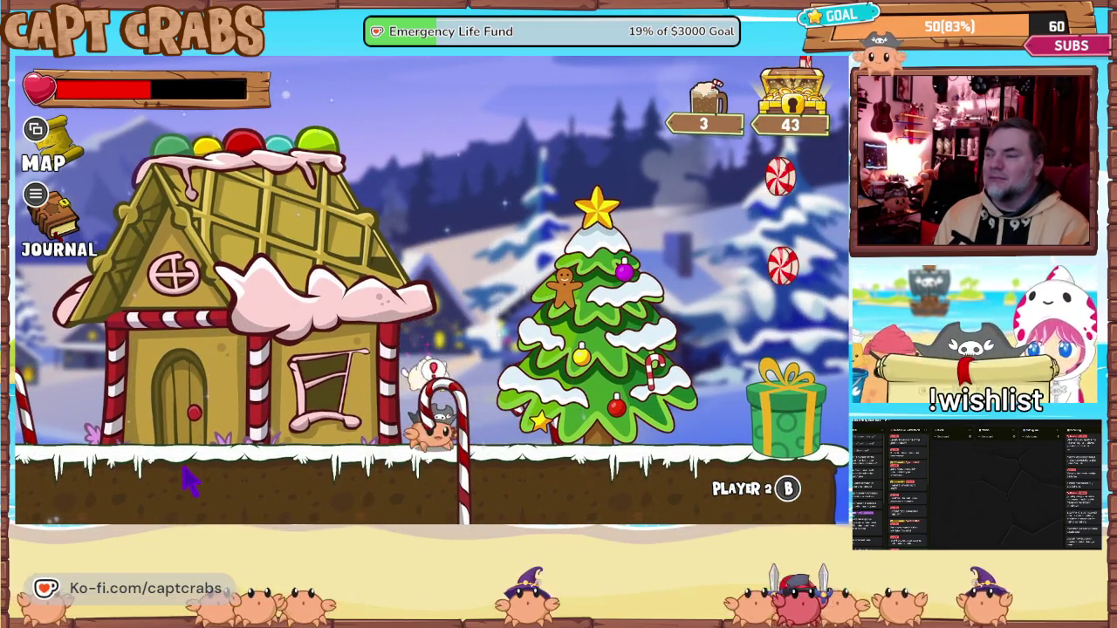
key("Right")
key("space")
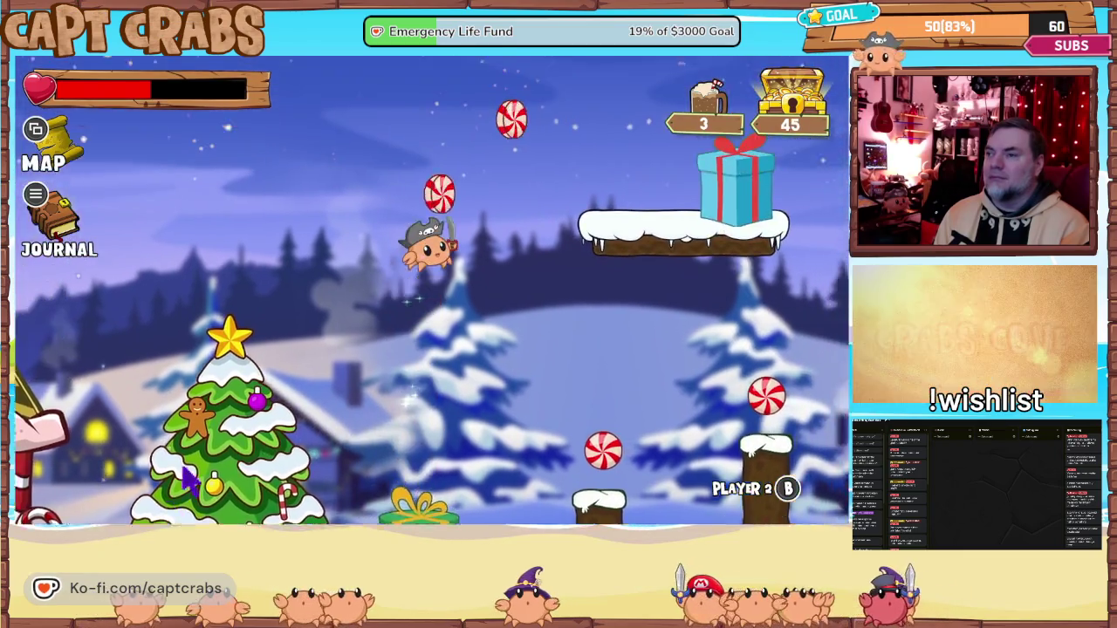
key("Right")
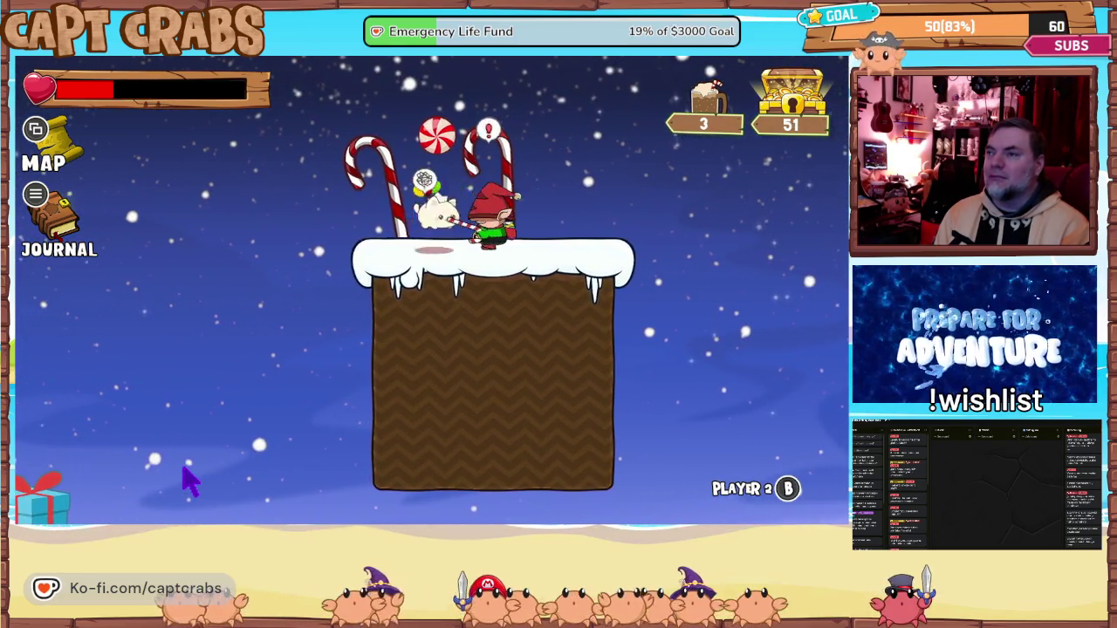
- Move the crab across the elf's candy-cane platform, bouncing off a gift for treasure
key("Right")
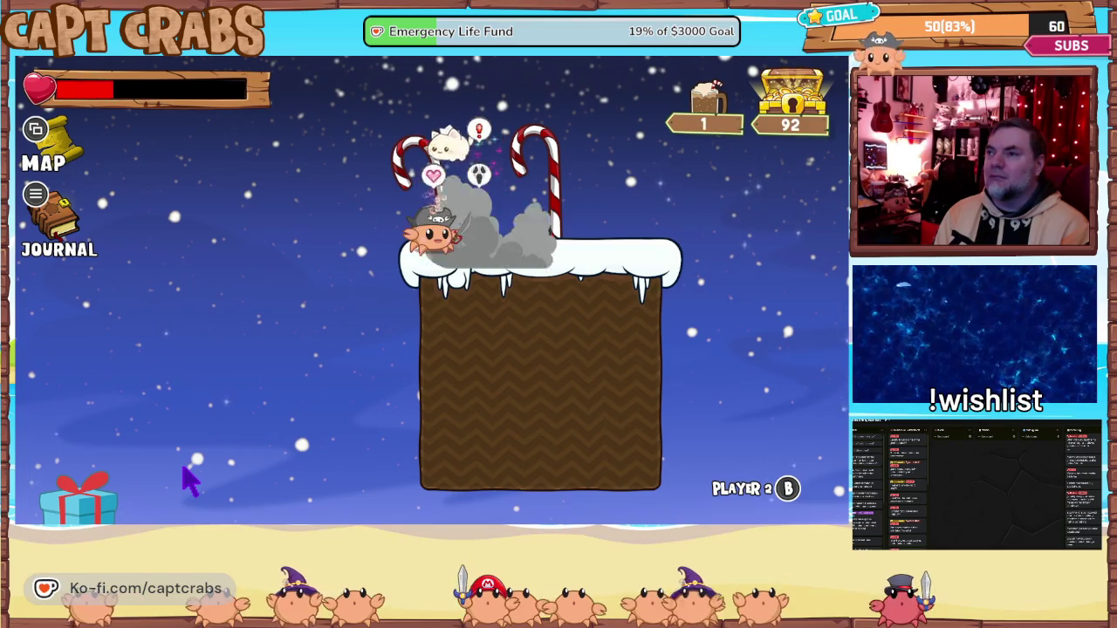
key("Right")
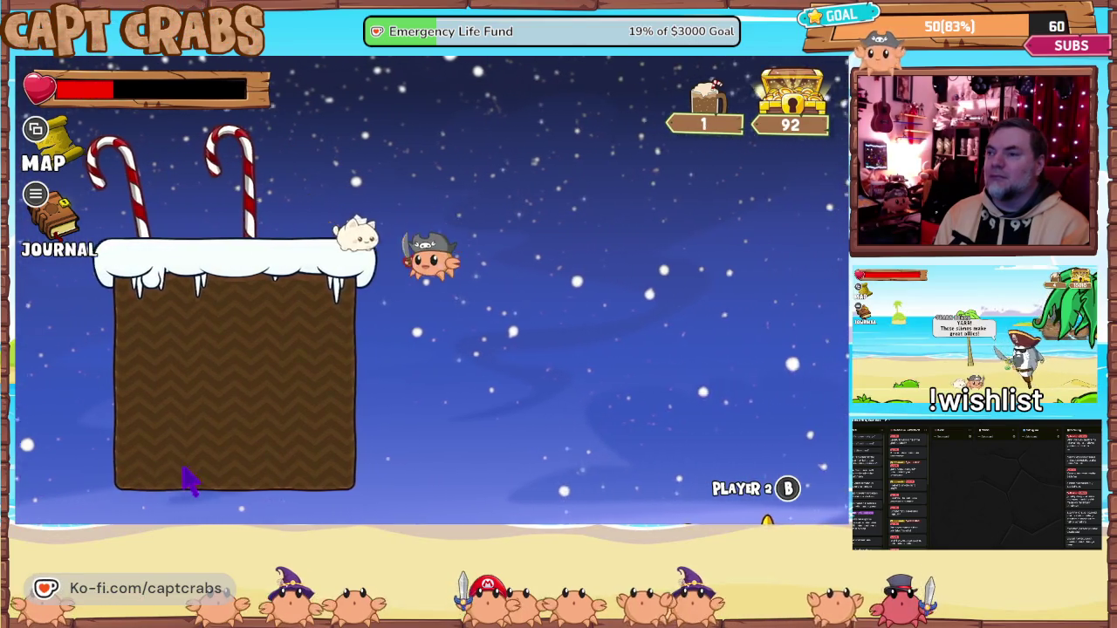
key("Right")
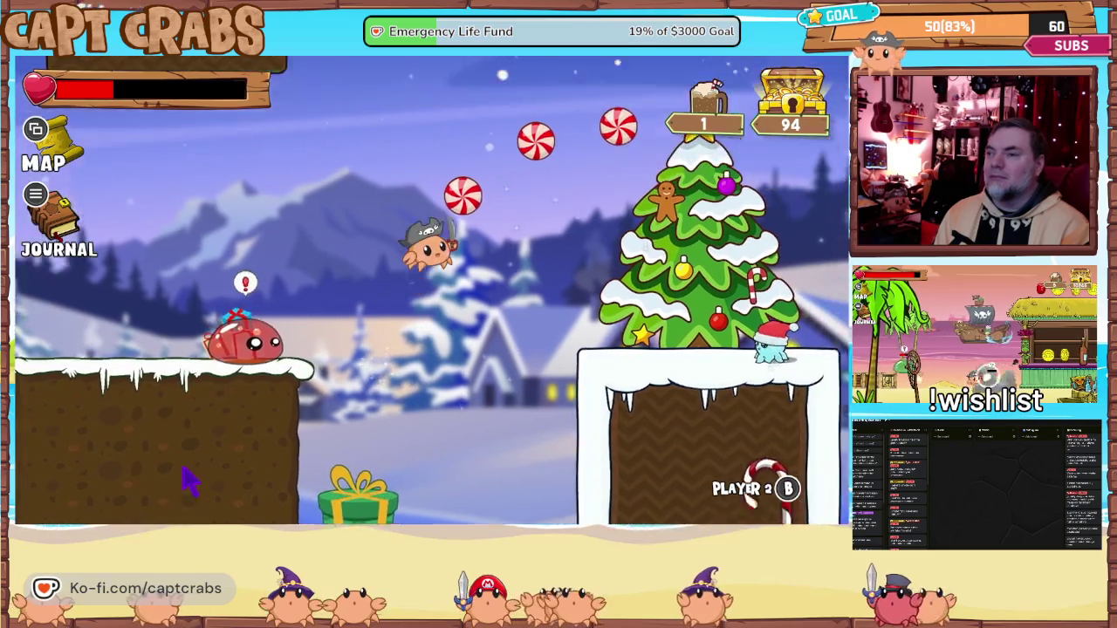
key("Right")
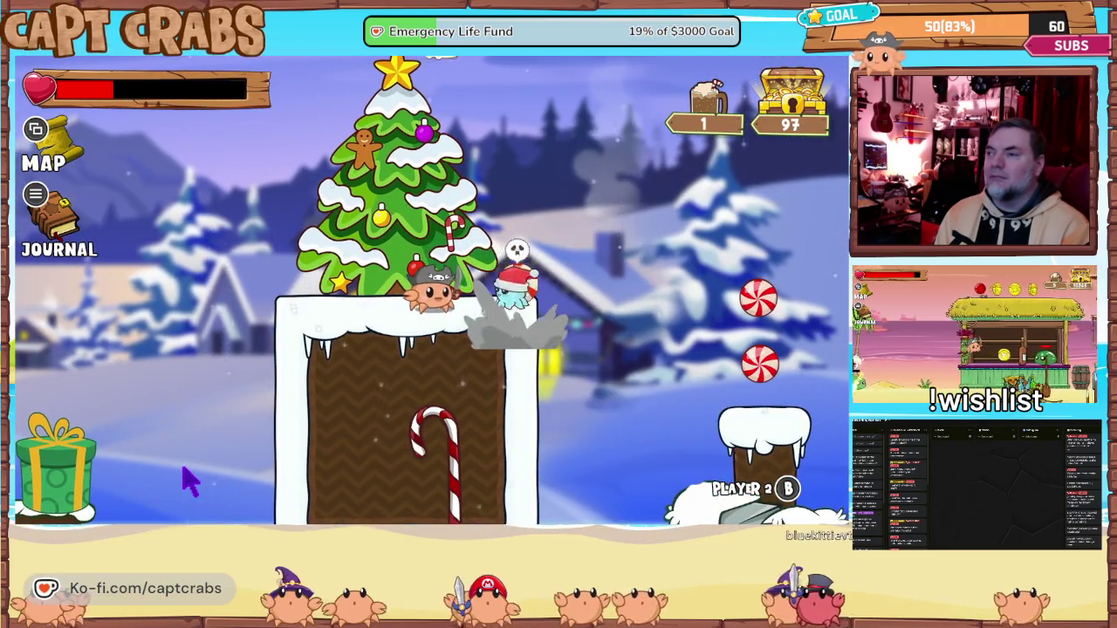
- Heal with a cocoa item, then jump right past the Christmas tree and drop back left
key("e")
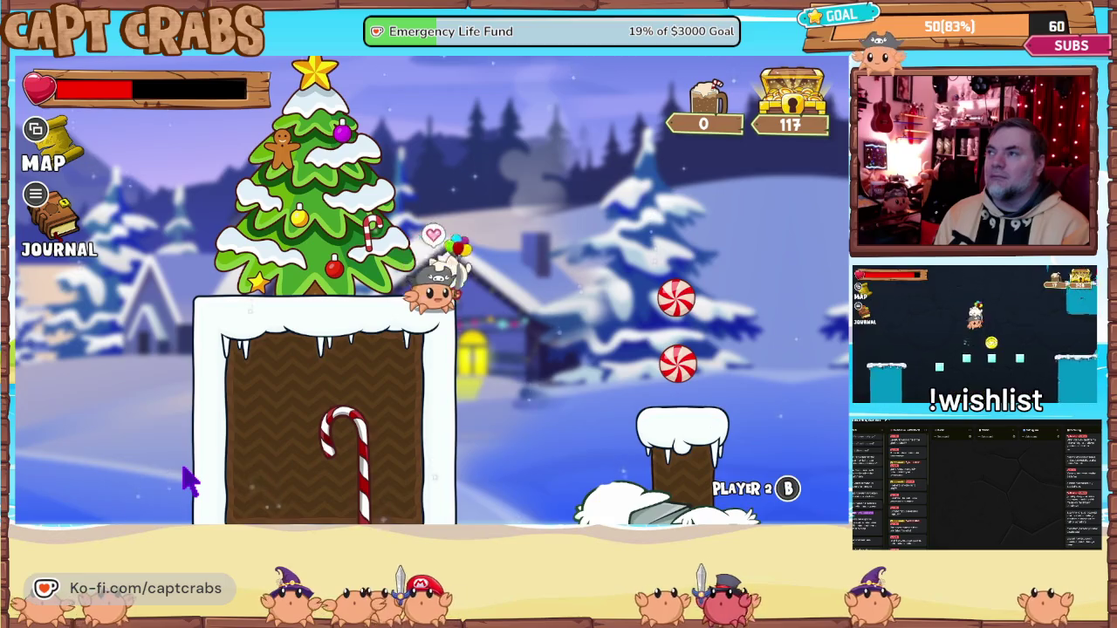
key("Right")
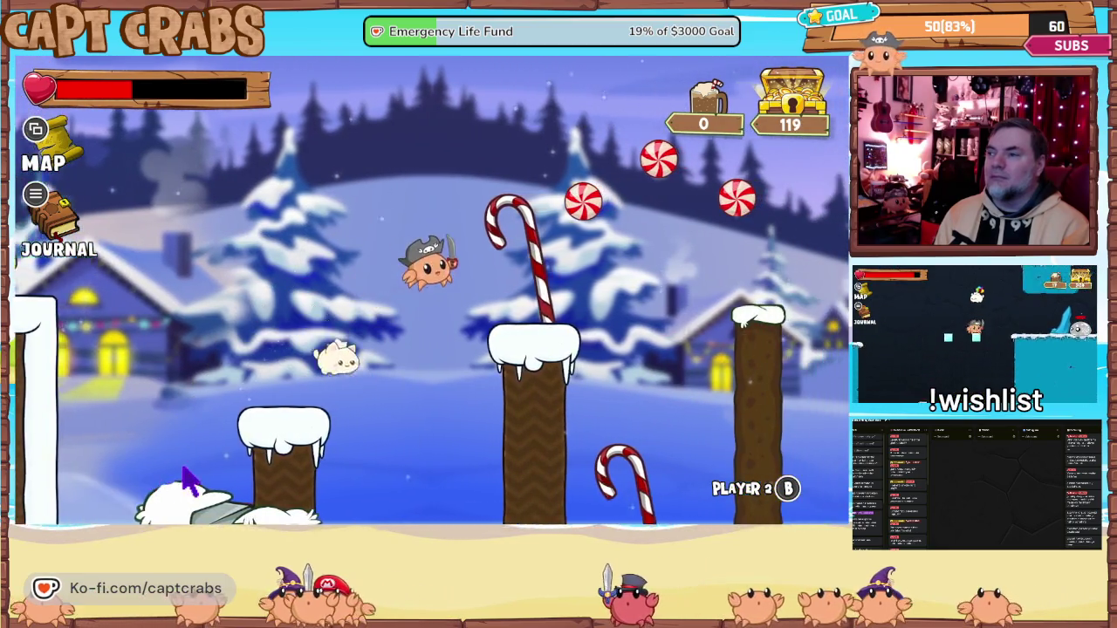
key("Right")
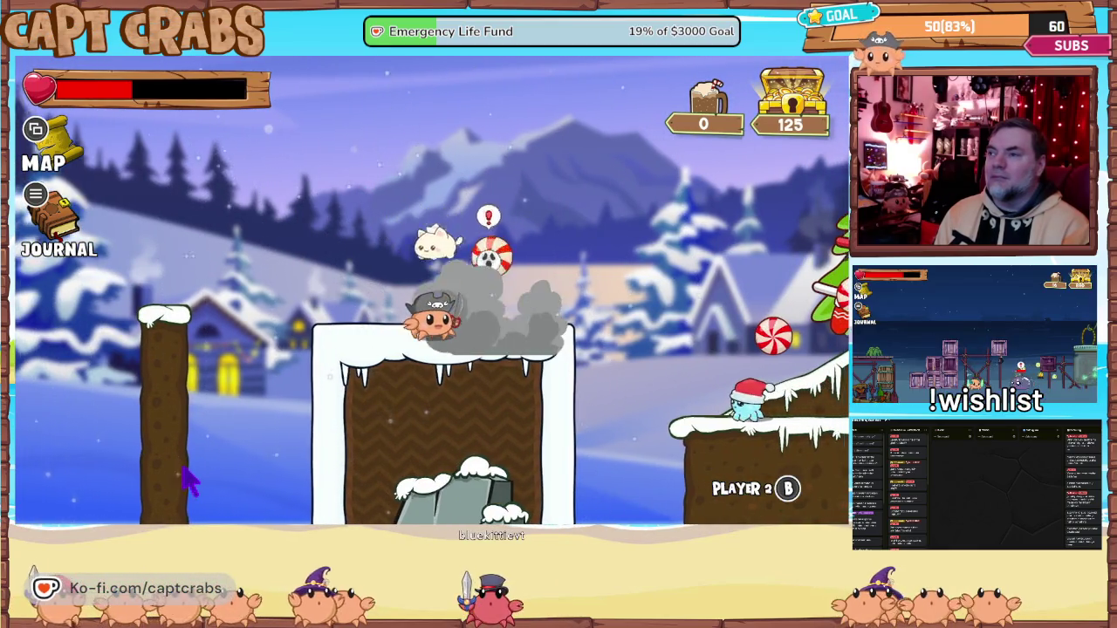
key("Right")
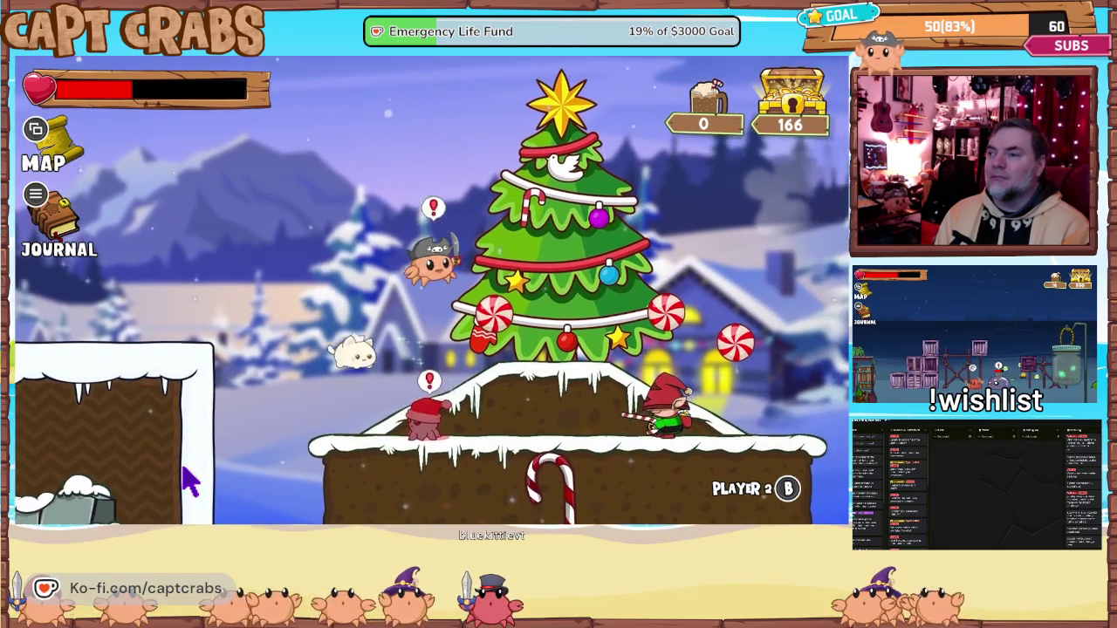
key("Right")
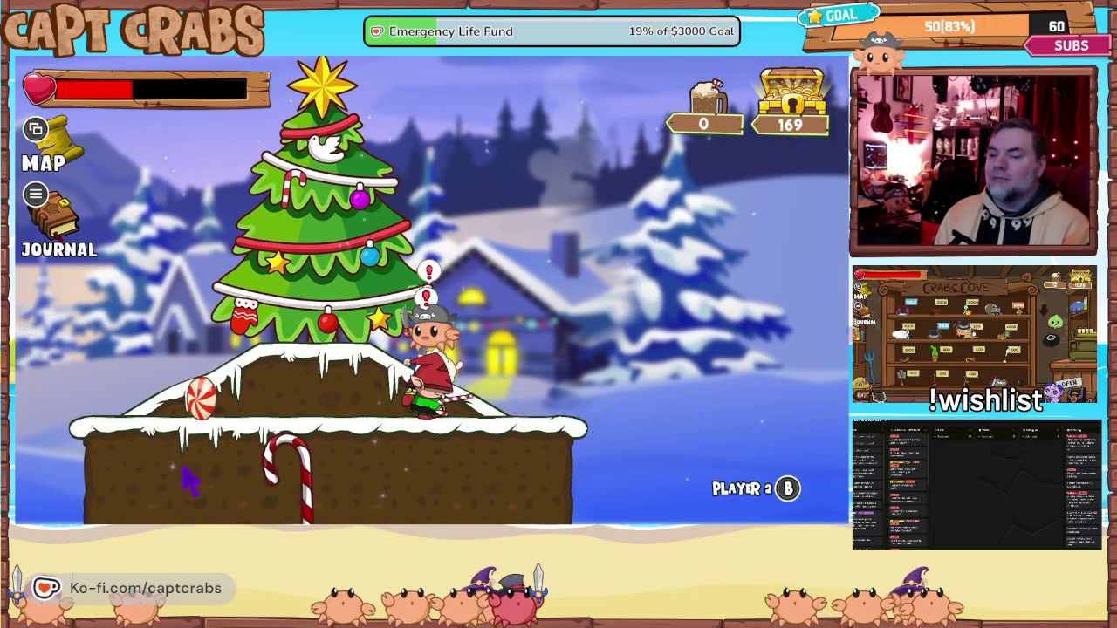
key("Left")
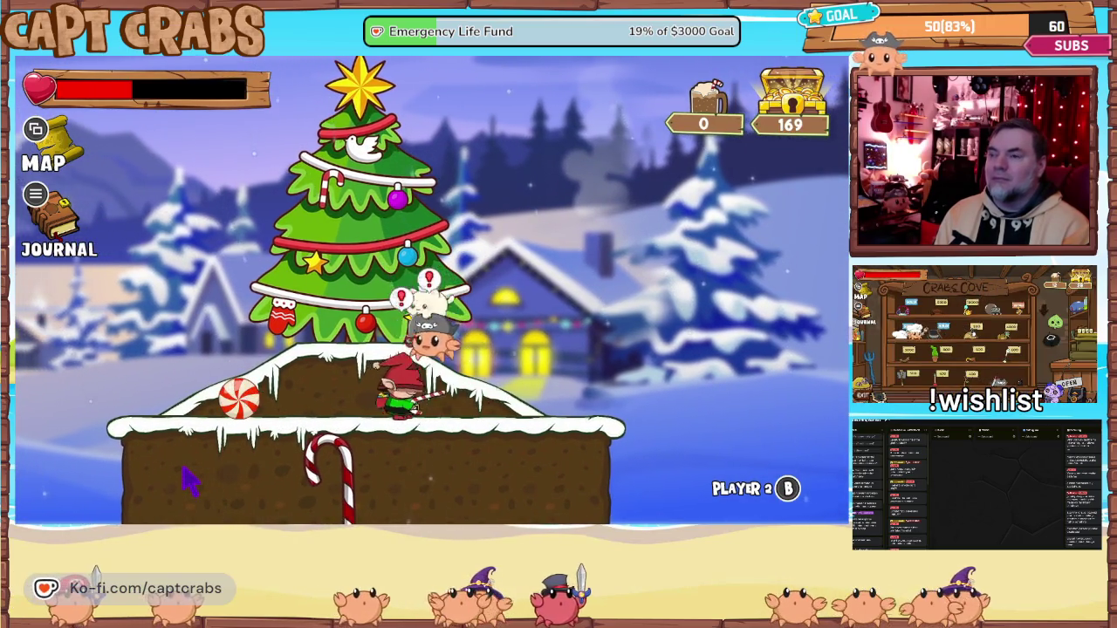
key("Left")
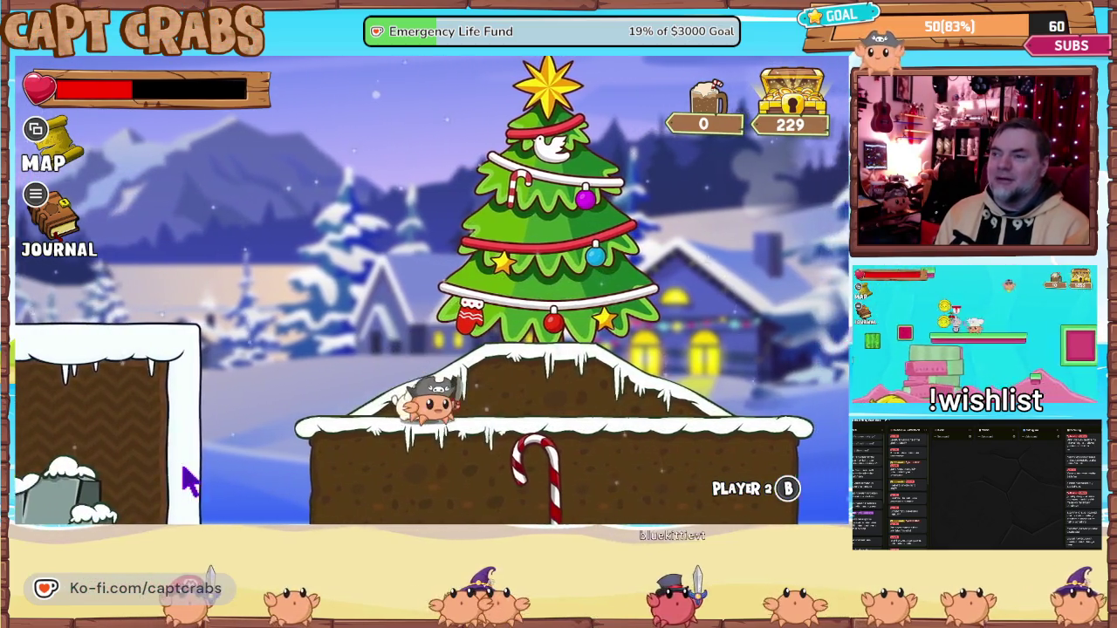
key("Left")
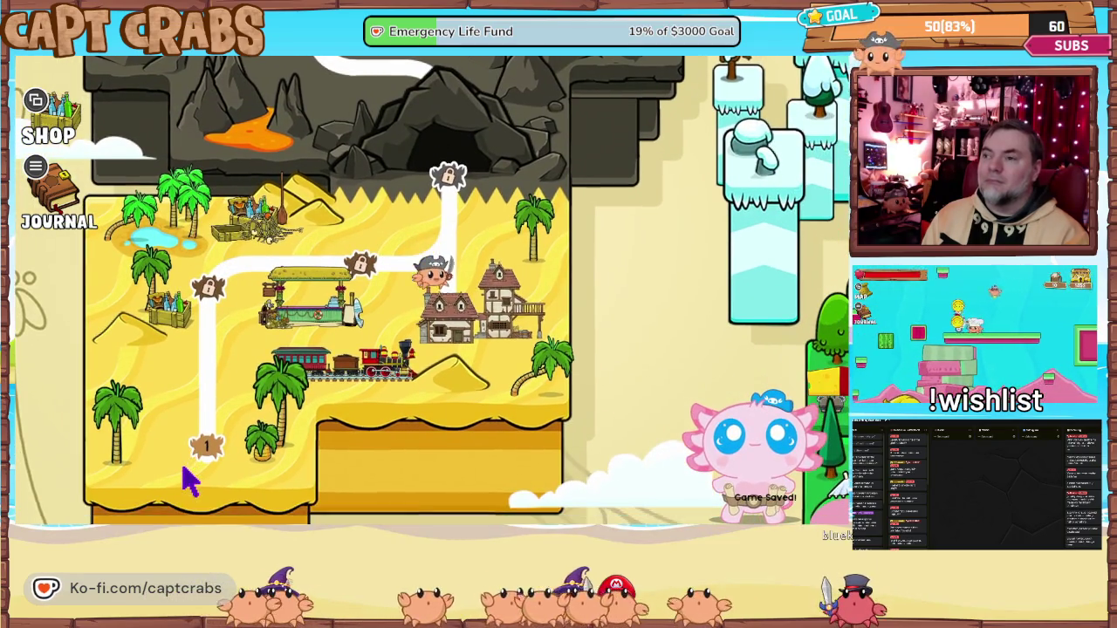
- Enter the desert town stop on the world map to load a new stage
key("space")
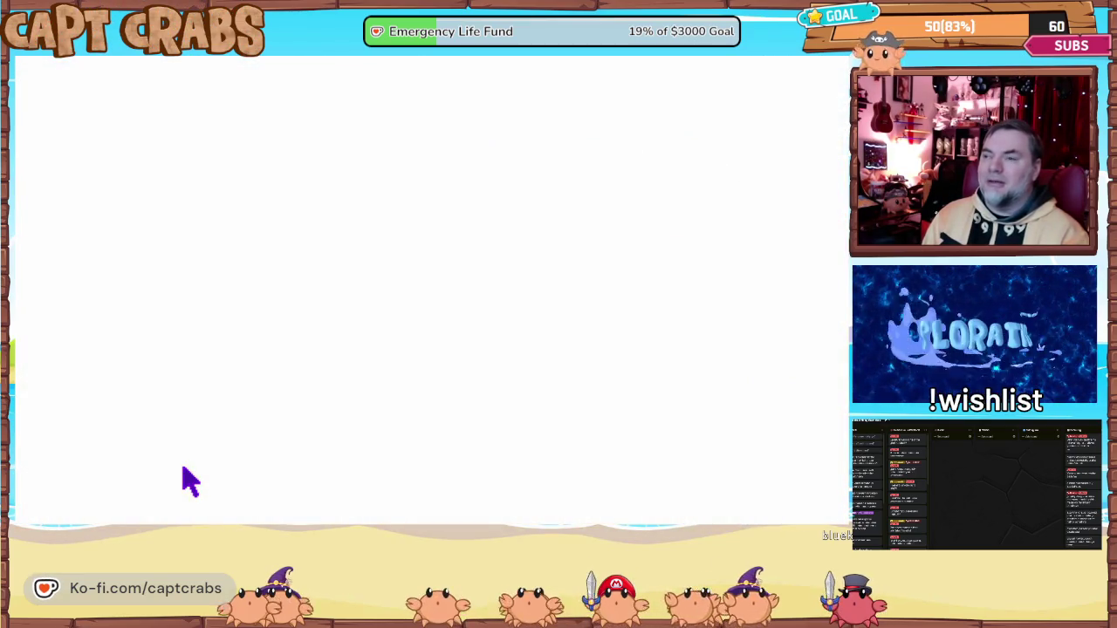
- Leave the beach area and browse the items in the Crabs Cove shop
key("Escape")
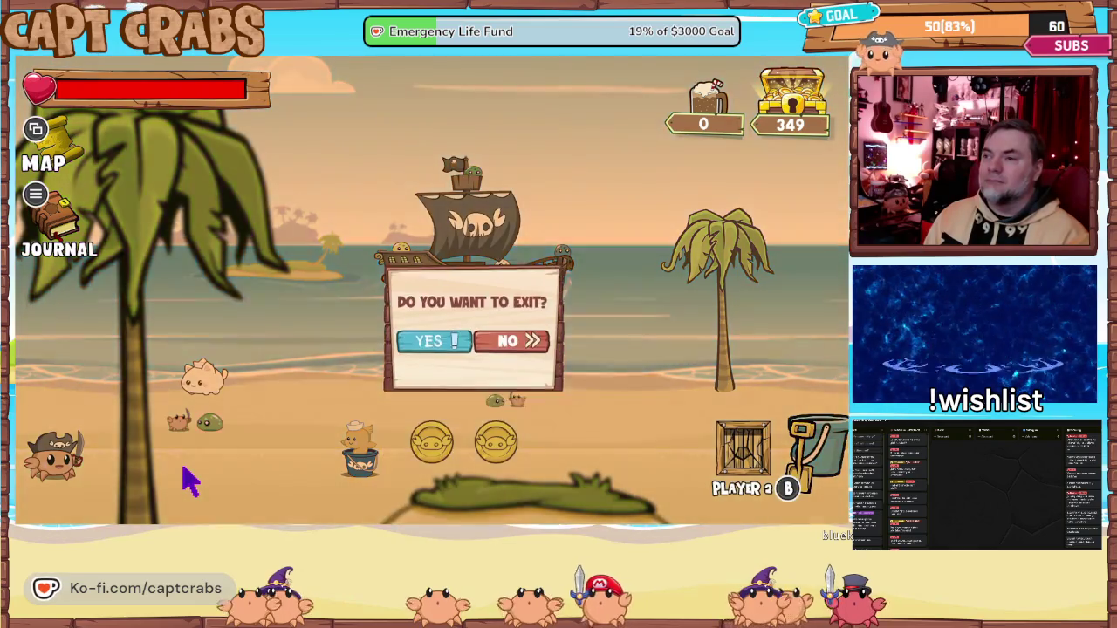
key("space")
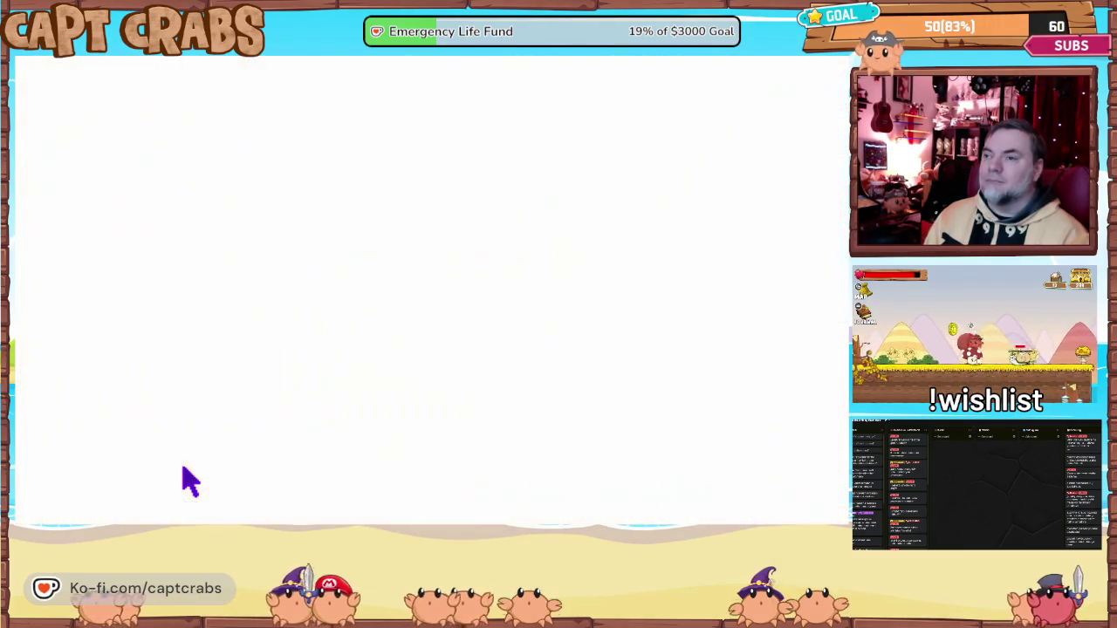
key("Right")
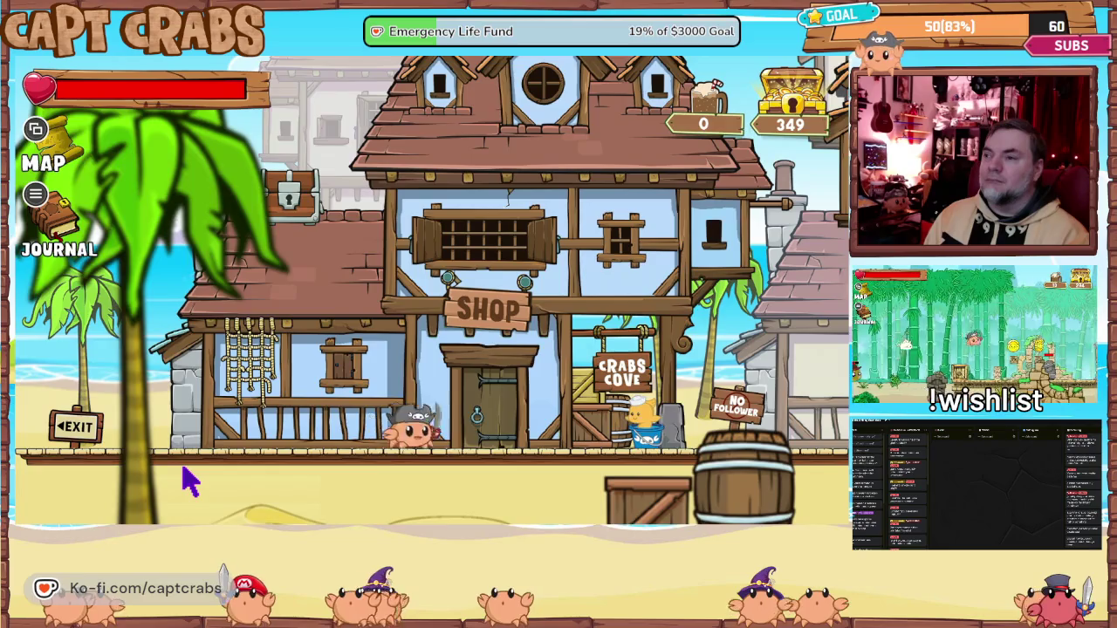
key("Up")
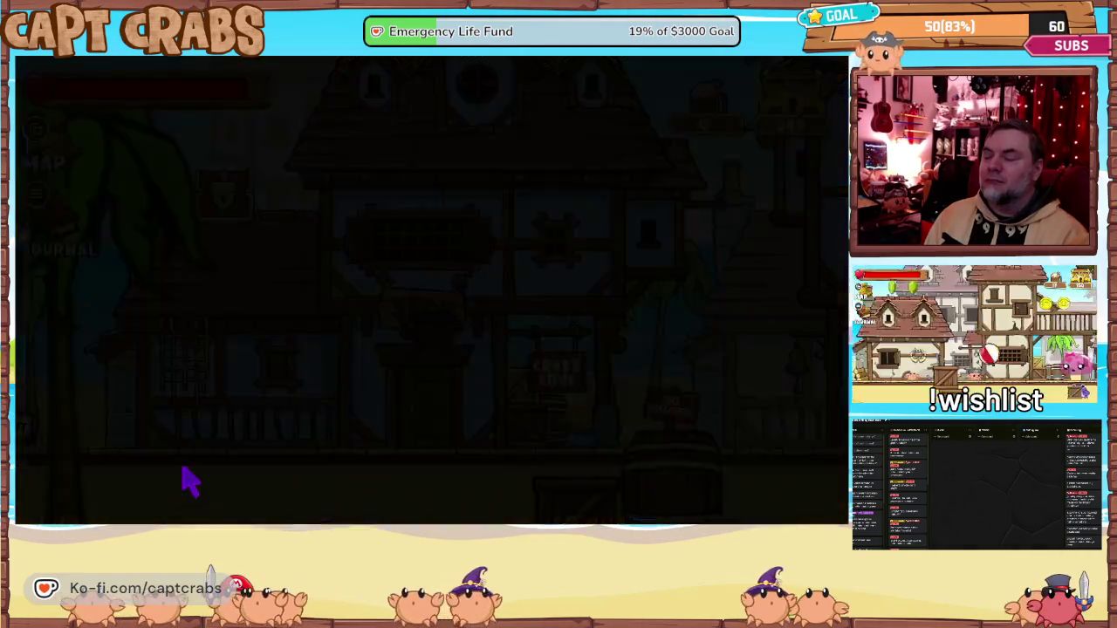
key("Up")
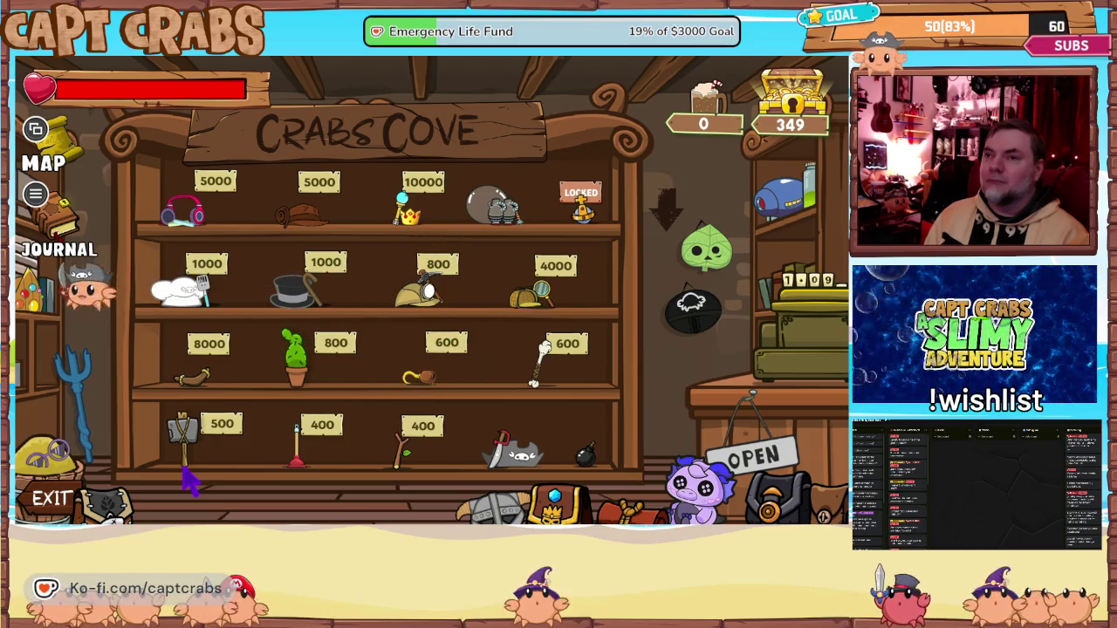
key("Escape")
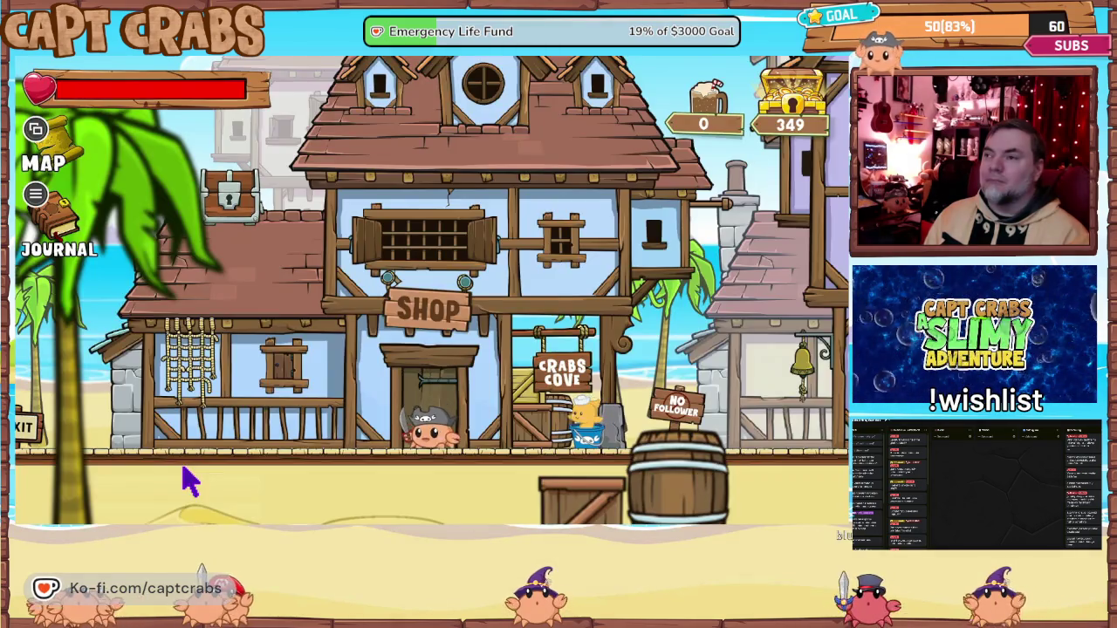
- Walk the crab through the Treasury and on along the town street
key("Right")
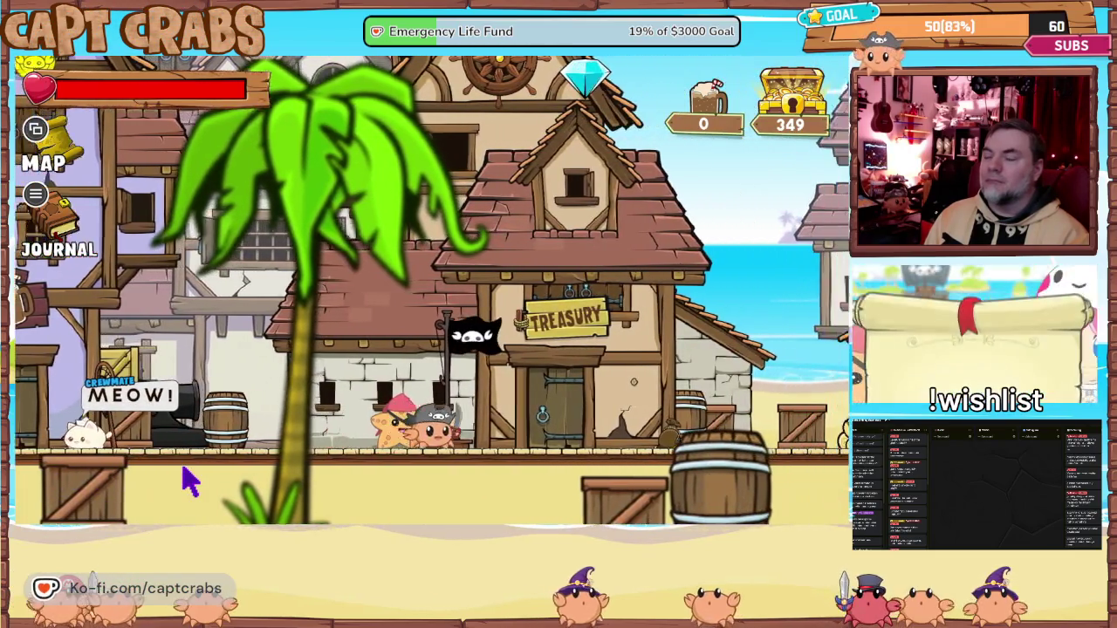
key("Up")
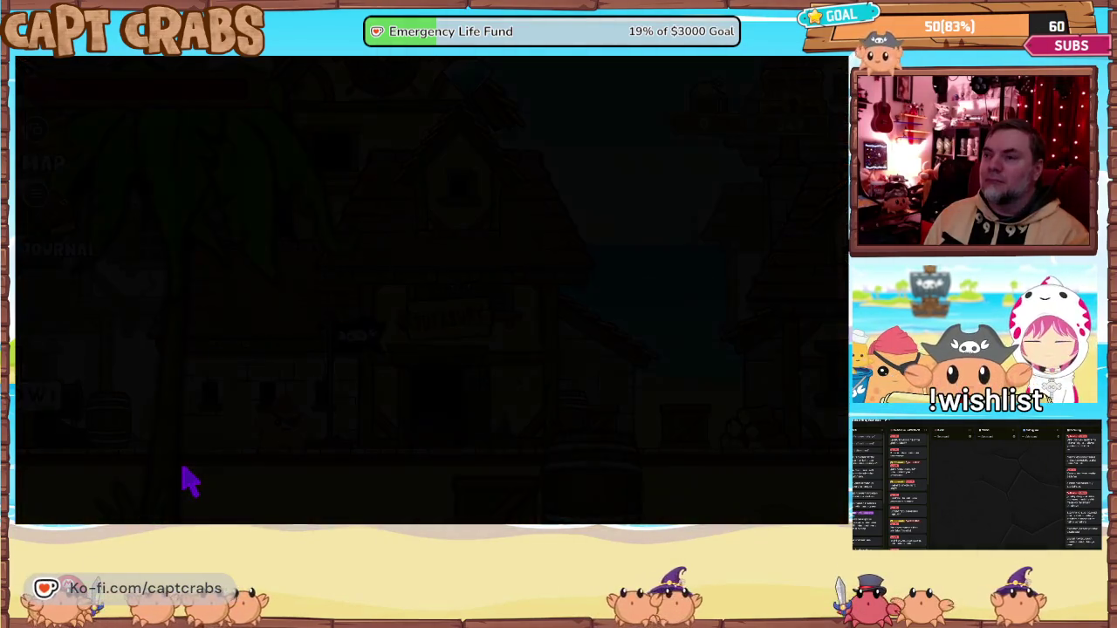
key("Right")
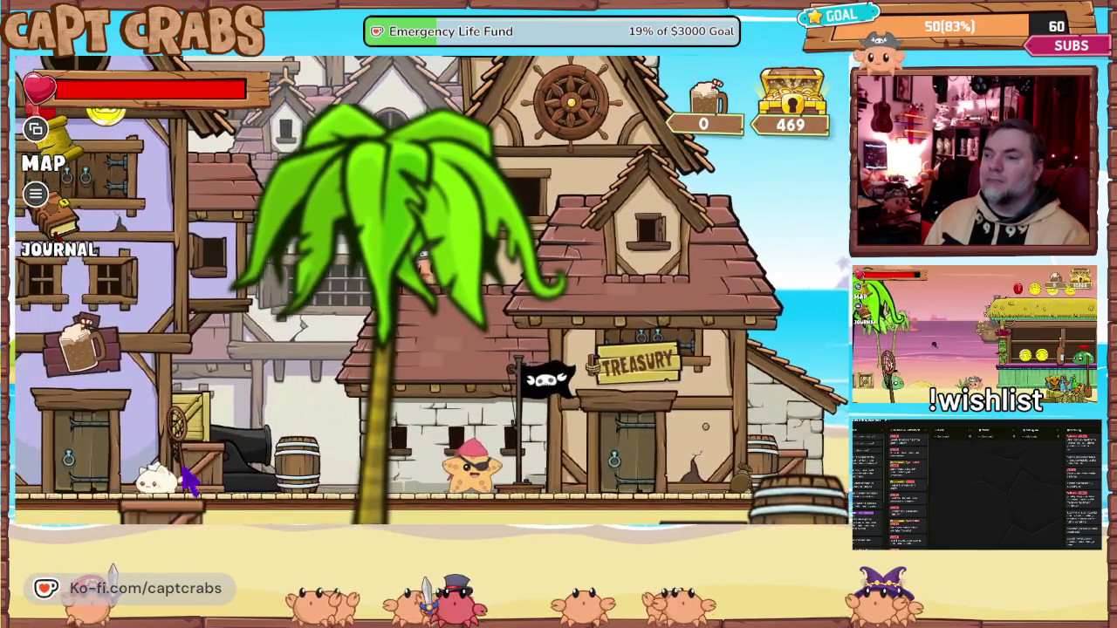
key("a")
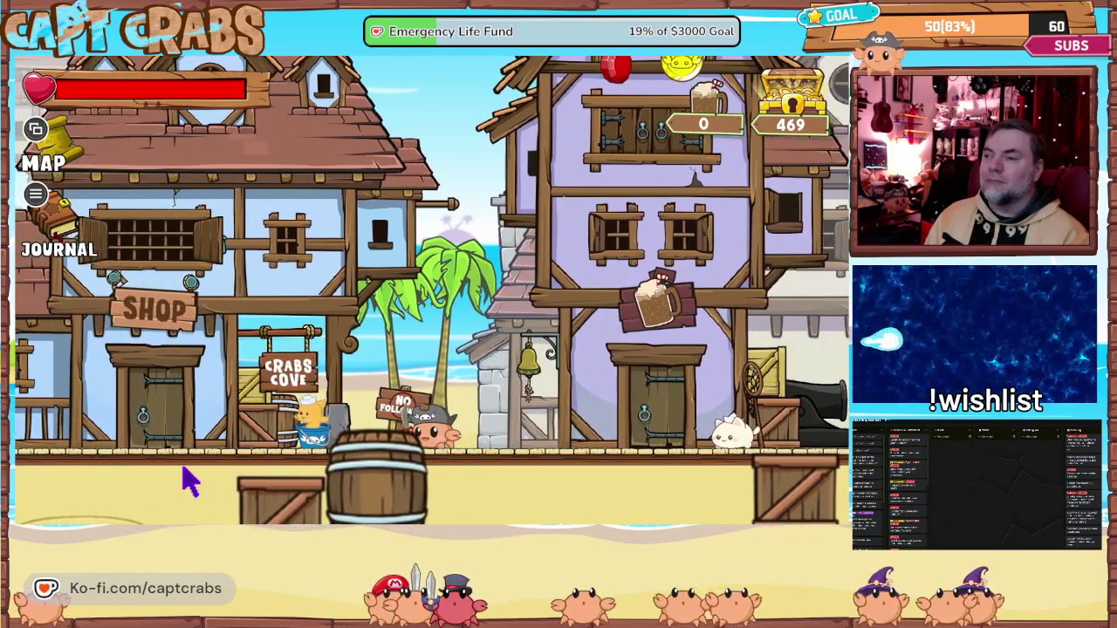
key("d")
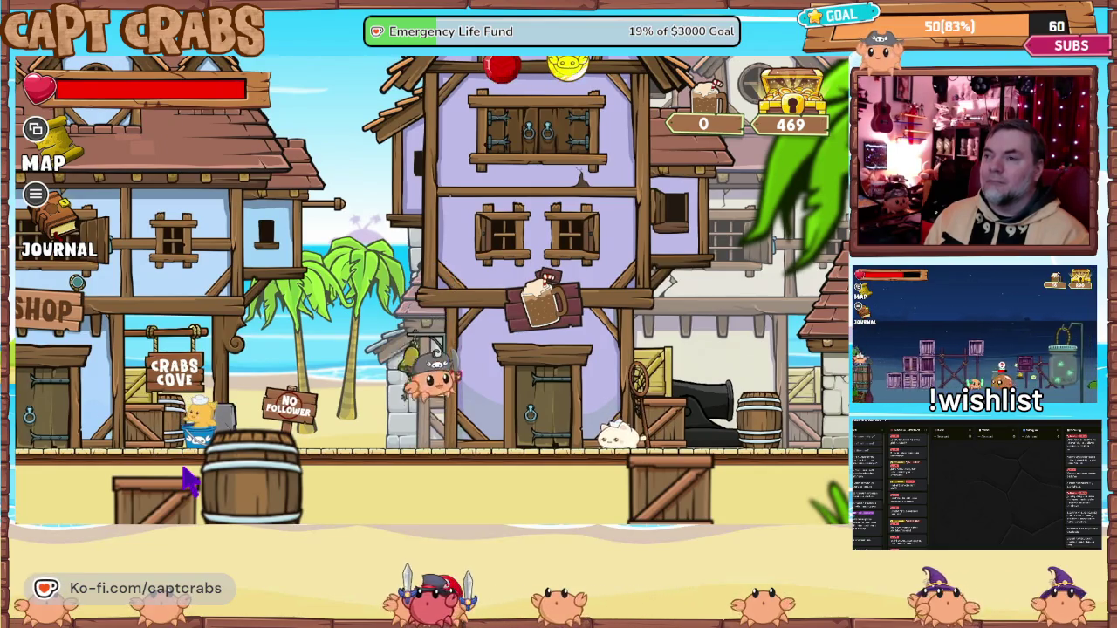
key("d")
key("d")
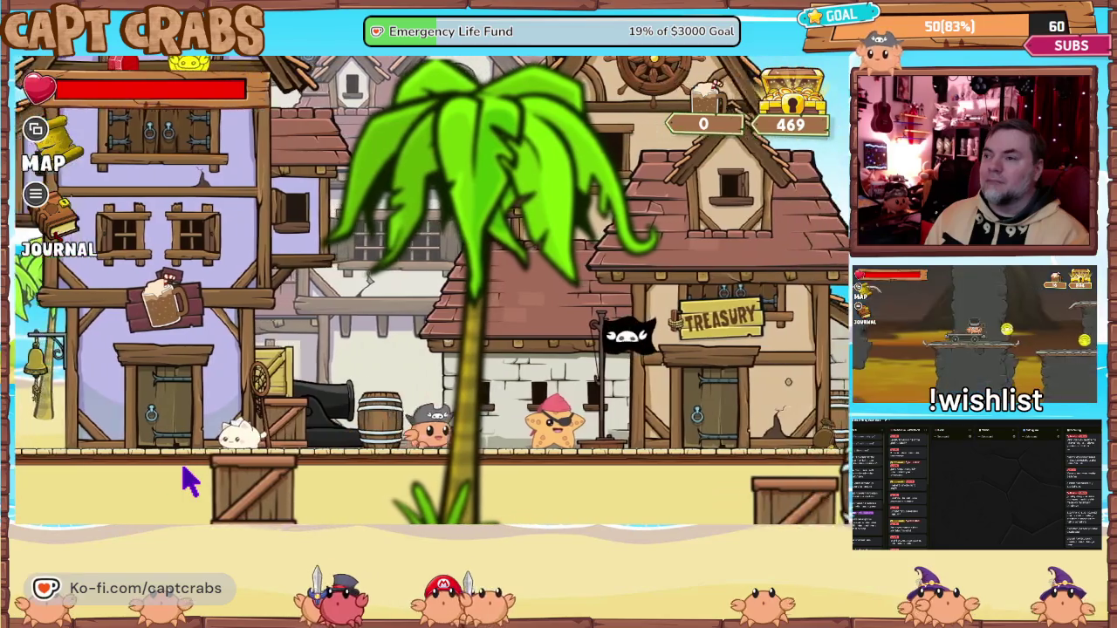
key("d")
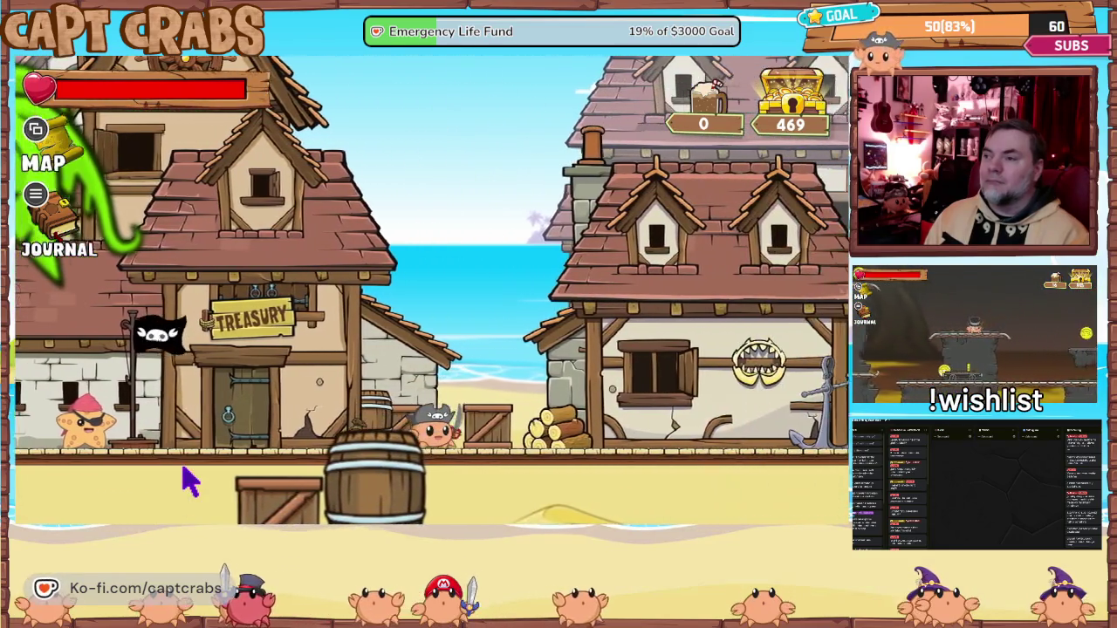
- Quit the playtest via the journal's Options page with Exit Game
key("Escape")
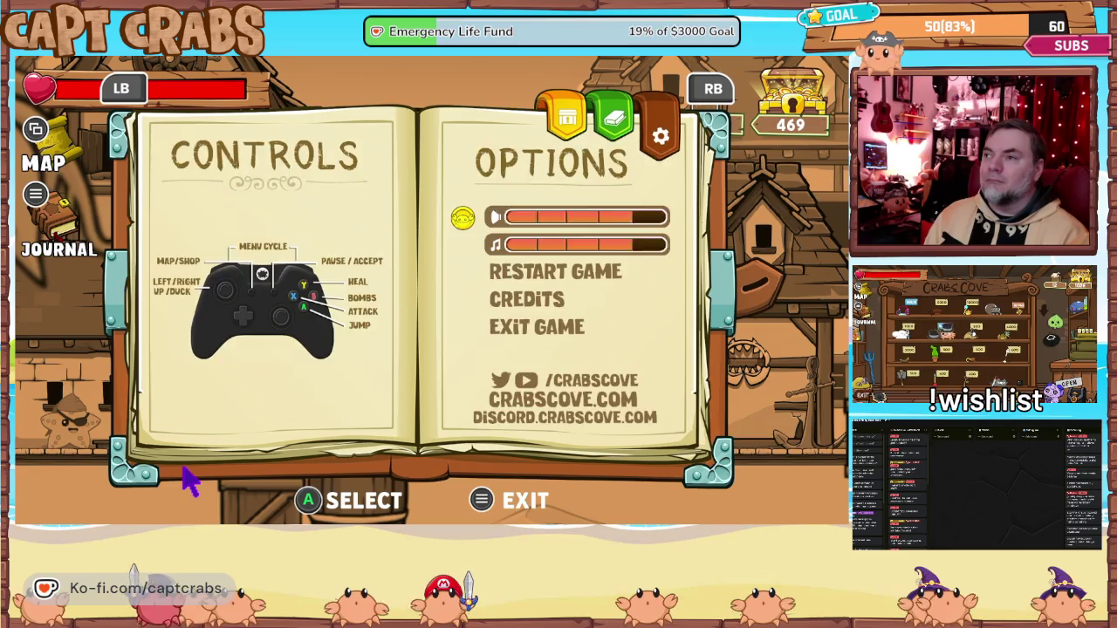
key("Down")
key("Down")
key("Down")
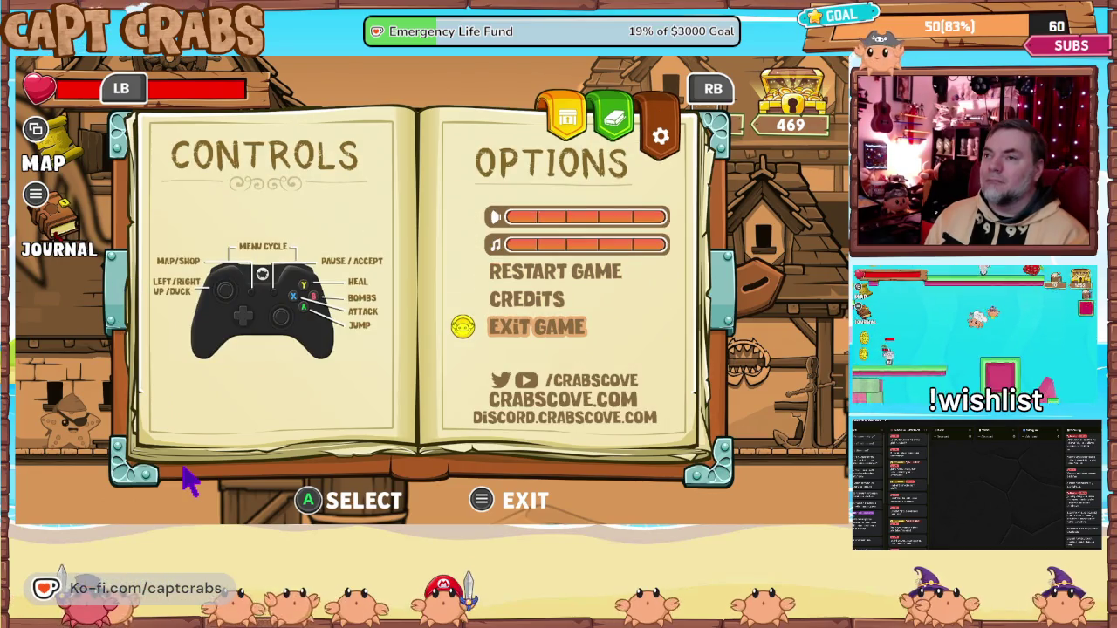
key("Return")
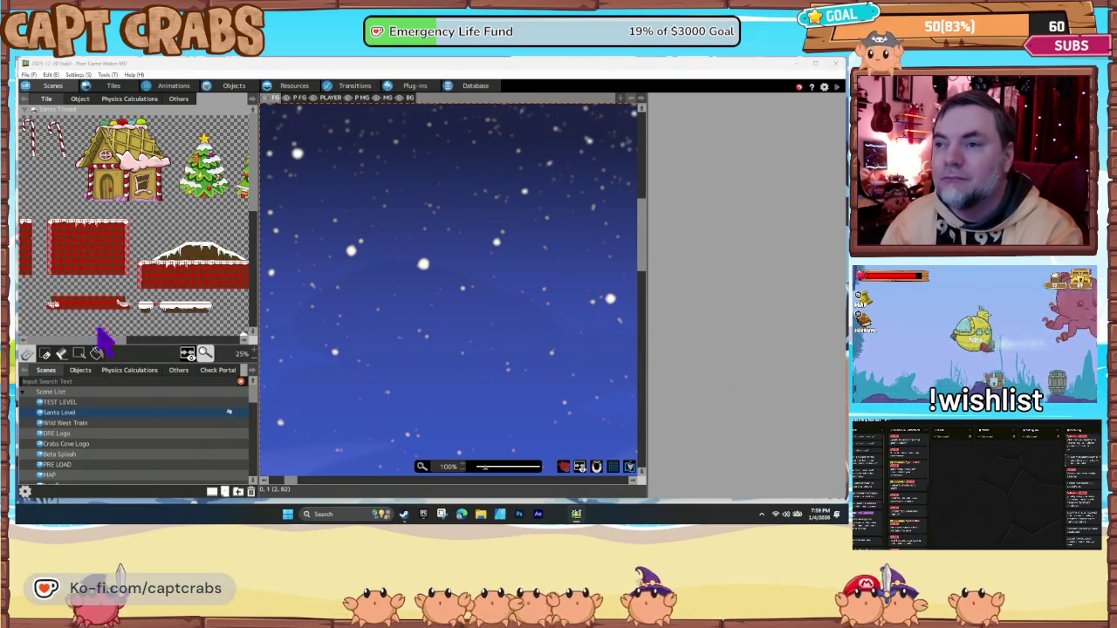
- Save the project and set Crabs Cove Logo as the start scene instead of Santa Level
left_click(163, 433)
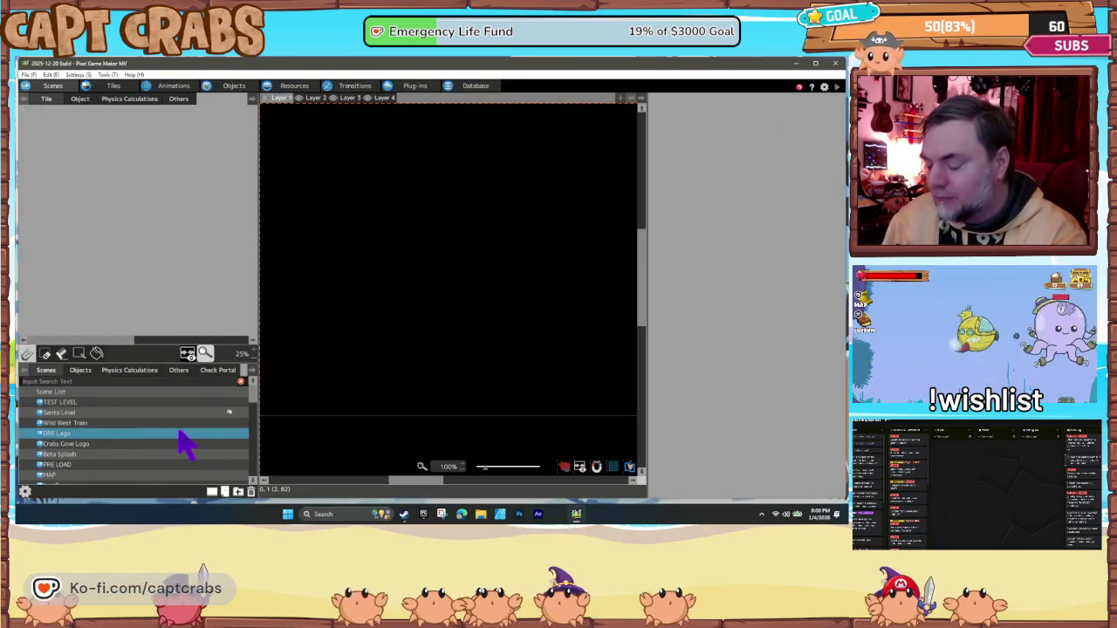
key("ctrl+s")
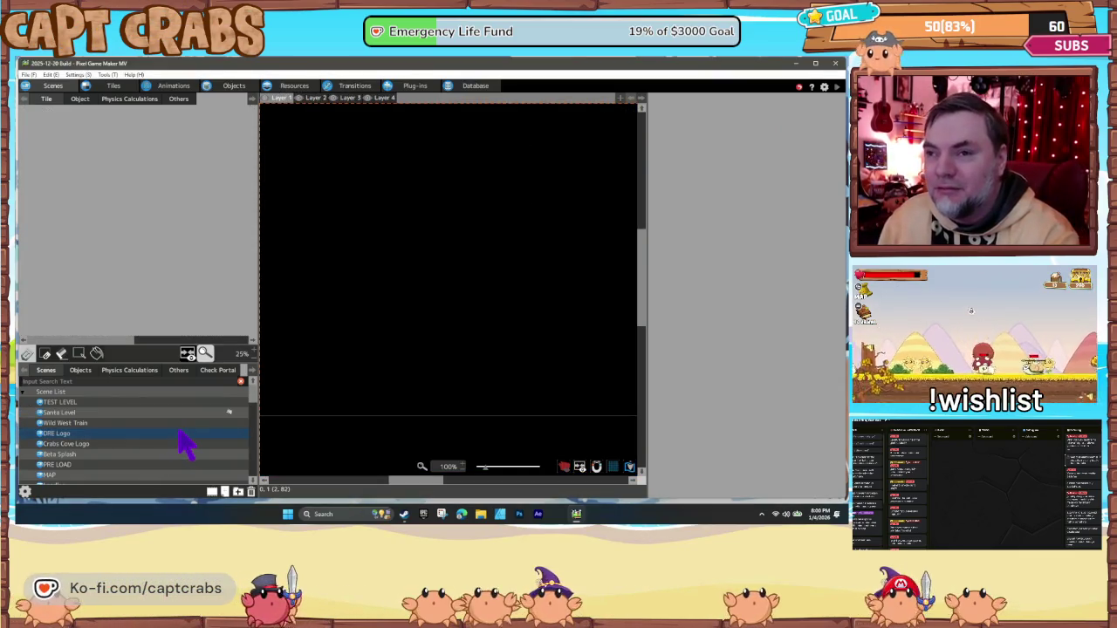
left_click(171, 444)
right_click(179, 455)
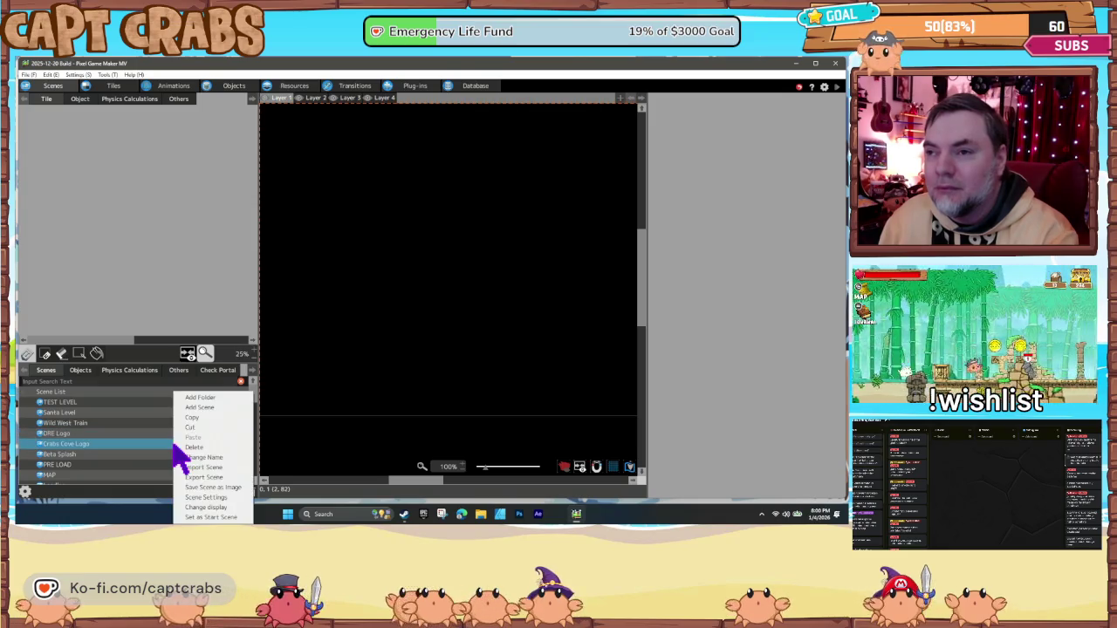
left_click(211, 516)
scroll(189, 454, "down", 2)
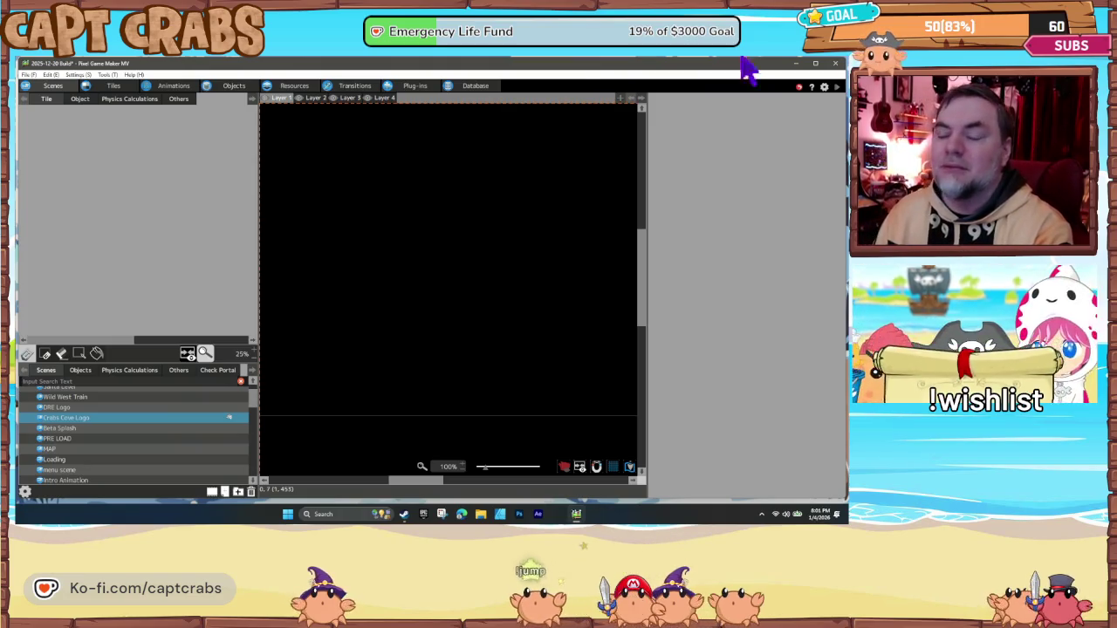
- Filter the project's object list by the name 'Block'
left_click(233, 86)
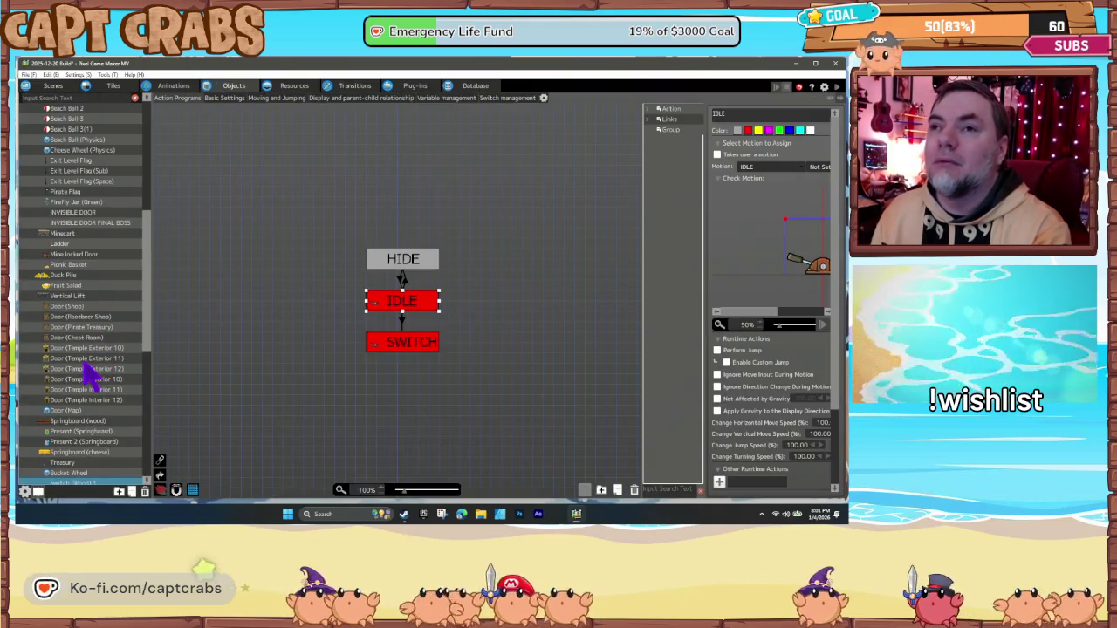
scroll(88, 375, "down", 1)
scroll(92, 375, "down", 1)
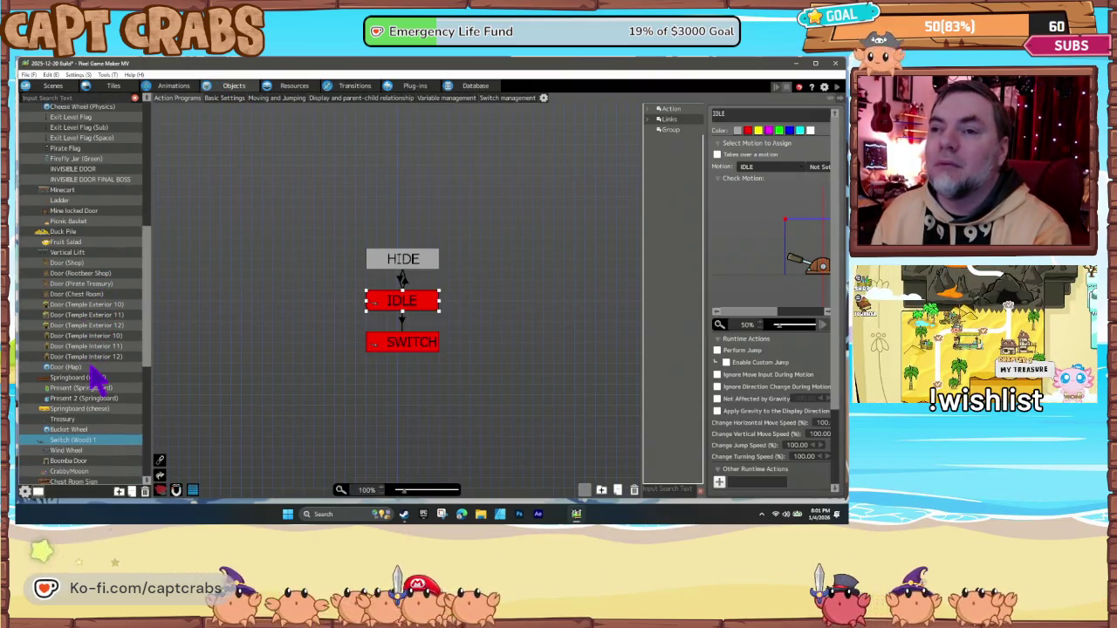
scroll(94, 376, "down", 1)
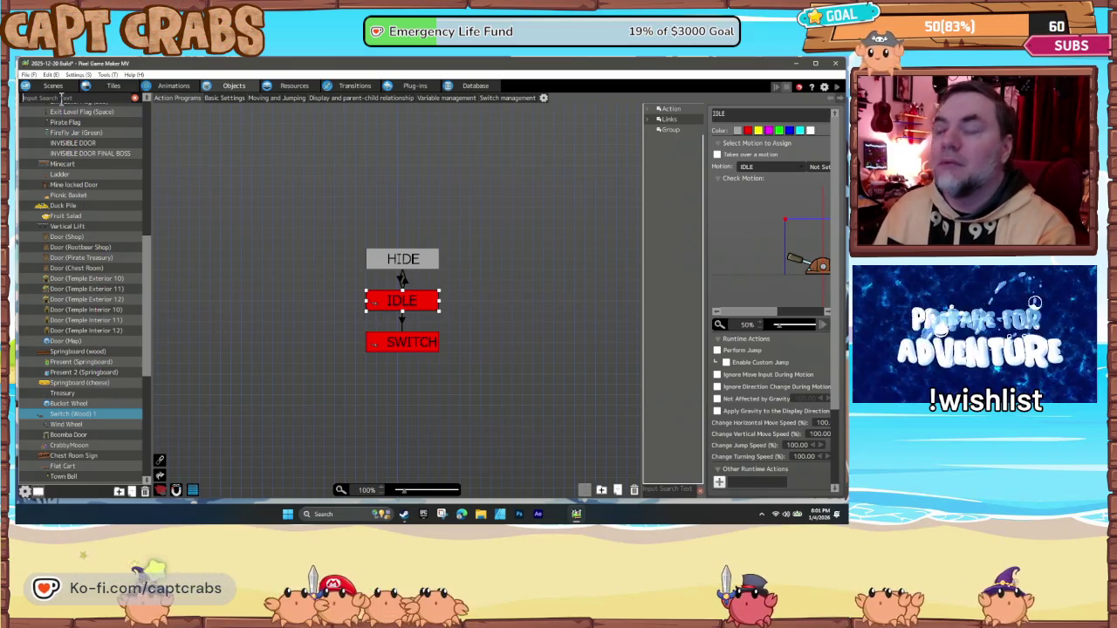
left_click(61, 98)
type("ice")
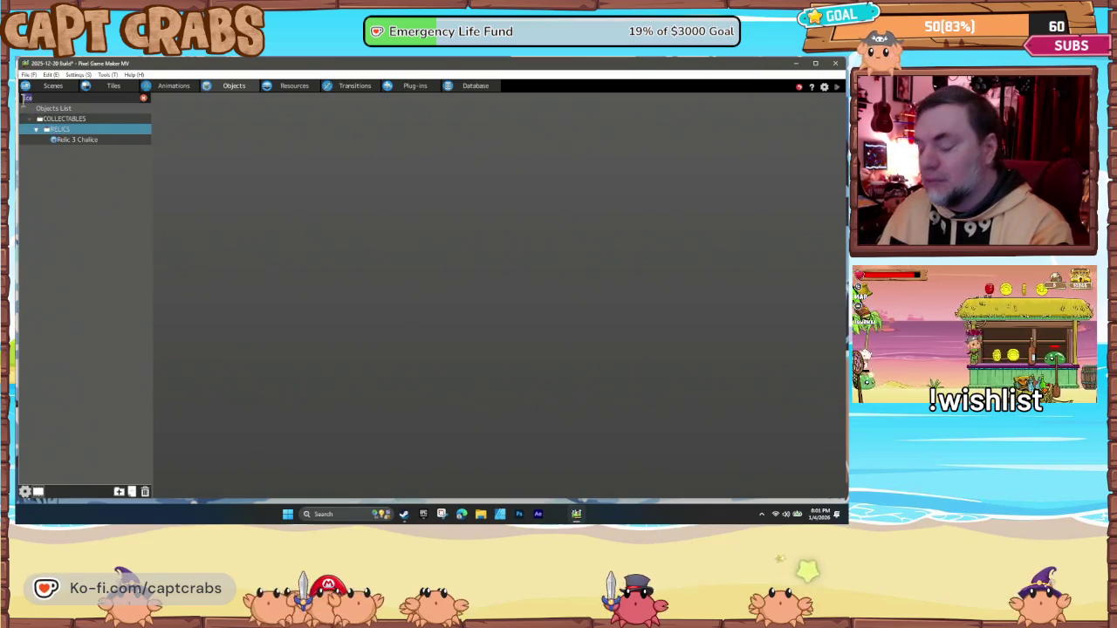
key("BackSpace")
key("BackSpace")
key("BackSpace")
type("block")
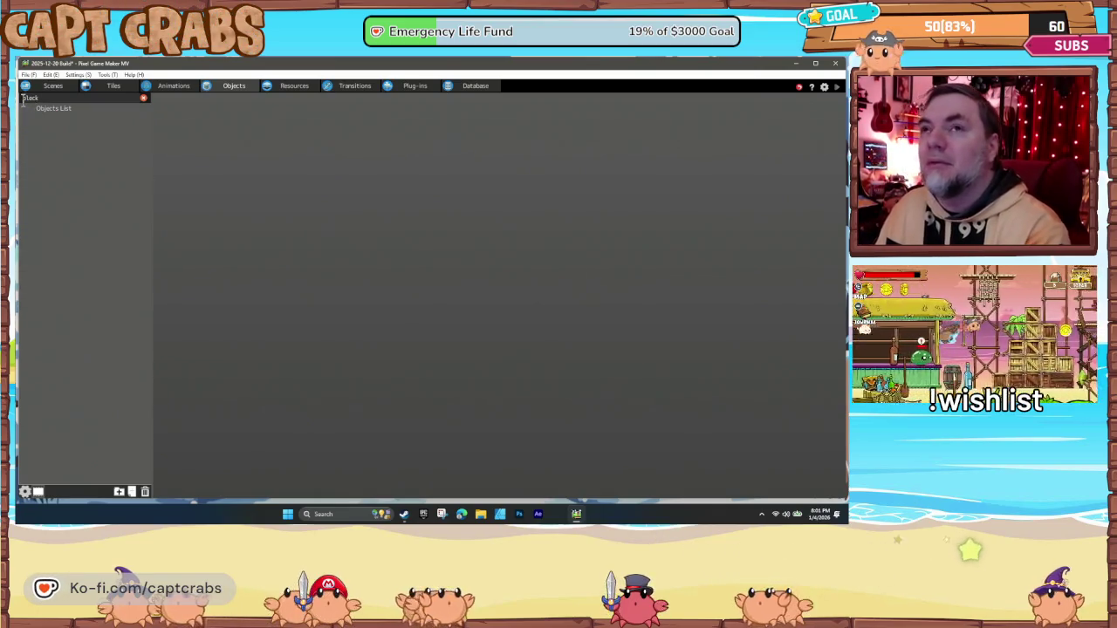
key("BackSpace")
key("BackSpace")
key("BackSpace")
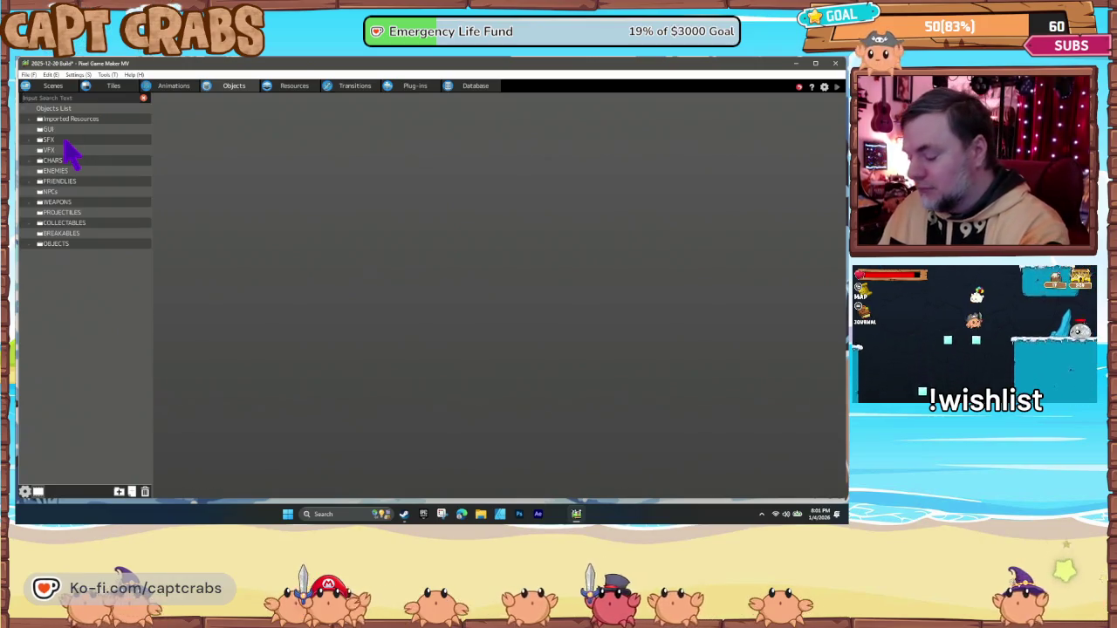
type("Block")
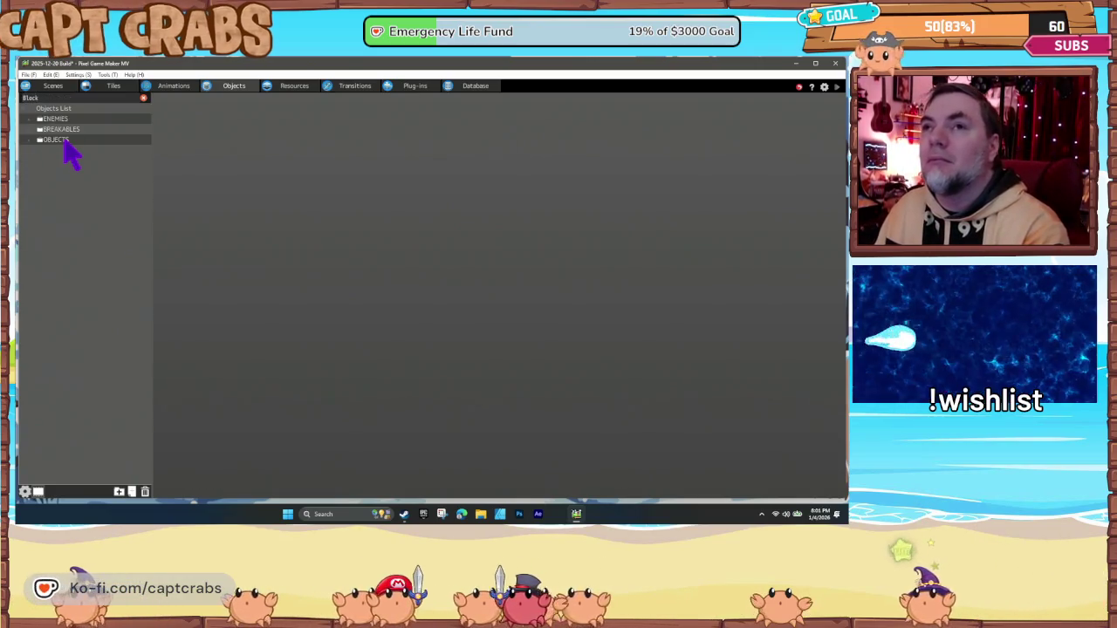
- Move Ice Block (Solid) into the Objects group and save its settings
left_click(39, 139)
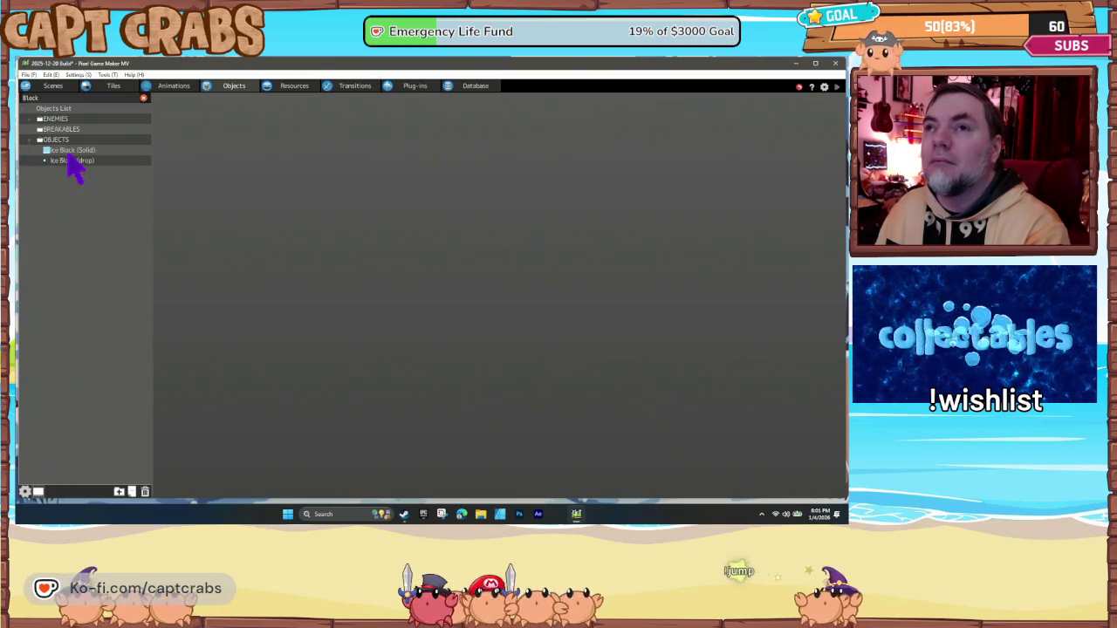
left_click(73, 152)
right_click(80, 153)
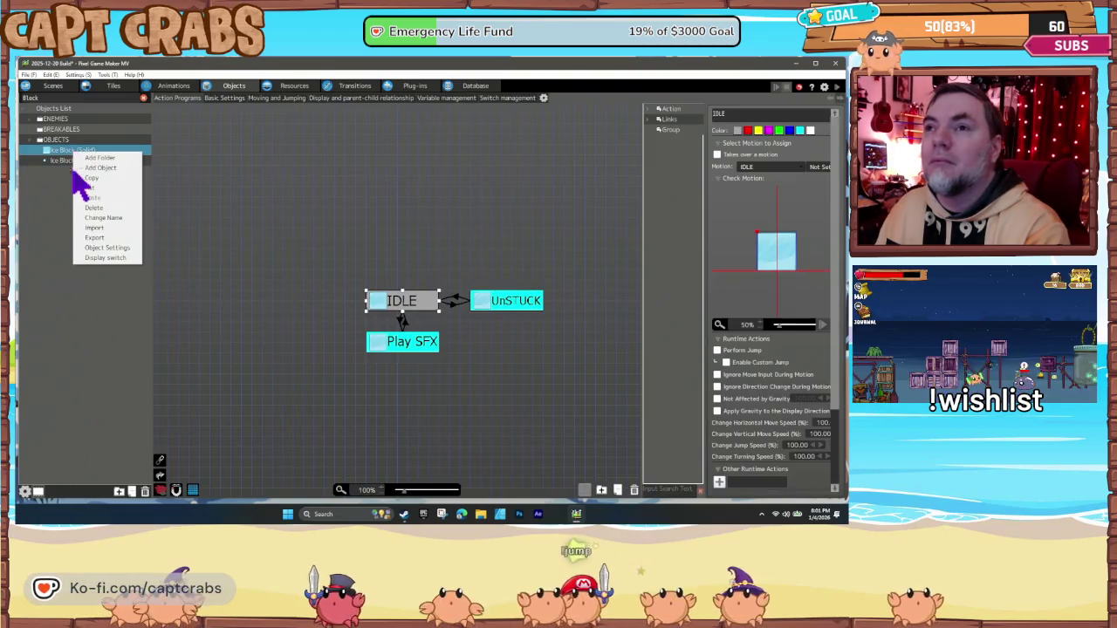
left_click(106, 248)
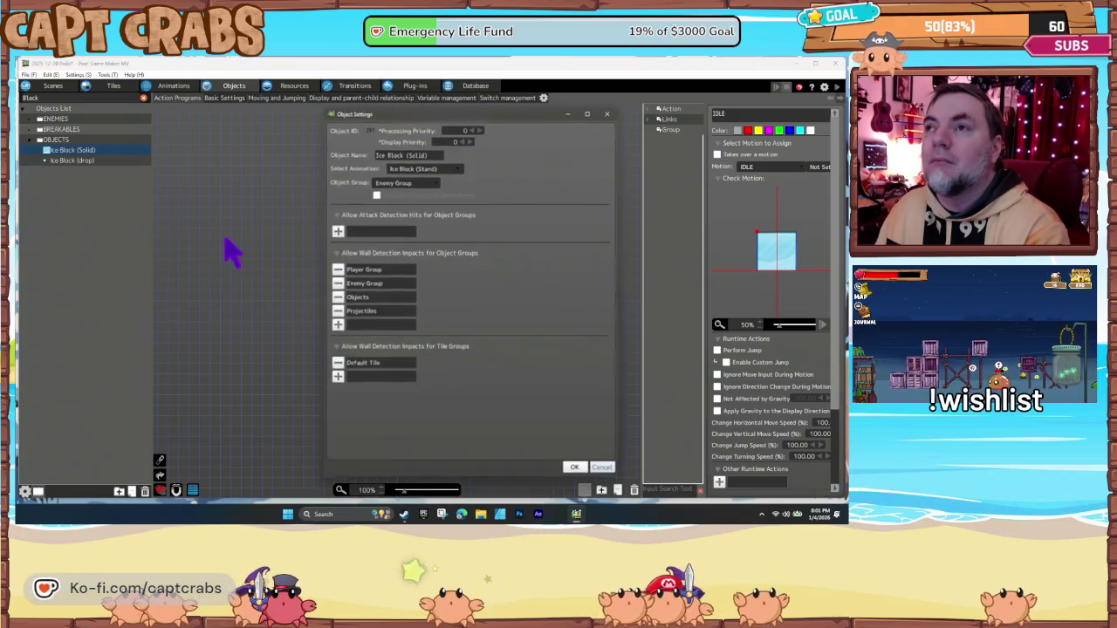
left_click(416, 184)
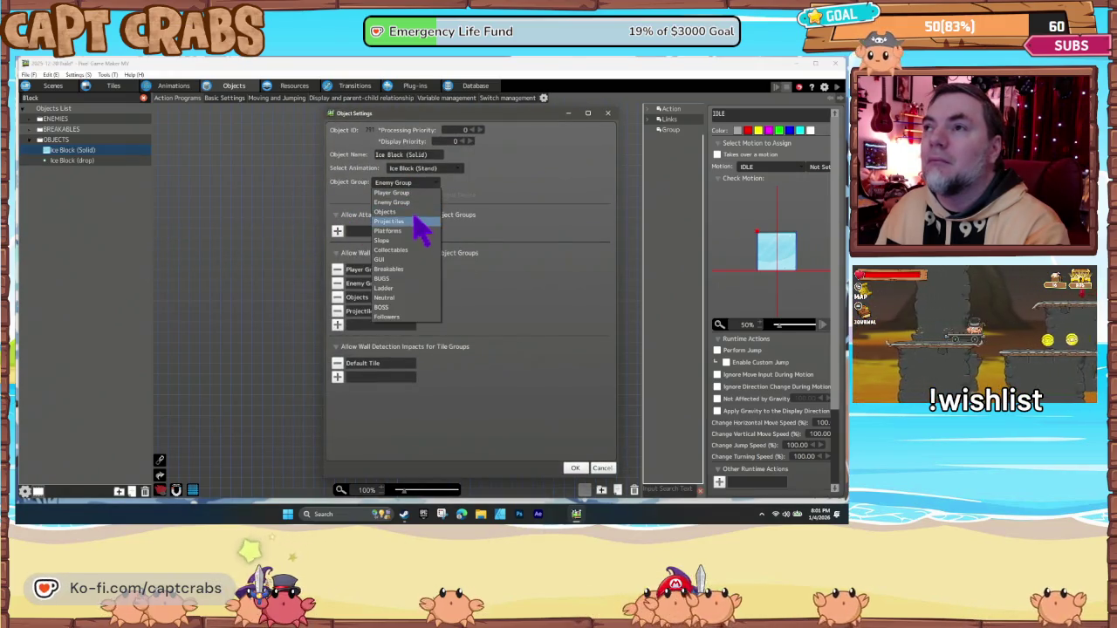
left_click(417, 223)
left_click(416, 184)
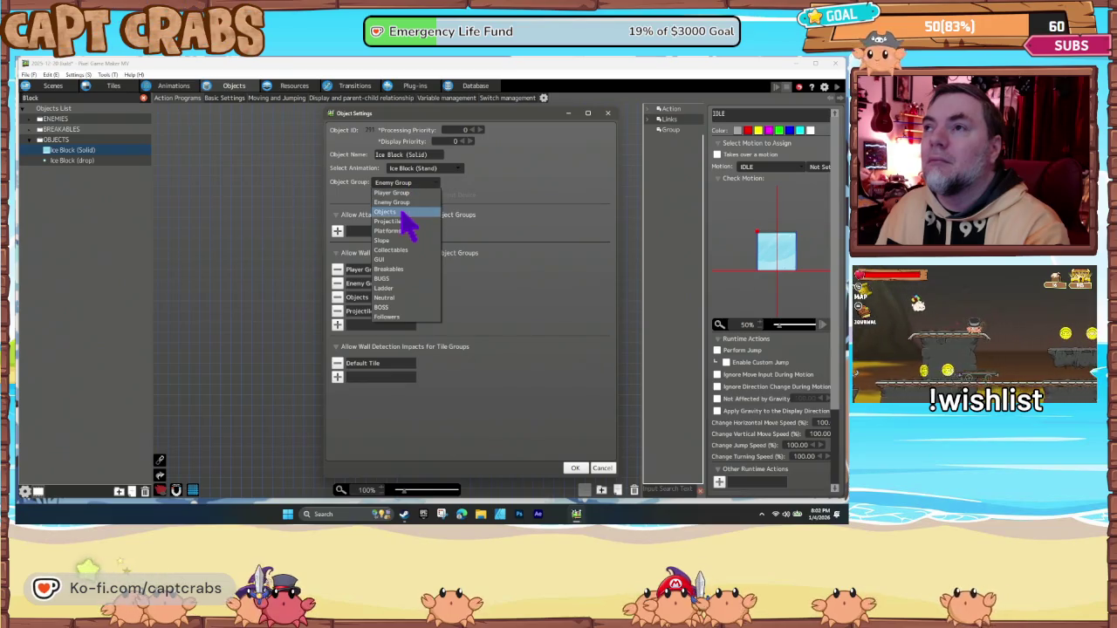
left_click(407, 225)
left_click(489, 324)
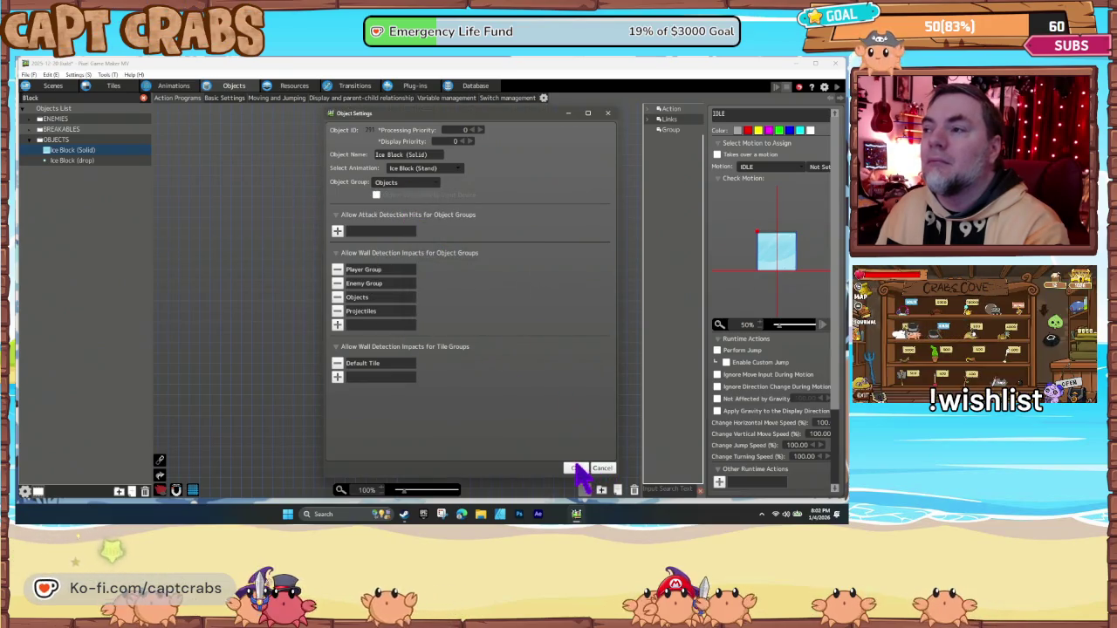
left_click(576, 469)
- Choose the Objects group in Ice Block (drop)'s object settings
left_click(75, 162)
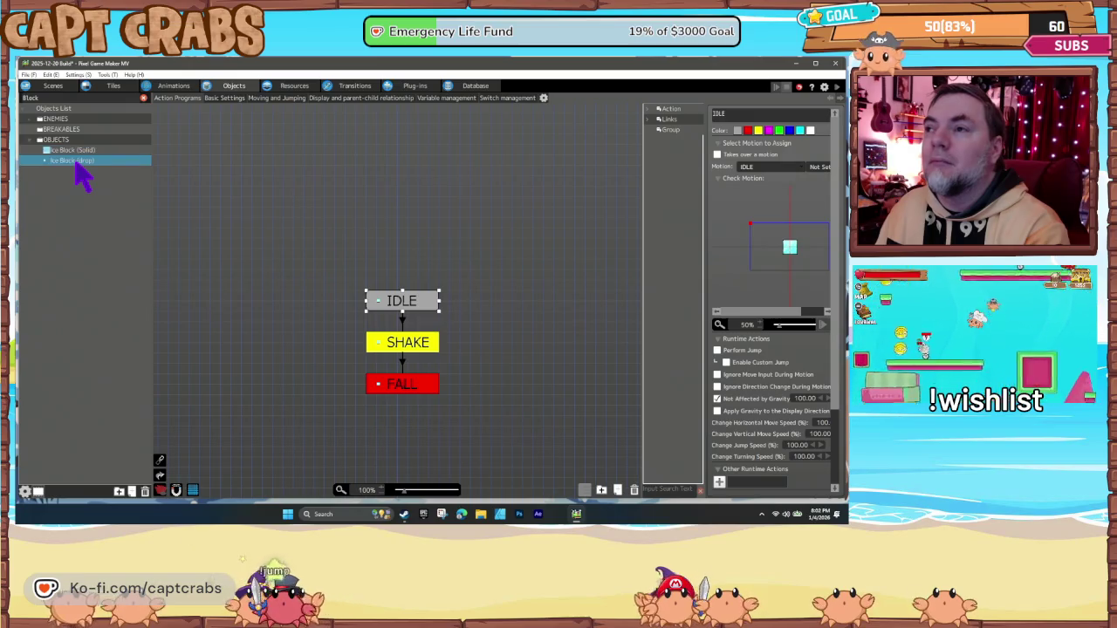
right_click(77, 164)
left_click(106, 261)
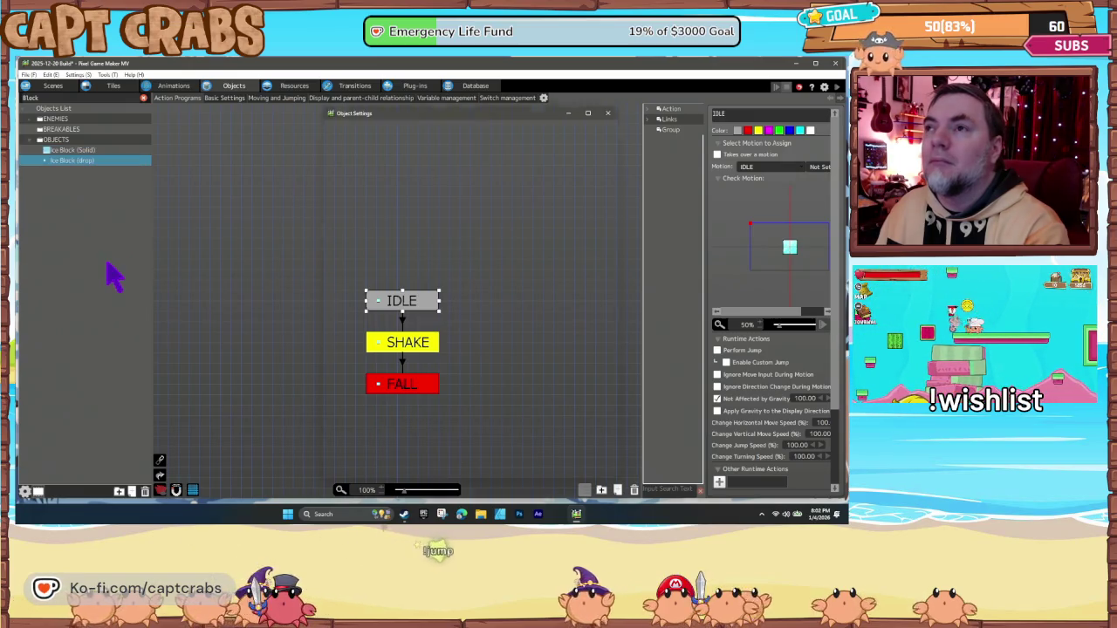
left_click(417, 190)
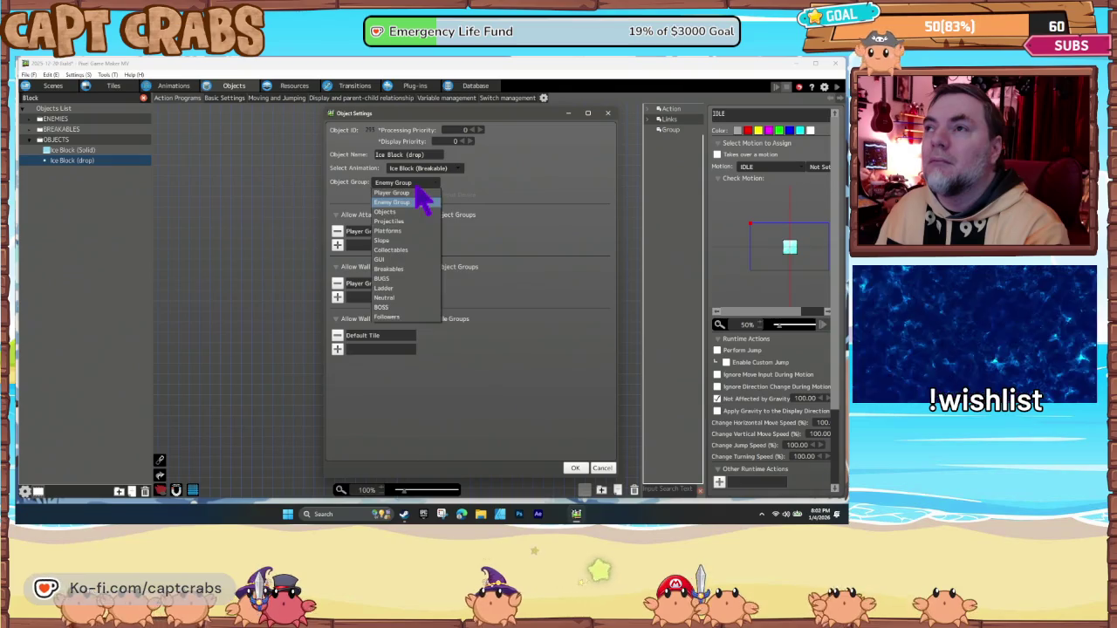
left_click(409, 236)
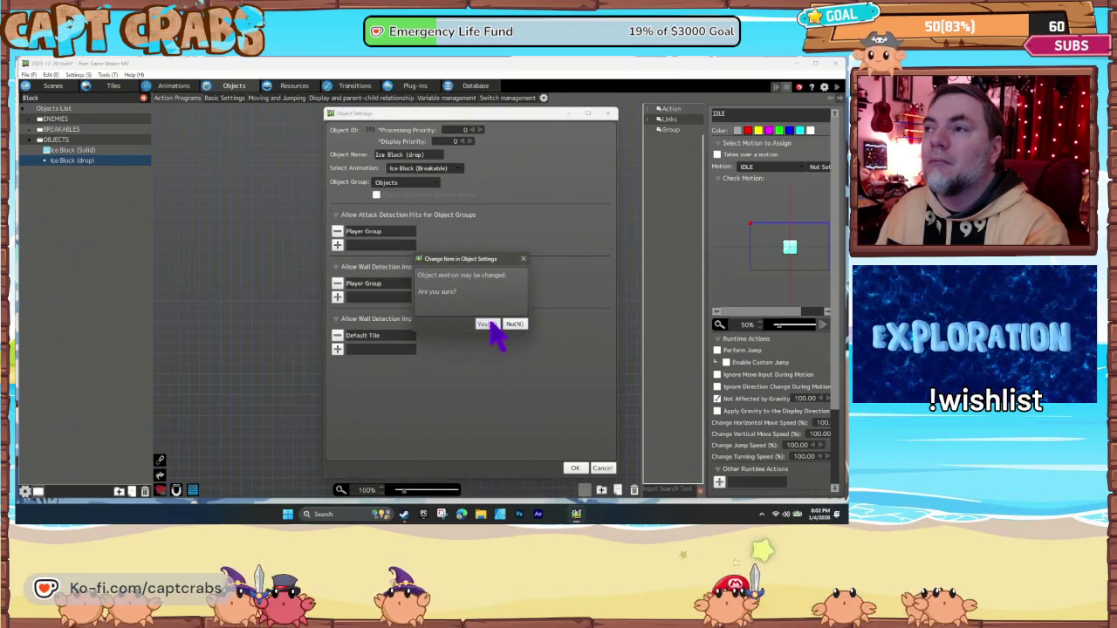
- Confirm and save Ice Block (drop)'s move to the Objects group
left_click(489, 323)
left_click(575, 468)
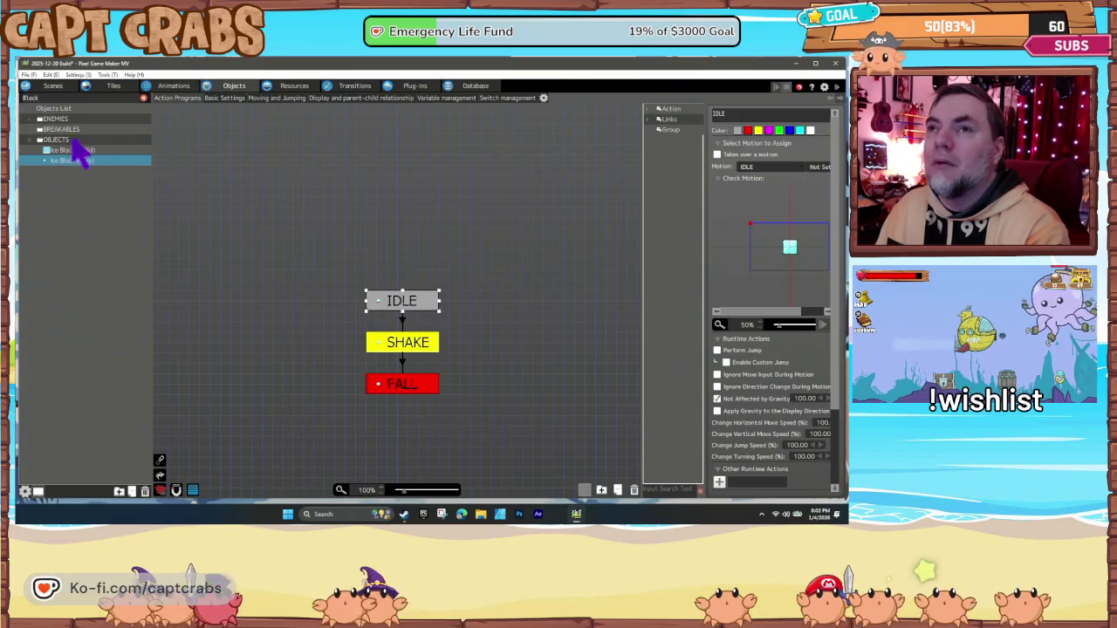
left_click(65, 151)
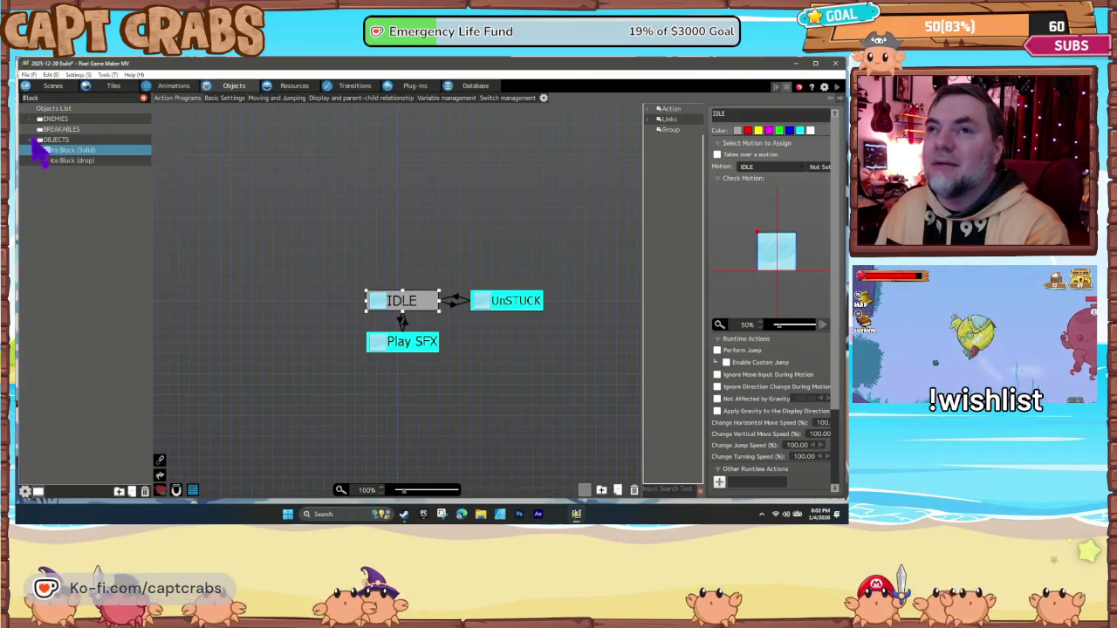
left_click(33, 140)
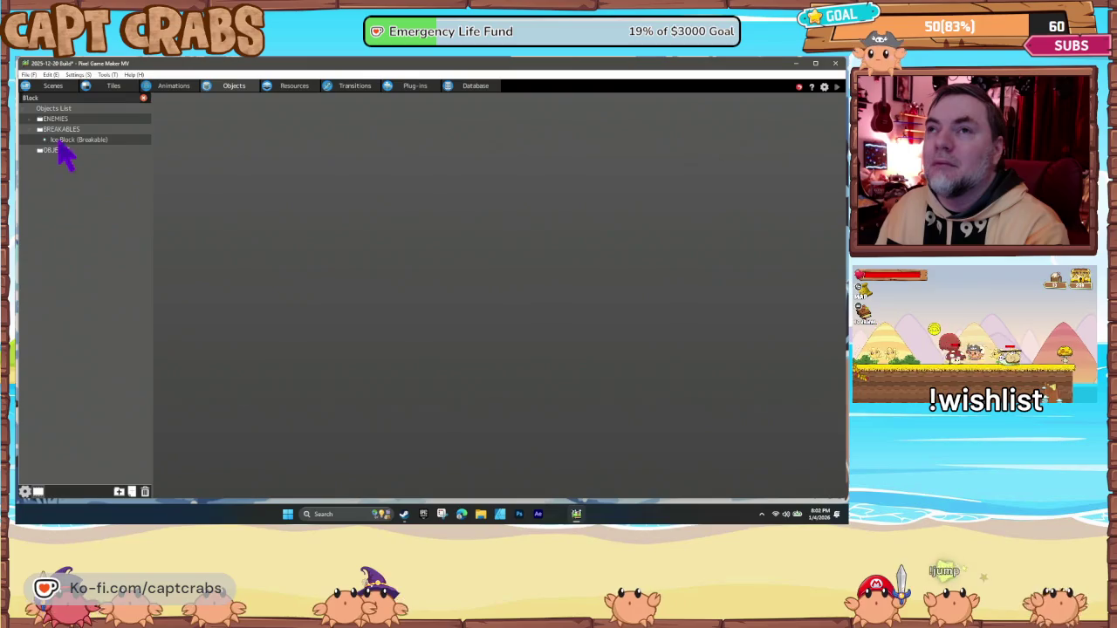
- Check Ice Block (Breakable)'s object settings and cancel without changes
left_click(68, 142)
right_click(70, 144)
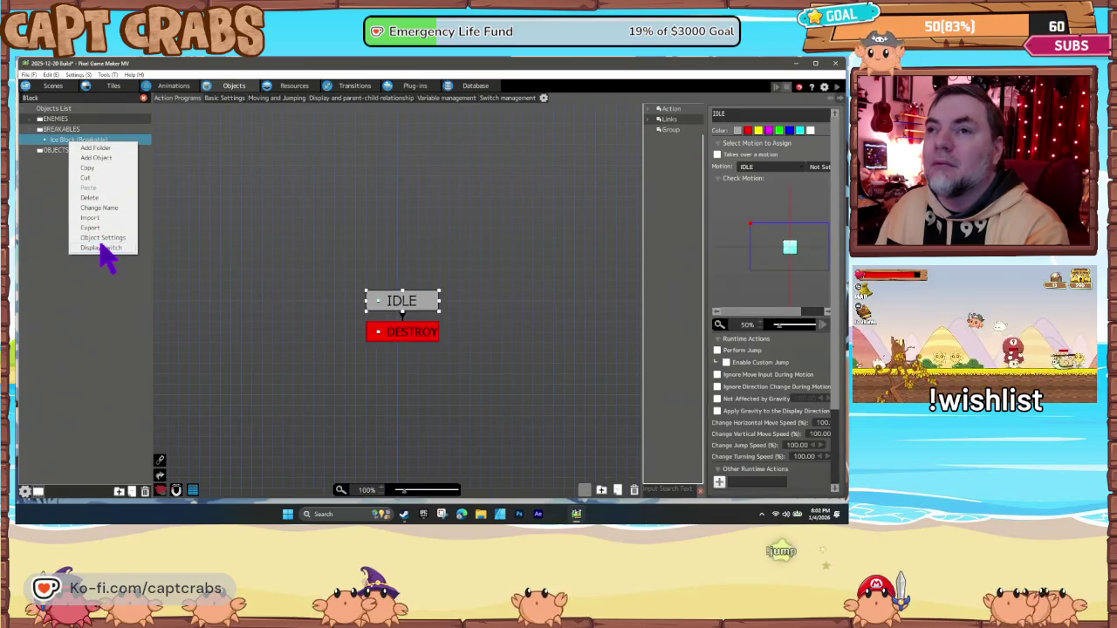
left_click(101, 238)
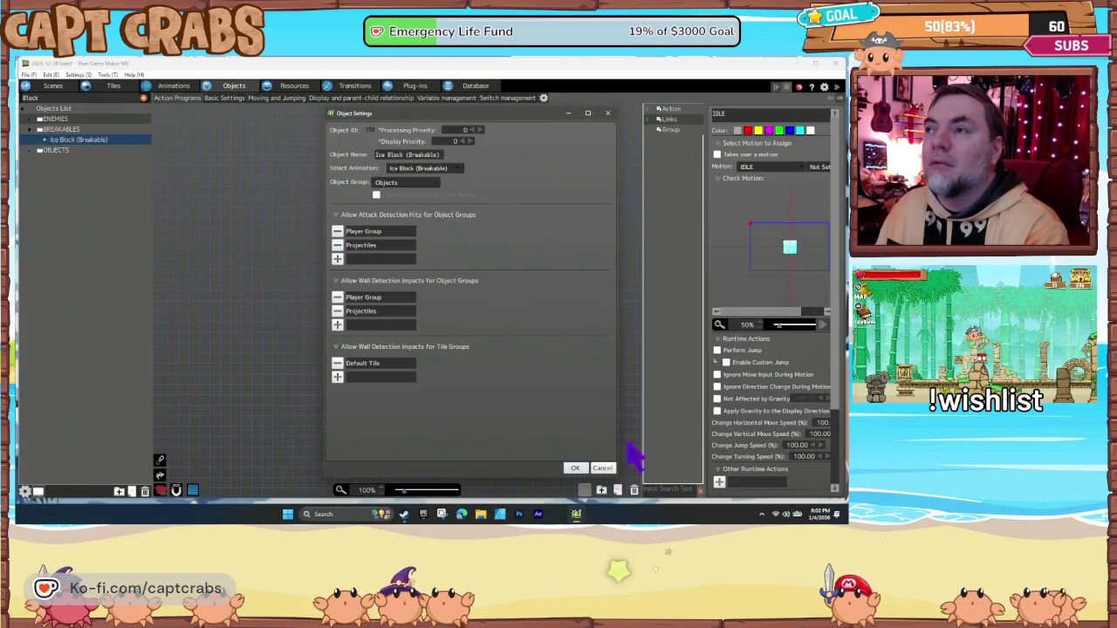
left_click(605, 468)
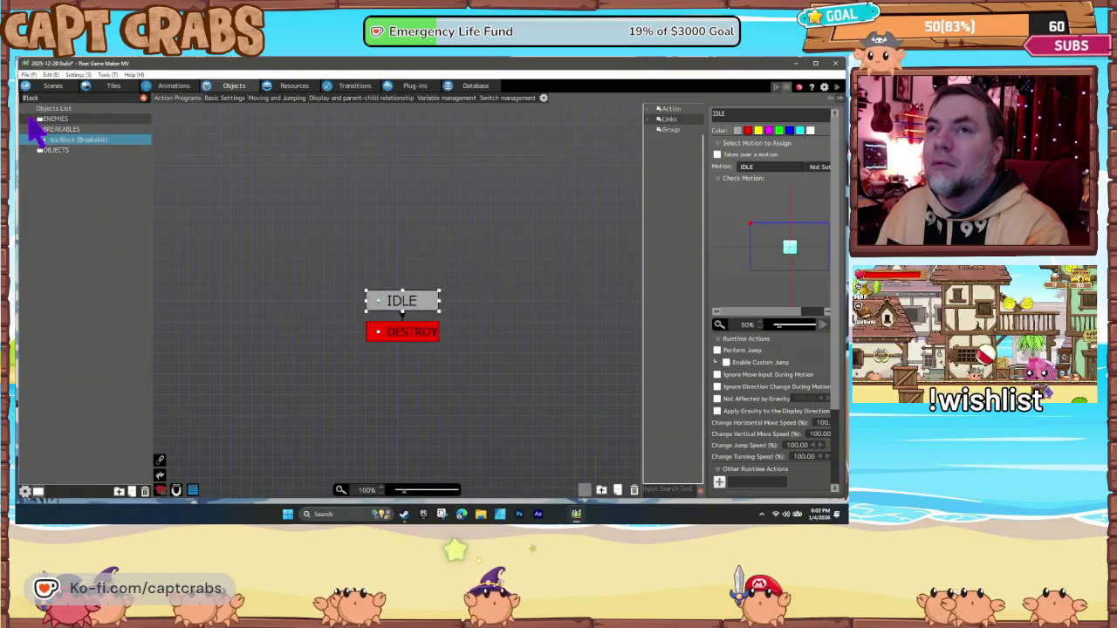
- Browse Invisible Angry Block and Invisible Lava Block under ENEMIES > NON LIVING, then clear the search
left_click(38, 120)
left_click(45, 129)
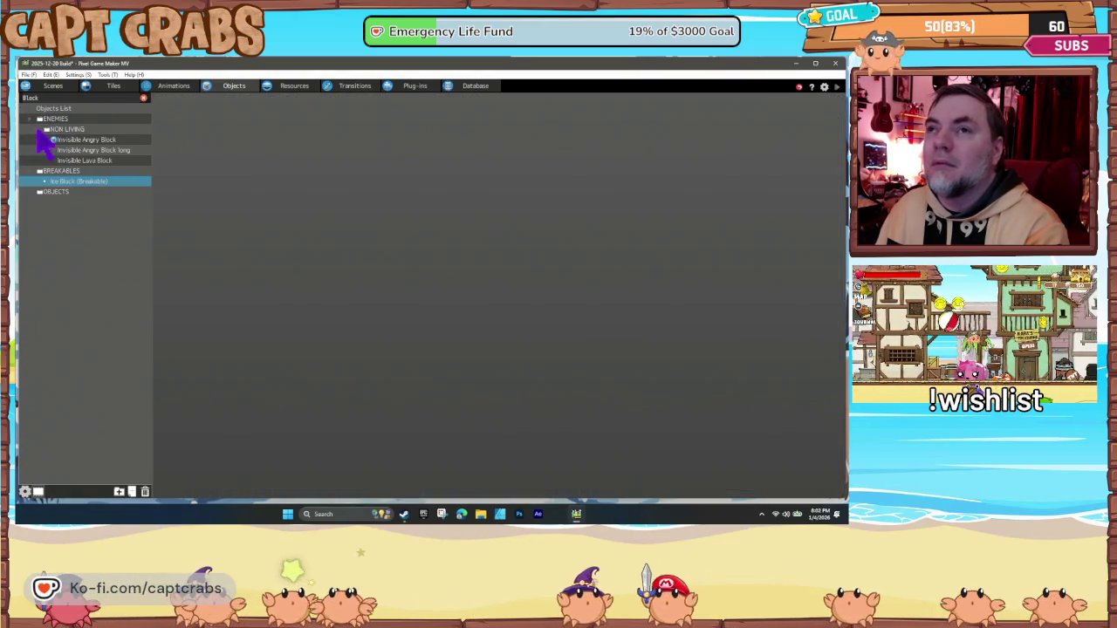
left_click(78, 140)
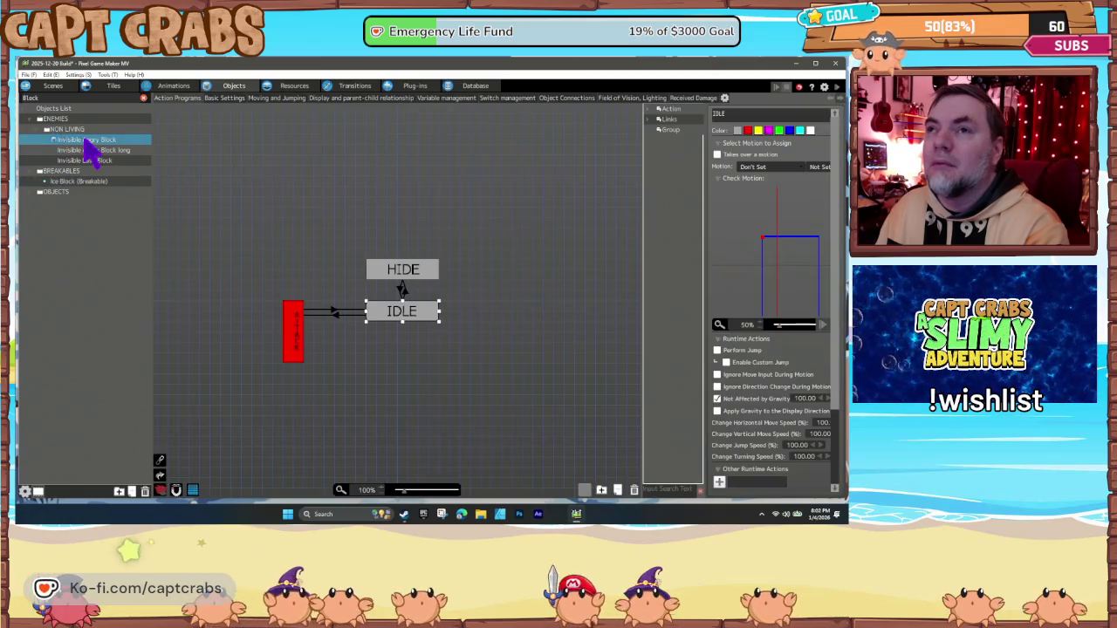
left_click(94, 161)
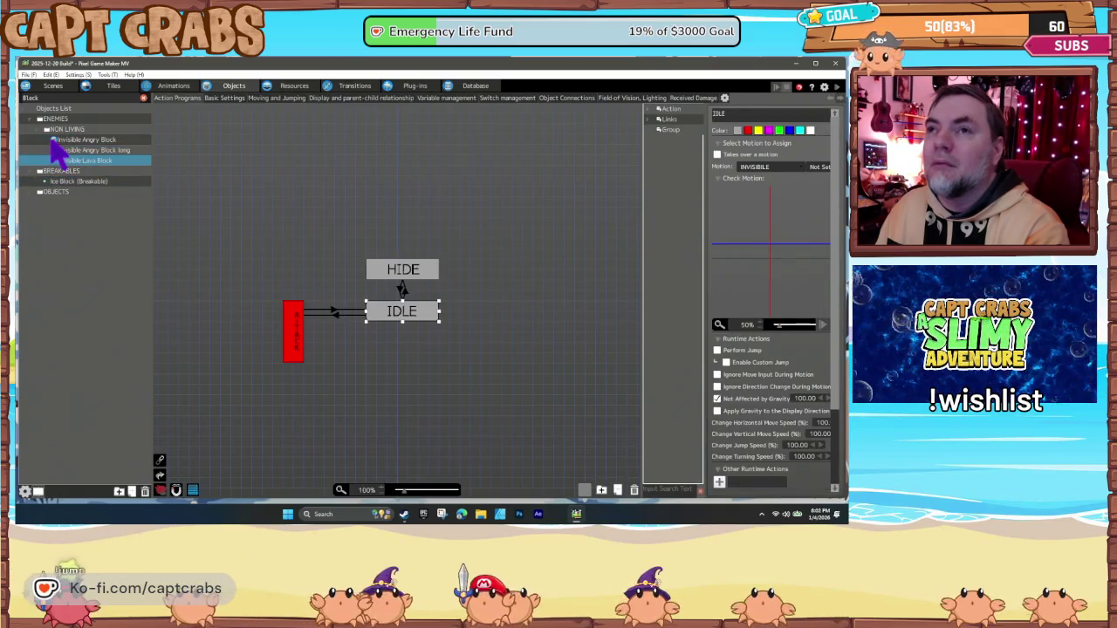
left_click(45, 129)
left_click(40, 119)
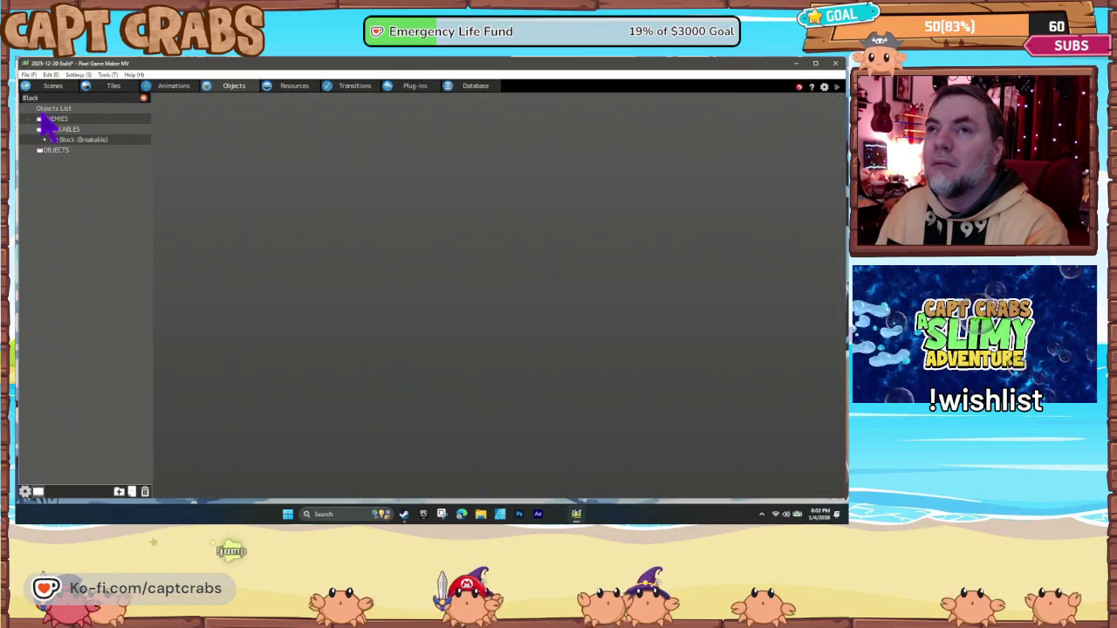
key("BackSpace")
key("BackSpace")
key("BackSpace")
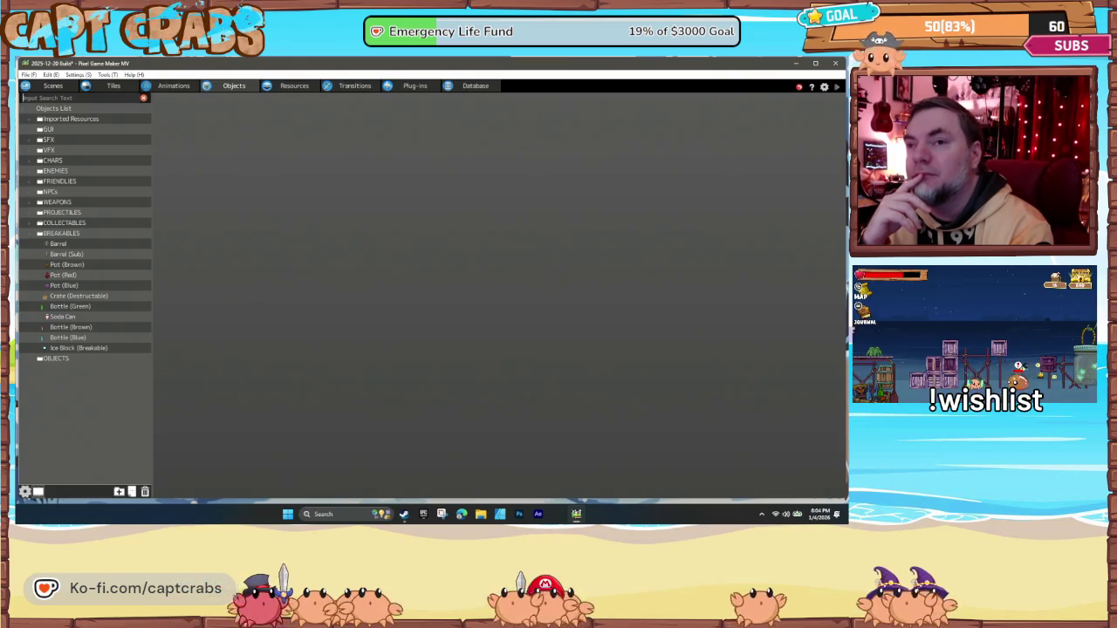
- Open the Soda Can object from the BREAKABLES folder
left_click(63, 317)
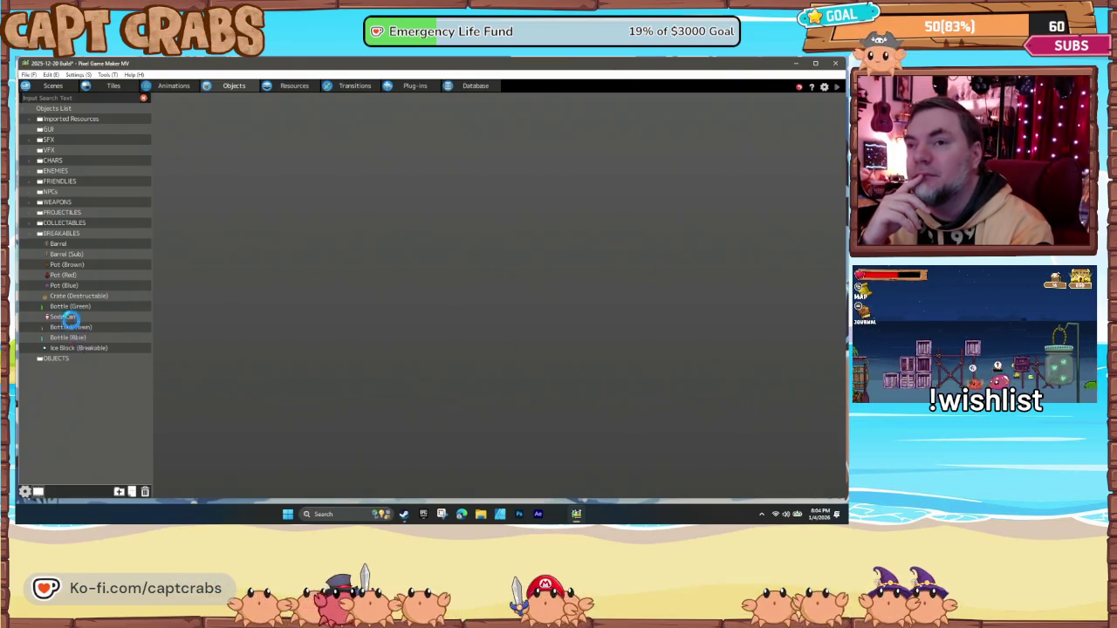
- Close Soda Can's settings and review the Crate (Destructable) object settings
right_click(68, 321)
left_click(90, 415)
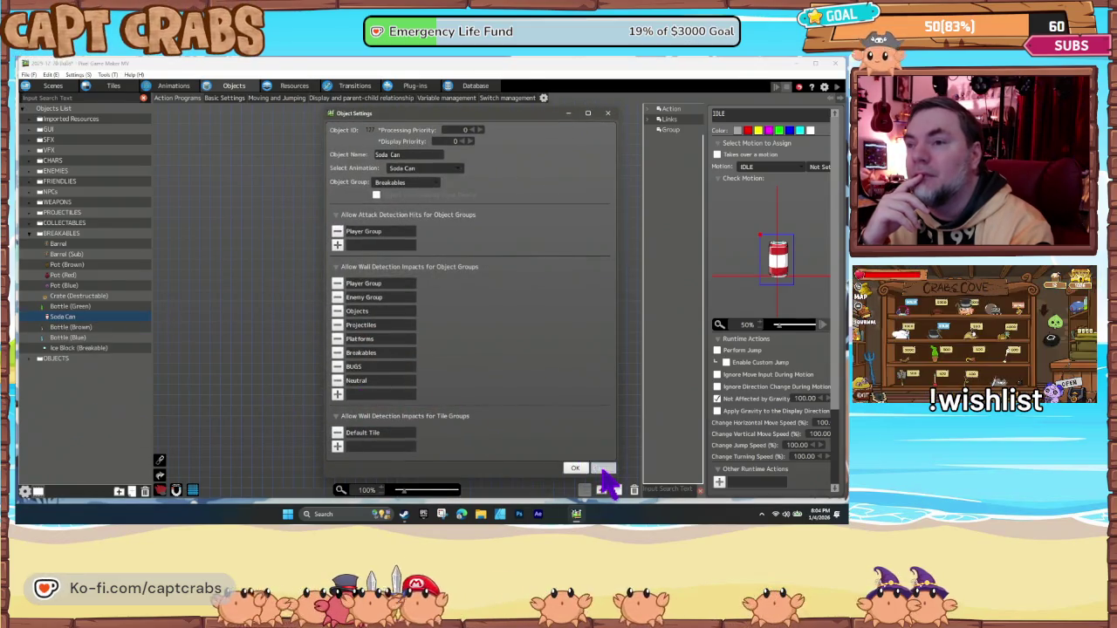
left_click(602, 468)
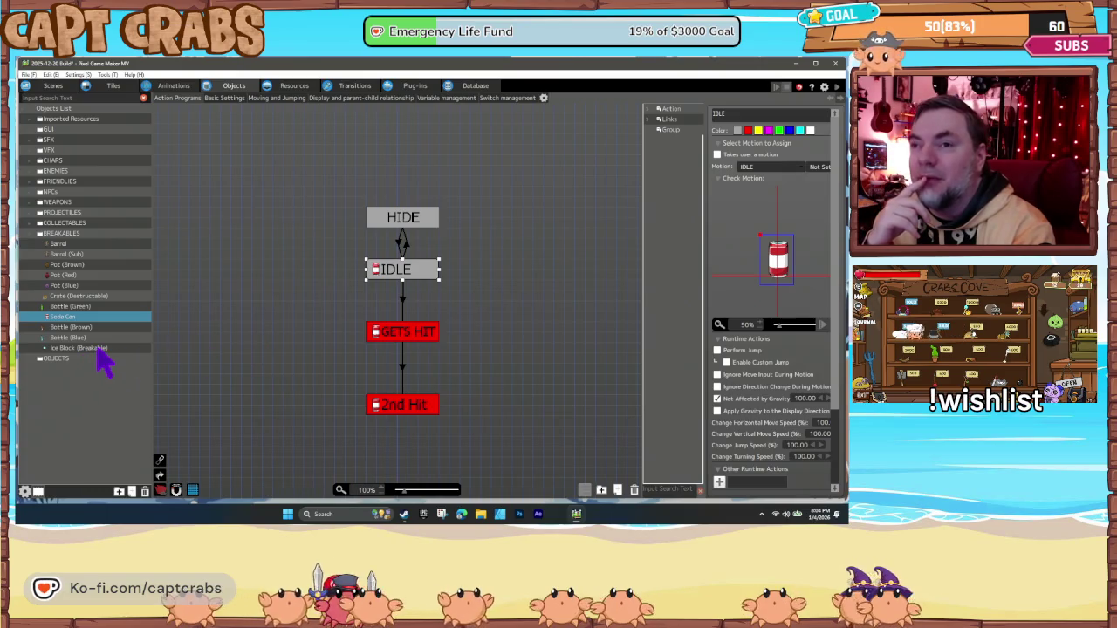
left_click(87, 297)
right_click(94, 299)
left_click(123, 402)
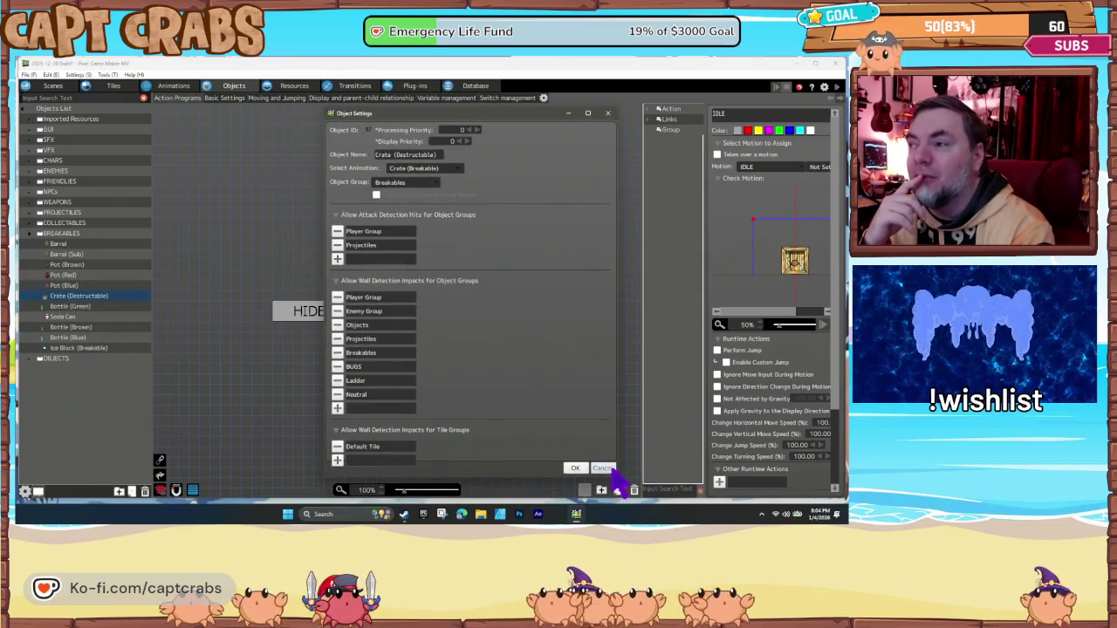
left_click(611, 469)
- Review the Barrel object settings, then return to the scene editor
left_click(77, 246)
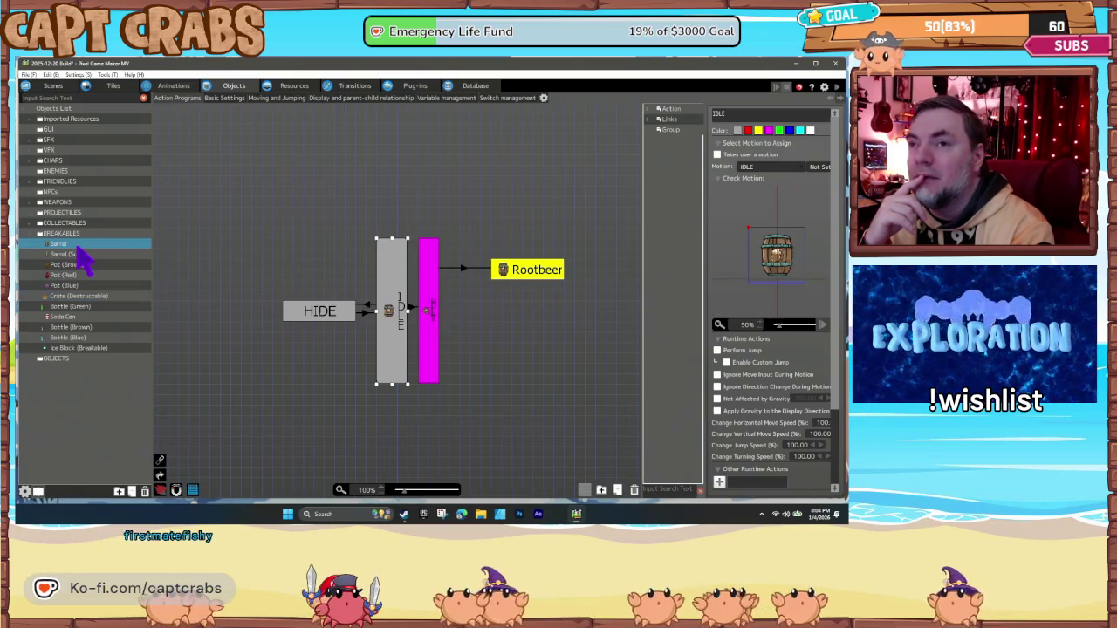
right_click(77, 247)
left_click(114, 351)
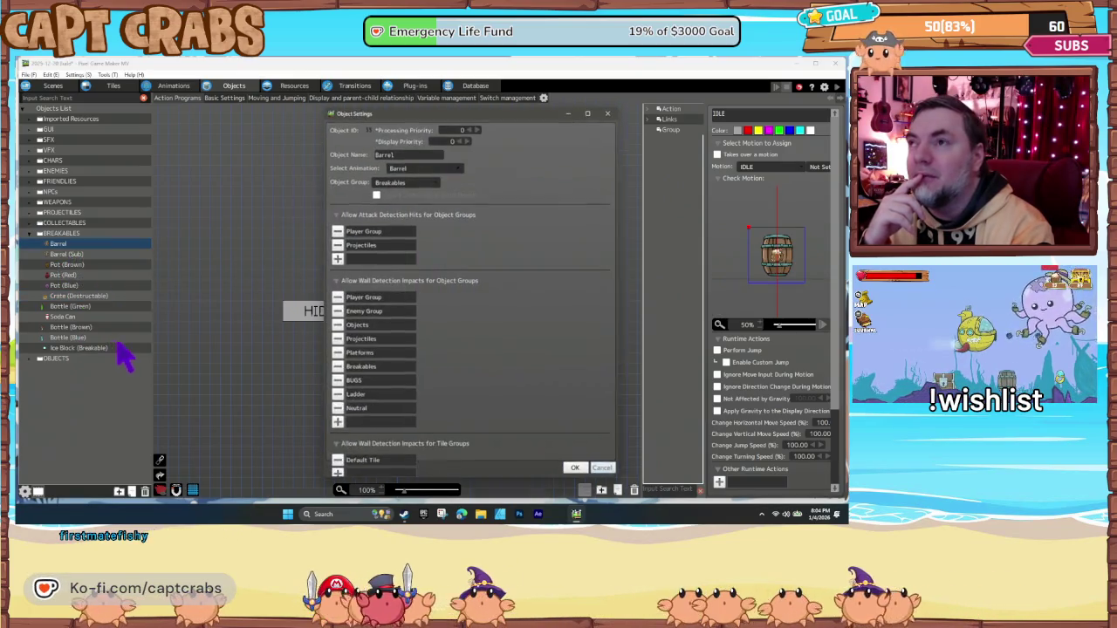
left_click(575, 467)
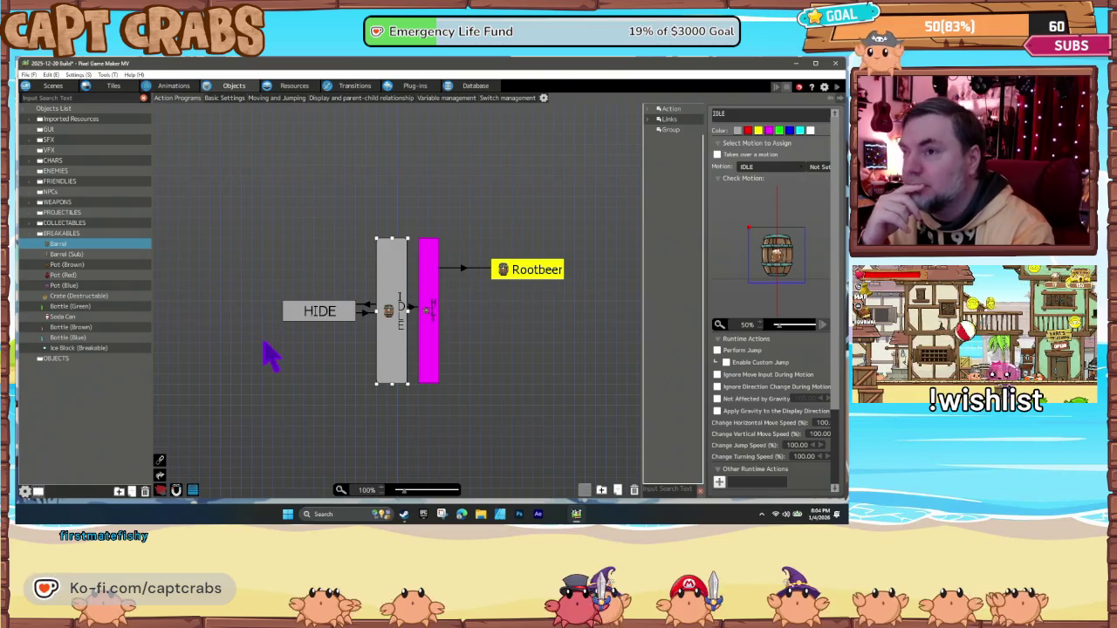
left_click(266, 345)
left_click(53, 87)
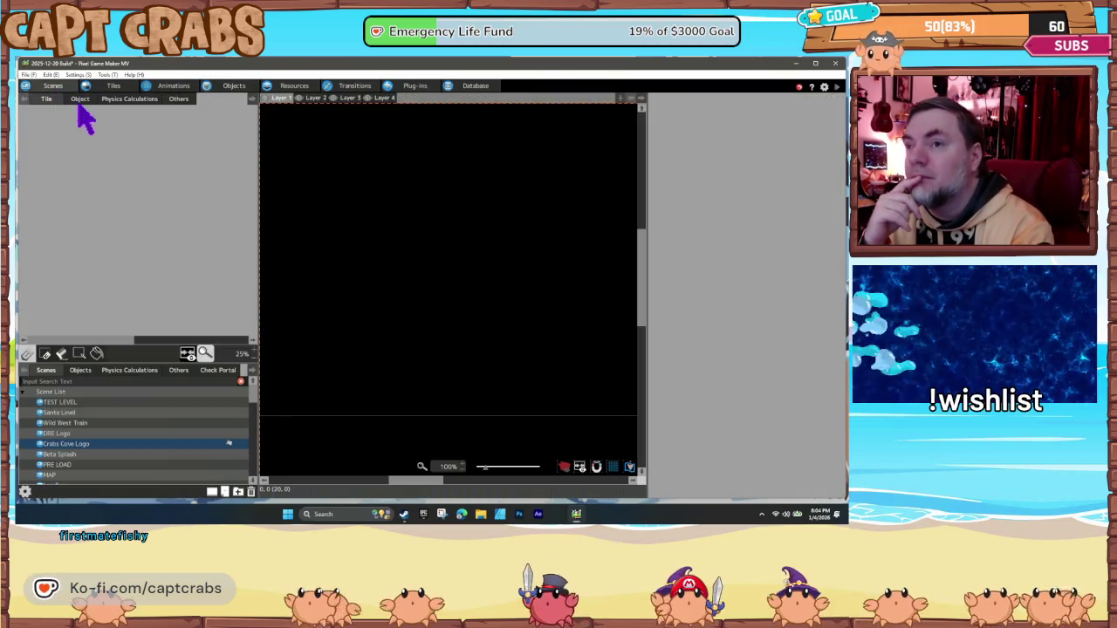
- Preview the TITLE scene, then show the transition map linking Start, TITLE, Town and levels
scroll(122, 444, "down", 2)
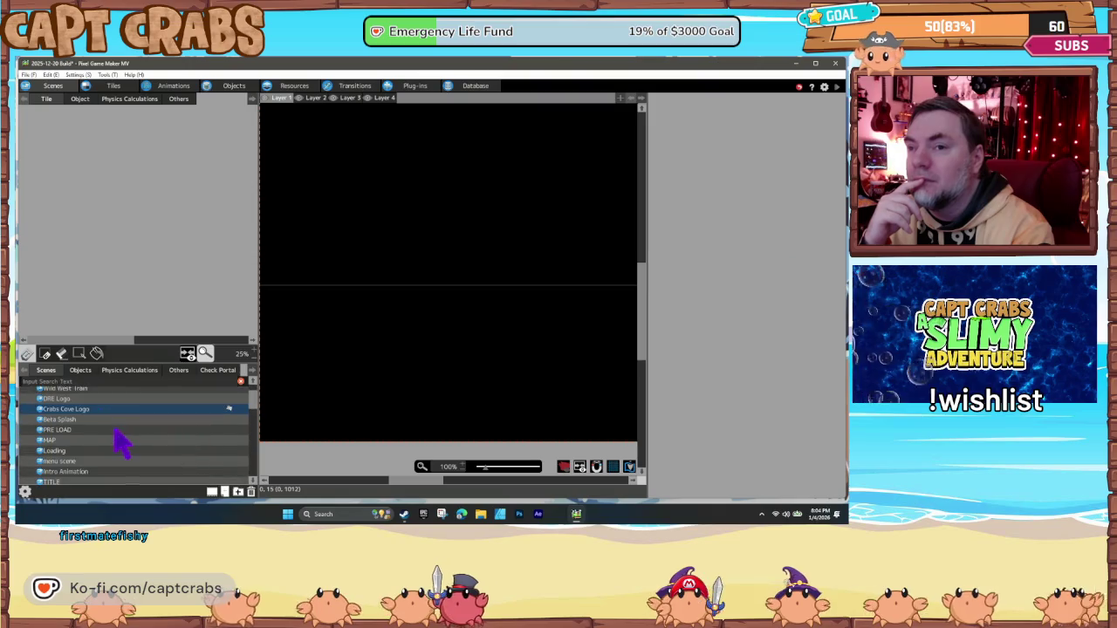
scroll(122, 444, "down", 2)
scroll(117, 428, "down", 3)
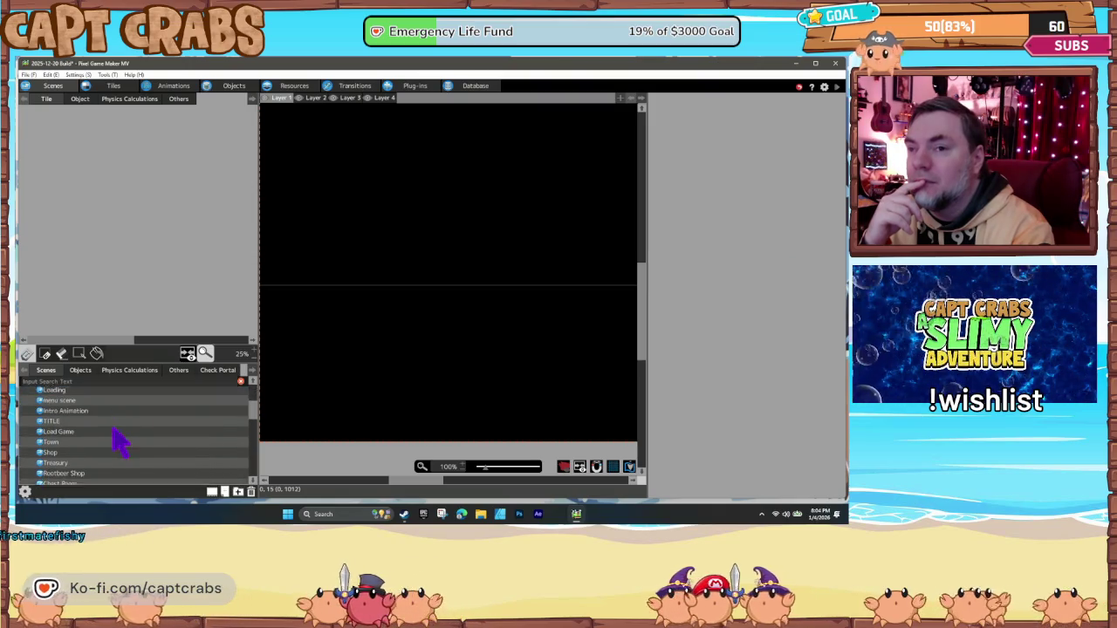
left_click(88, 404)
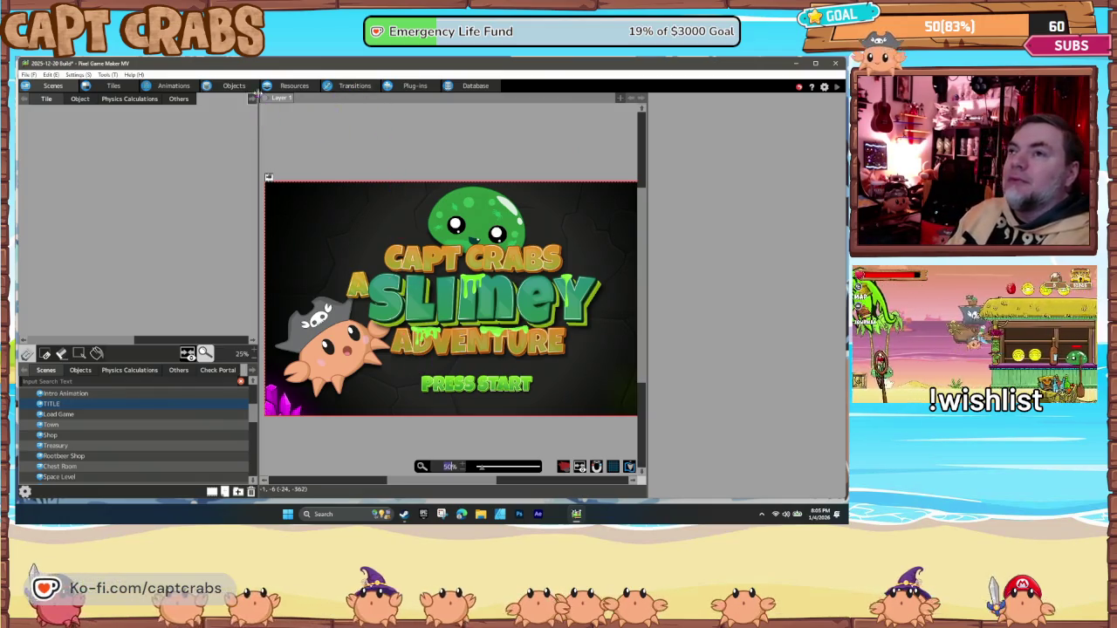
left_click(349, 84)
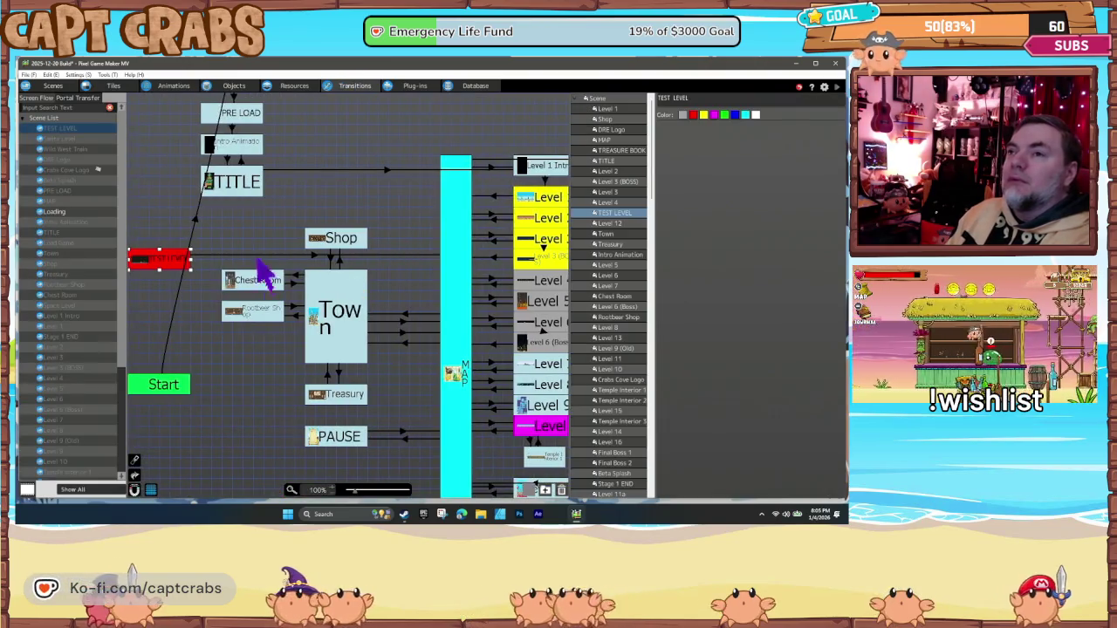
- Inspect the intro scene nodes and the Intro Animation→TITLE link's TIMEOUT condition
left_click_drag(256, 254, 324, 376)
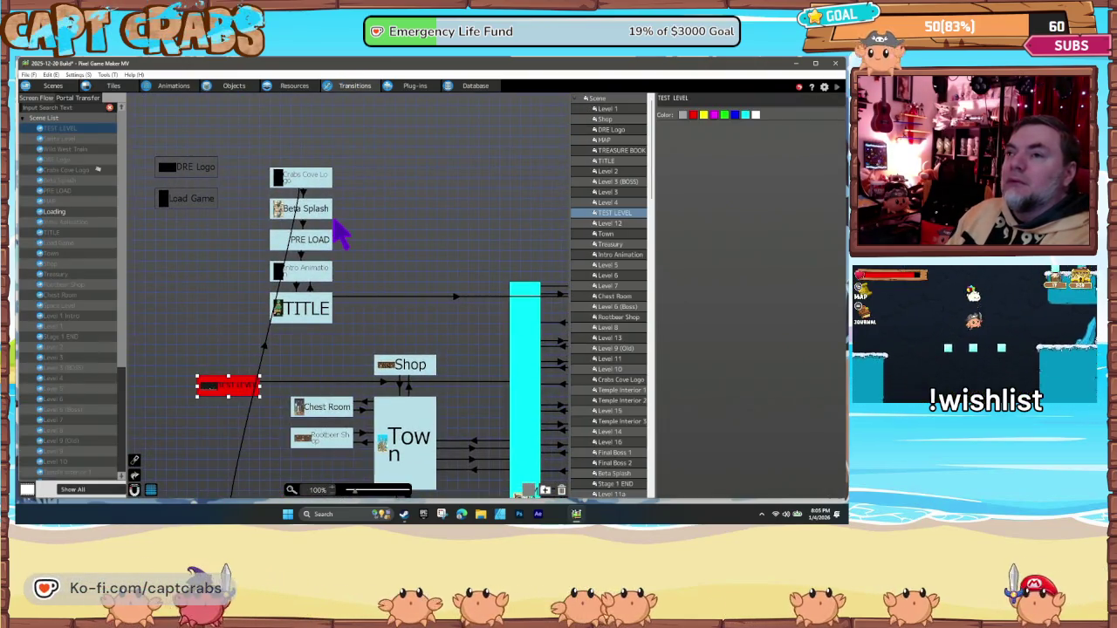
left_click(312, 182)
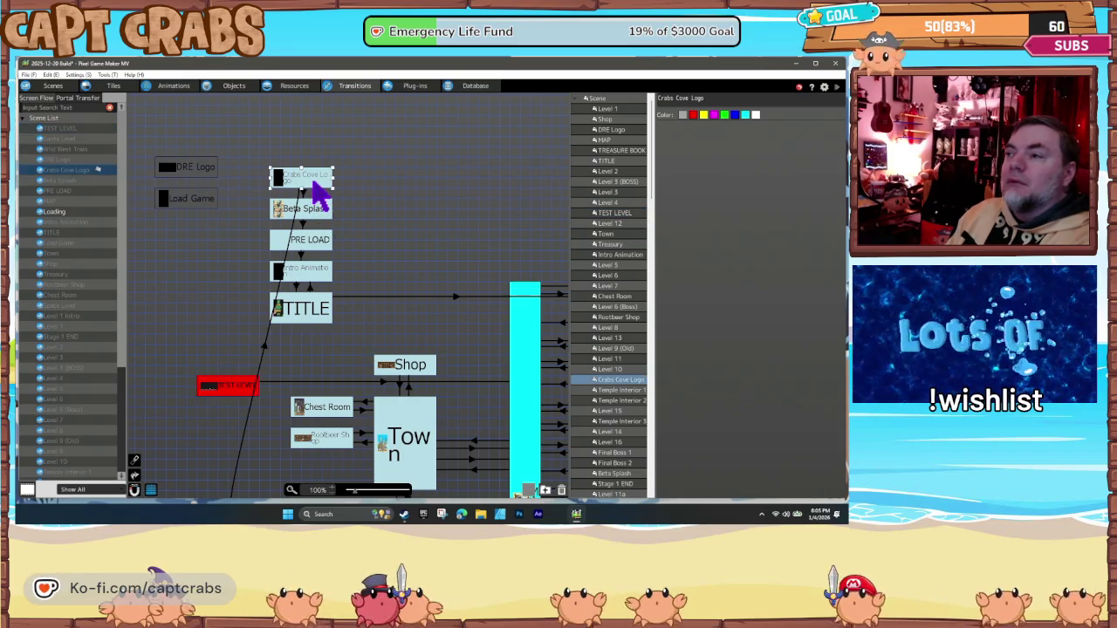
left_click(316, 215)
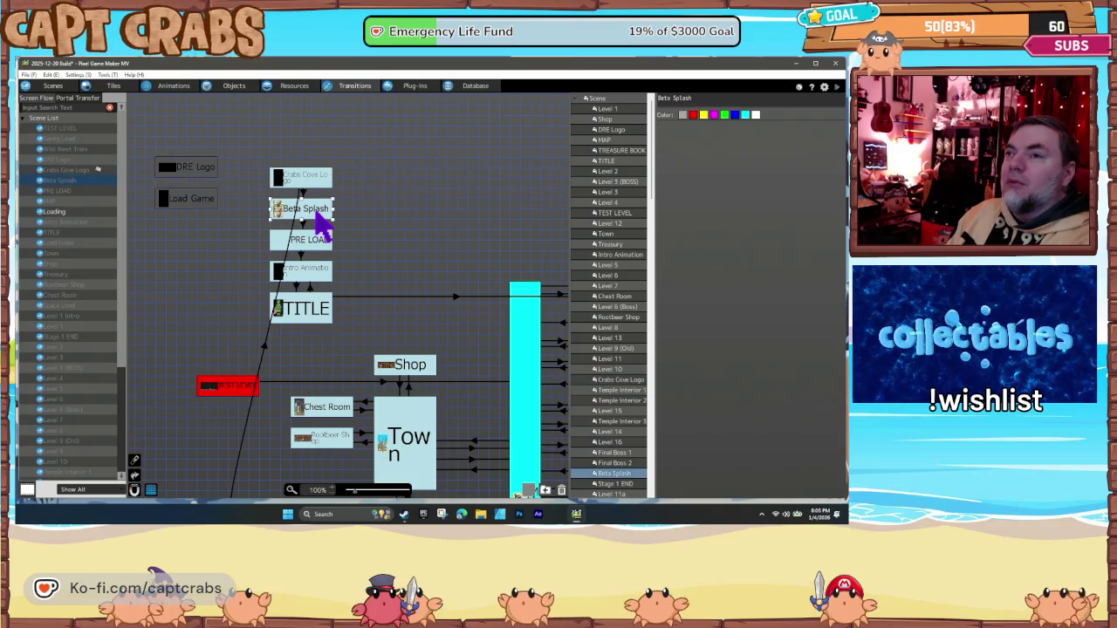
left_click(320, 247)
left_click(316, 271)
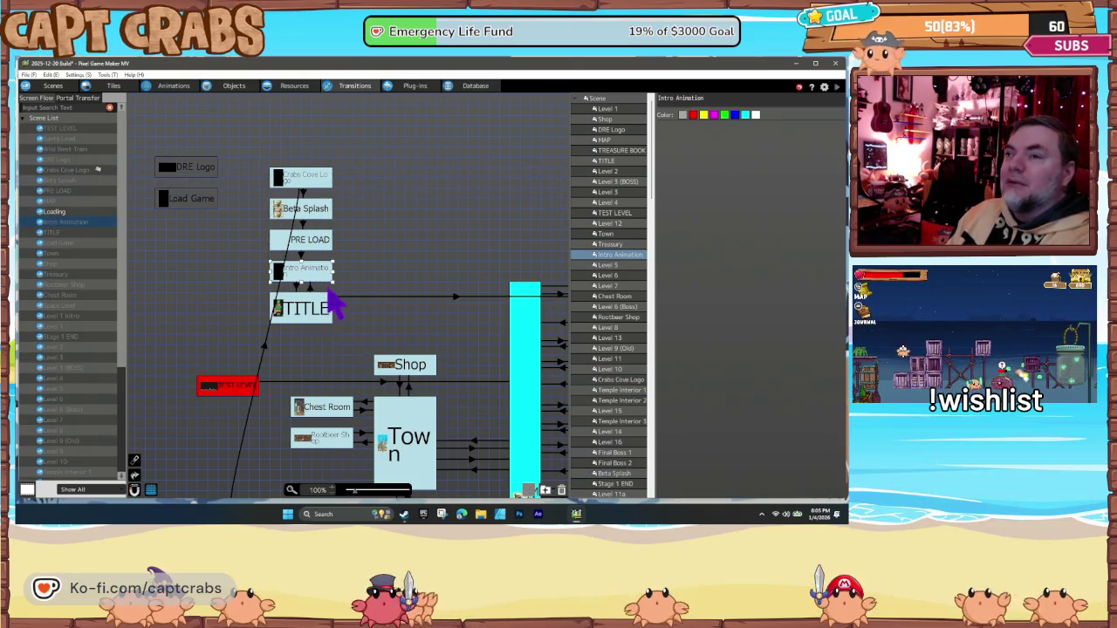
left_click(332, 323)
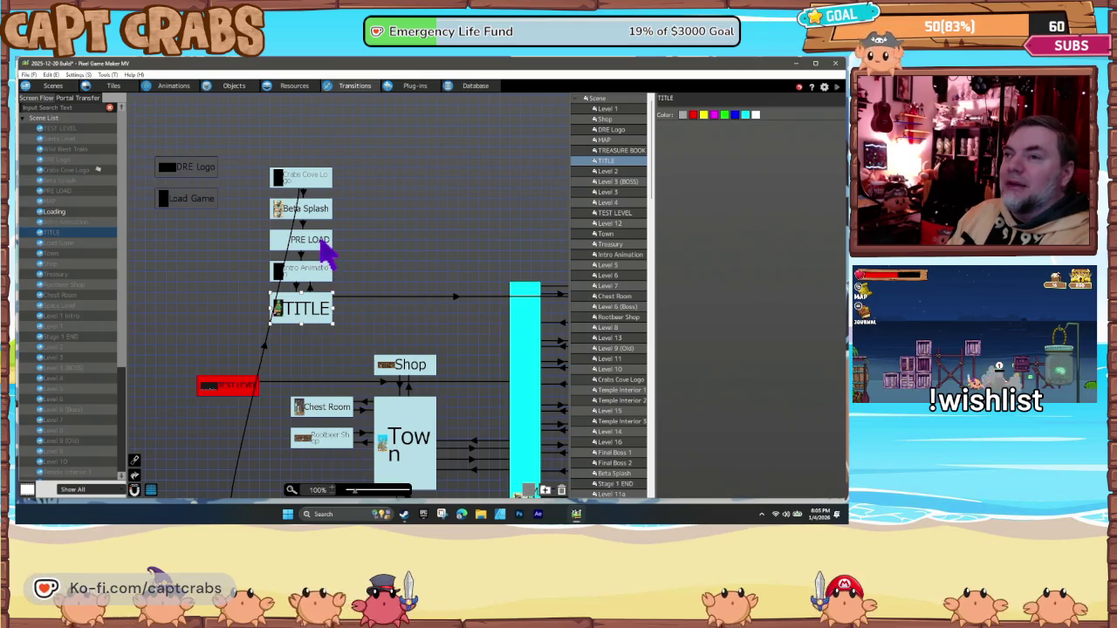
left_click(321, 244)
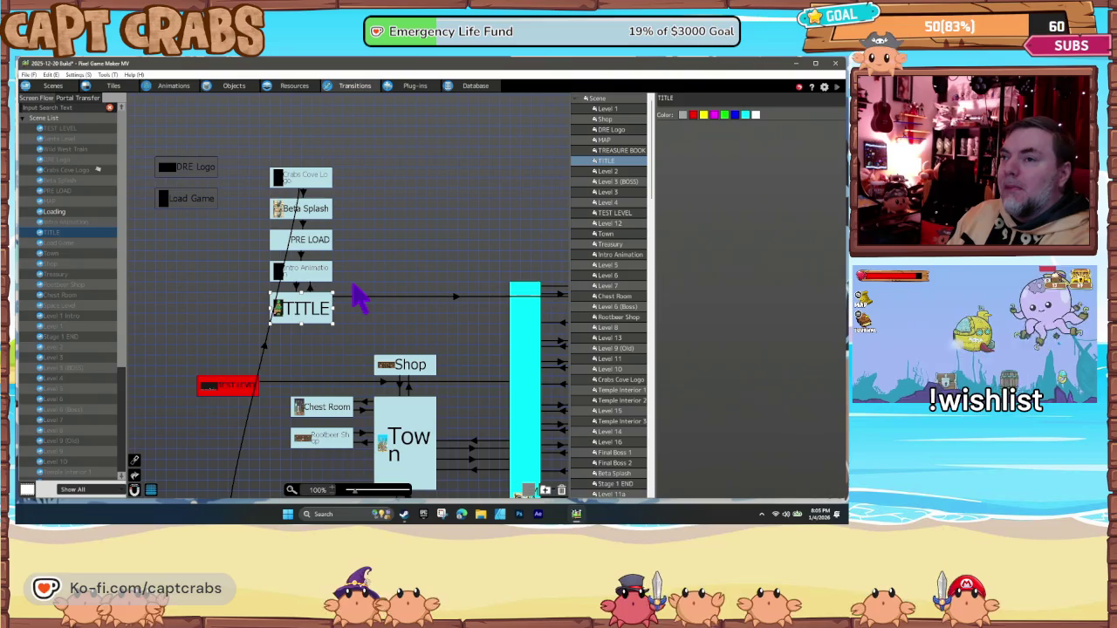
left_click(312, 290)
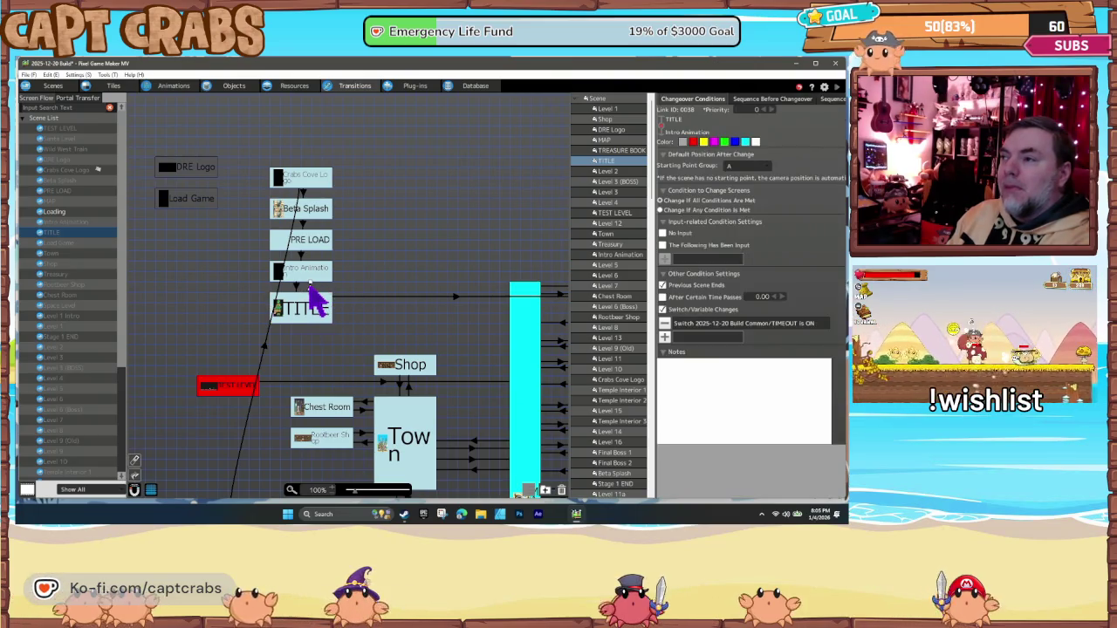
- View the changeover conditions of the PRE LOAD link and the Beta Splash→PRE LOAD arrow
left_click(300, 253)
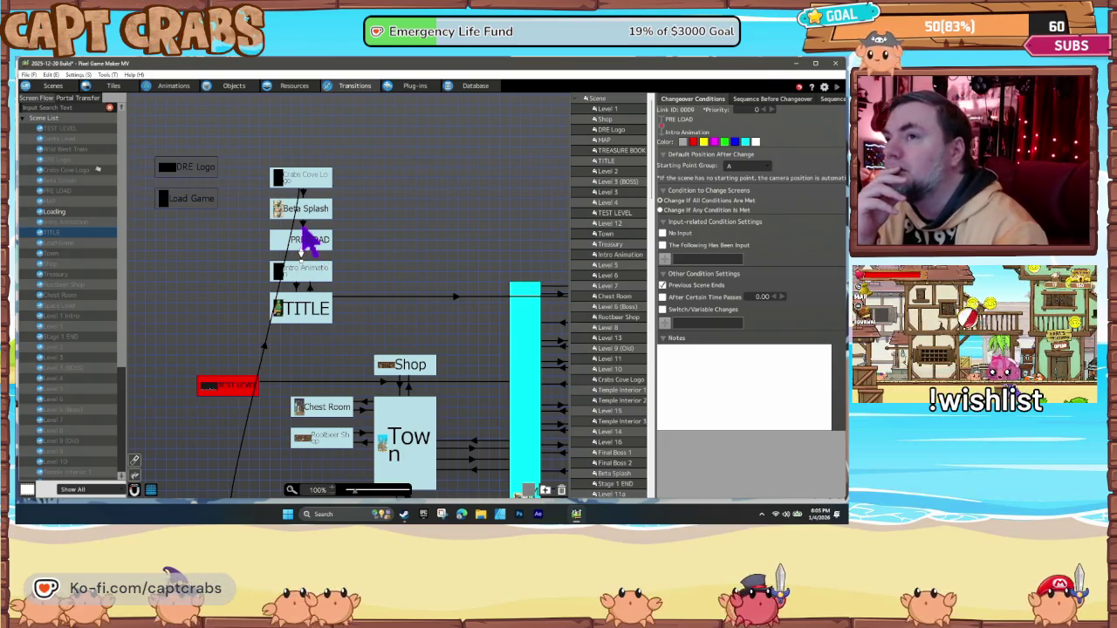
left_click(303, 225)
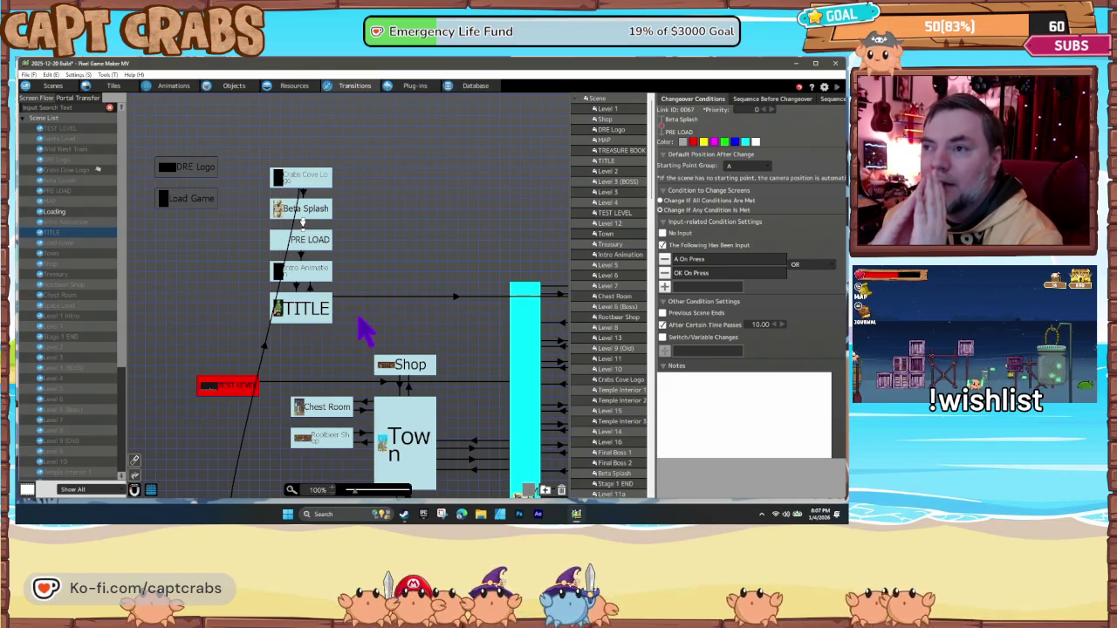
mouse_move(363, 330)
left_mouse_down()
mouse_move(209, 209)
mouse_move(207, 150)
left_mouse_up()
mouse_move(320, 406)
left_mouse_down()
mouse_move(154, 250)
mouse_move(327, 362)
left_mouse_up()
mouse_move(300, 444)
left_mouse_down()
mouse_move(304, 375)
mouse_move(317, 449)
left_mouse_up()
left_click_drag(332, 350, 332, 425)
left_click_drag(322, 309, 354, 388)
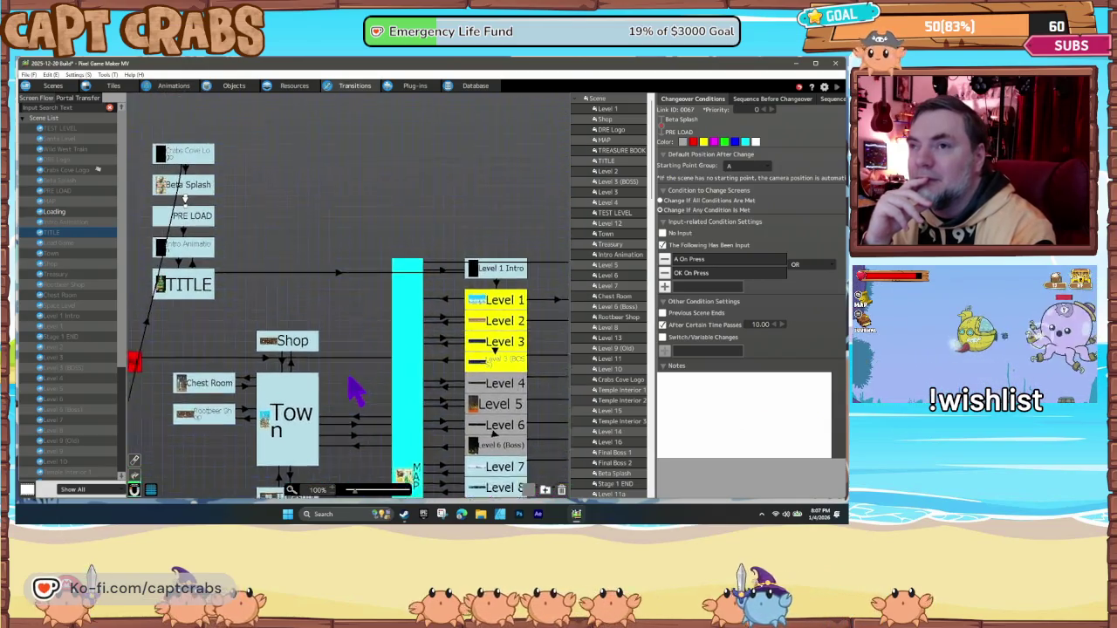
left_click_drag(350, 338, 354, 358)
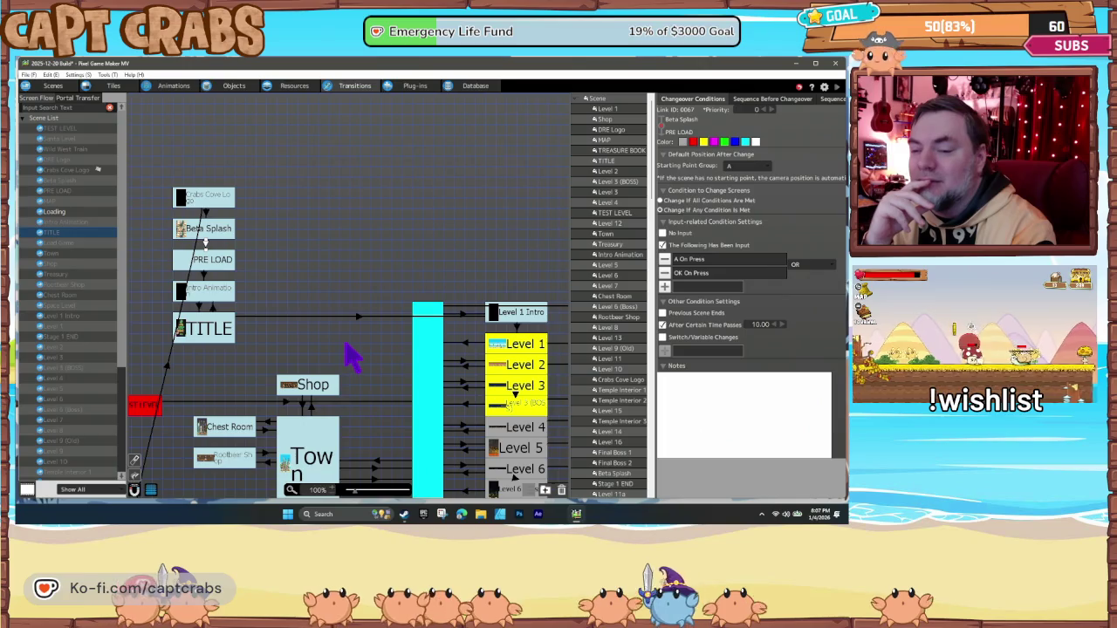
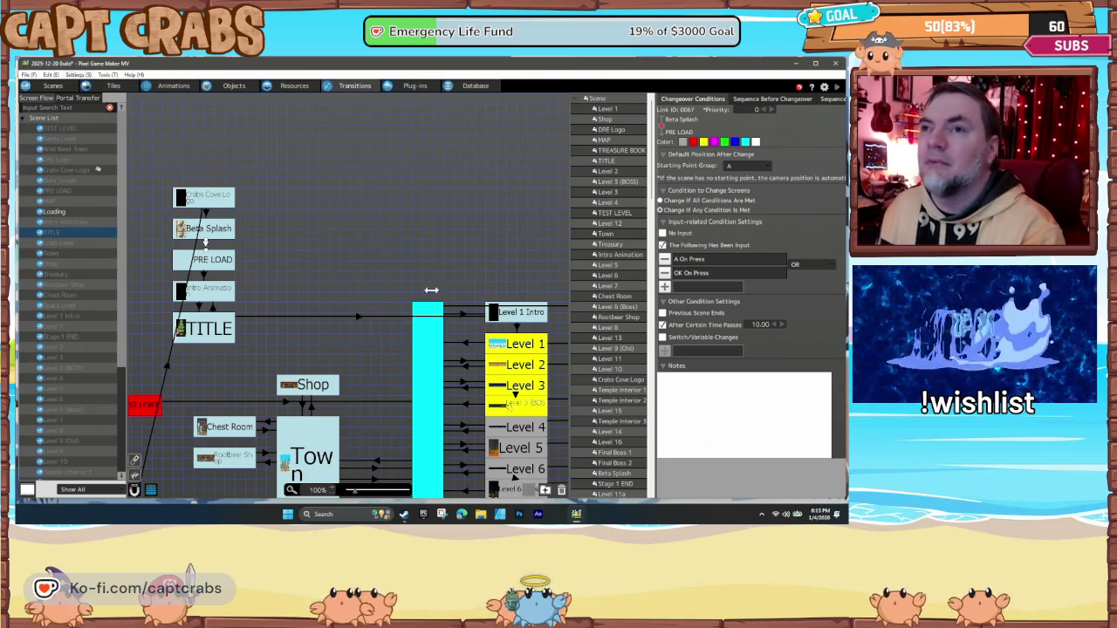
- Load the Level 10 bamboo-forest scene and make it the start scene for playtests
left_click(54, 87)
scroll(131, 456, "down", 5)
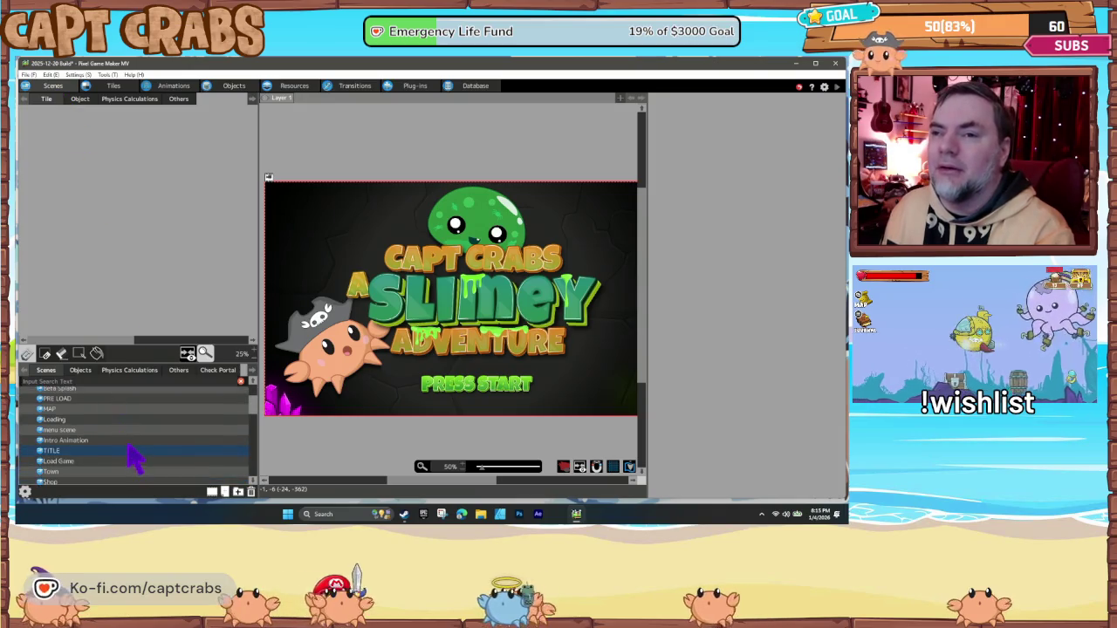
scroll(144, 458, "down", 10)
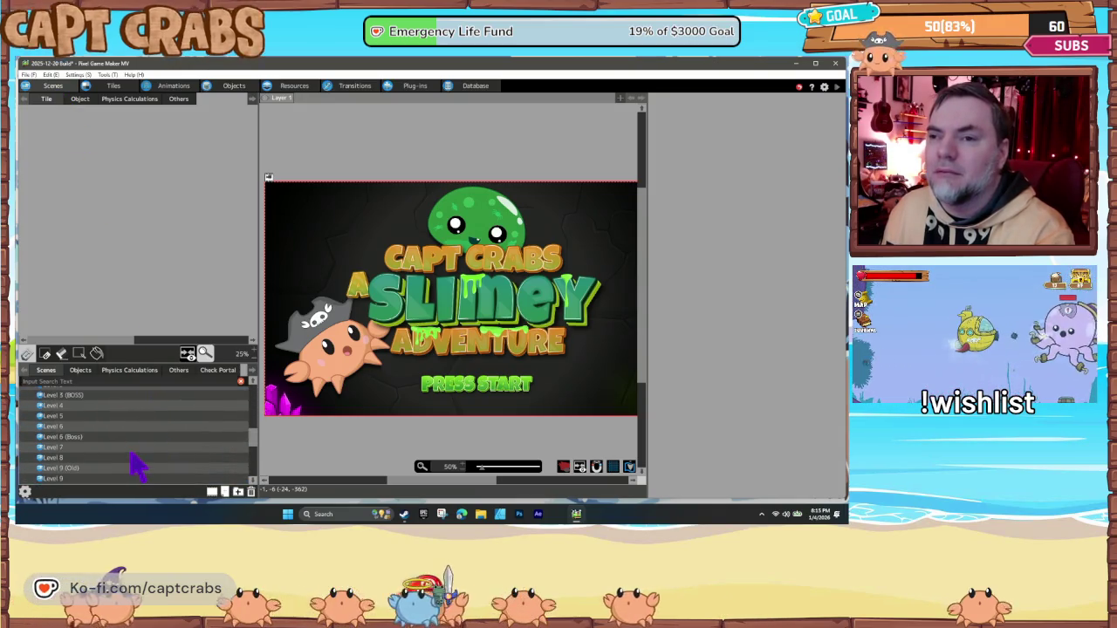
scroll(139, 465, "down", 1)
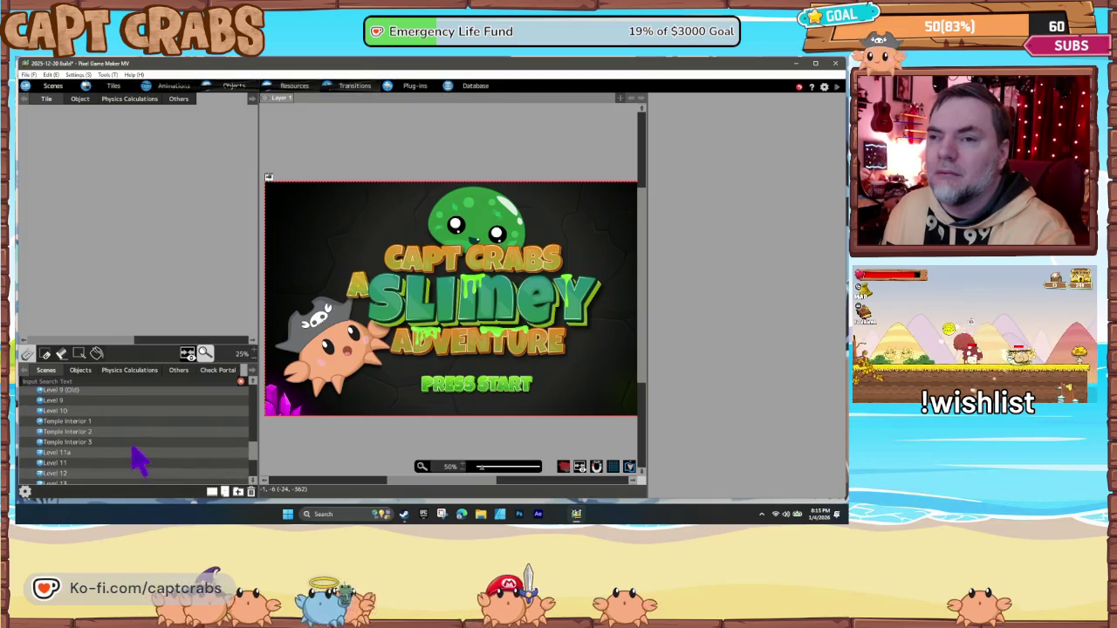
scroll(140, 461, "down", 1)
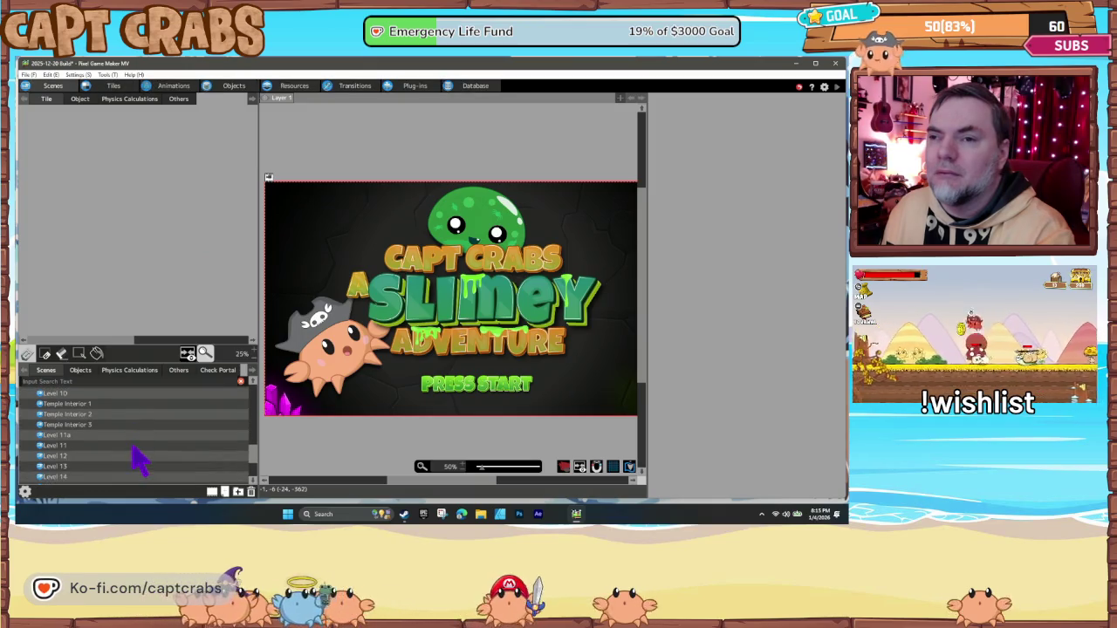
left_click(88, 394)
right_click(90, 394)
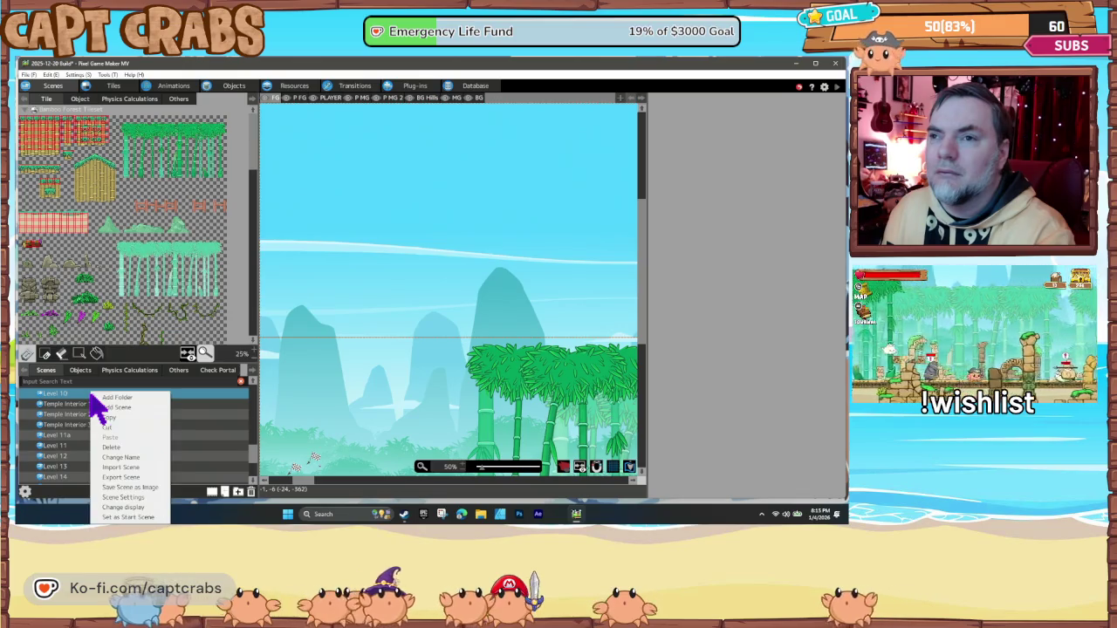
left_click(123, 517)
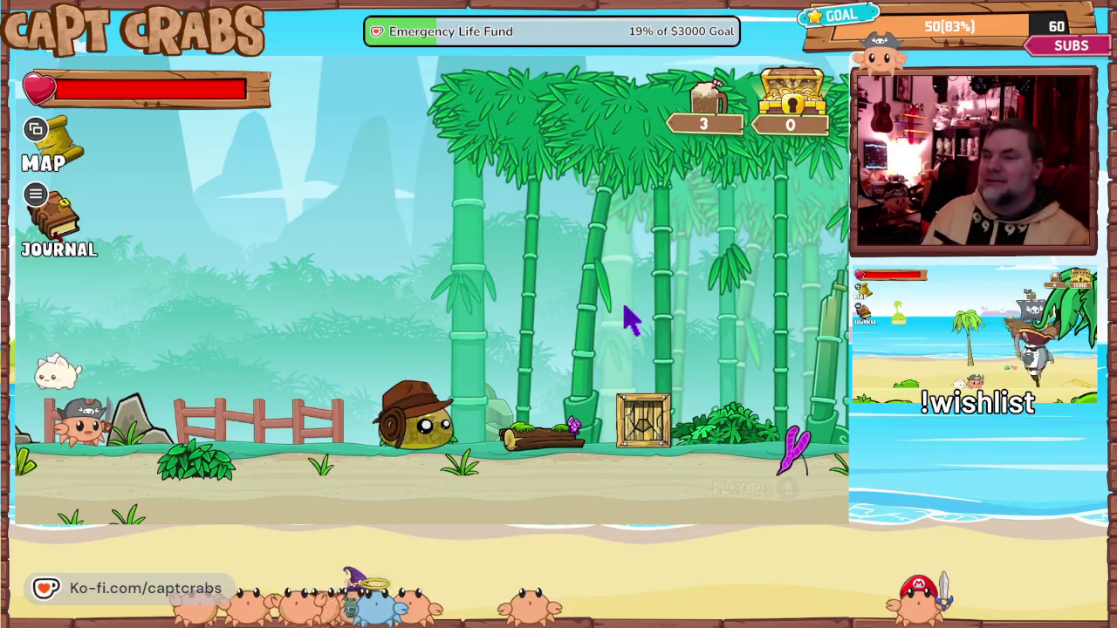
- Run right, stomp the enemy, break the crate and move the companion onto the red totem
key("Right")
key("space")
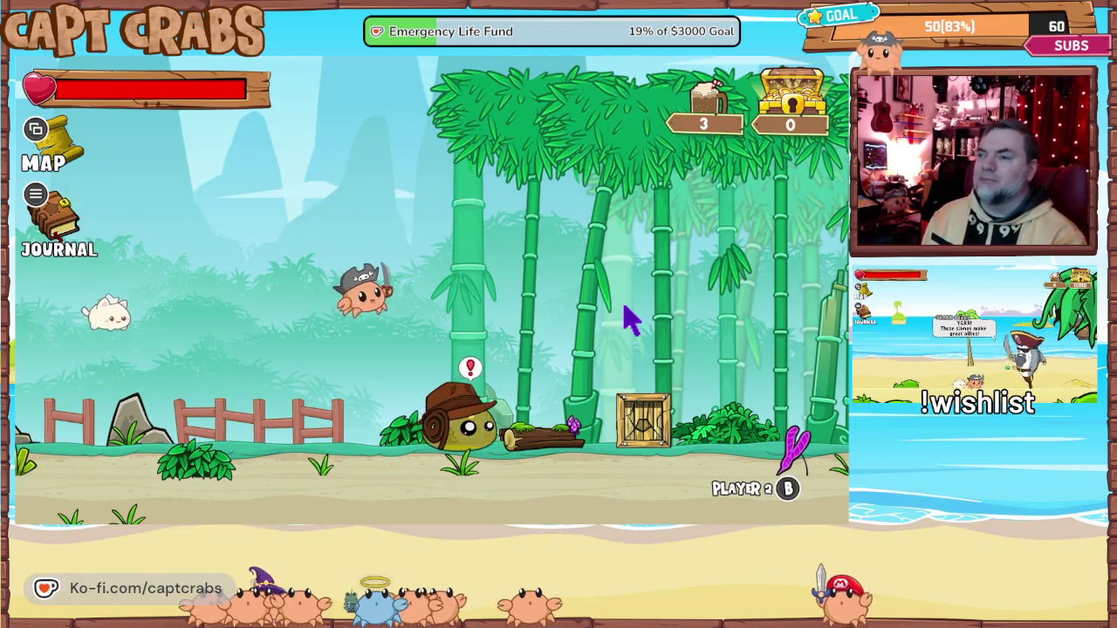
key("Right")
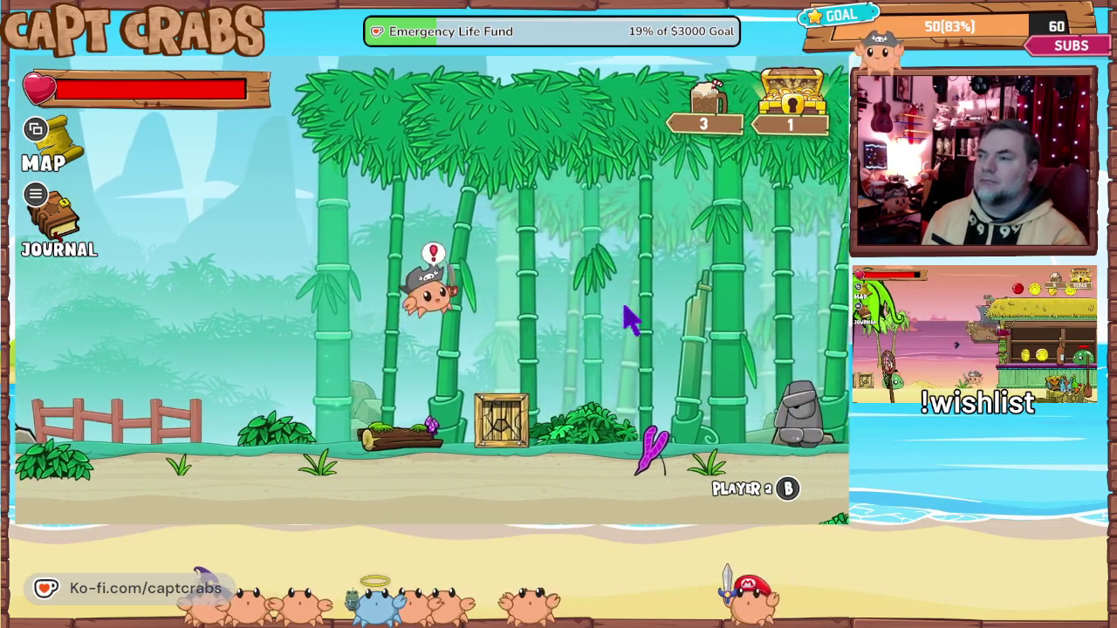
key("space")
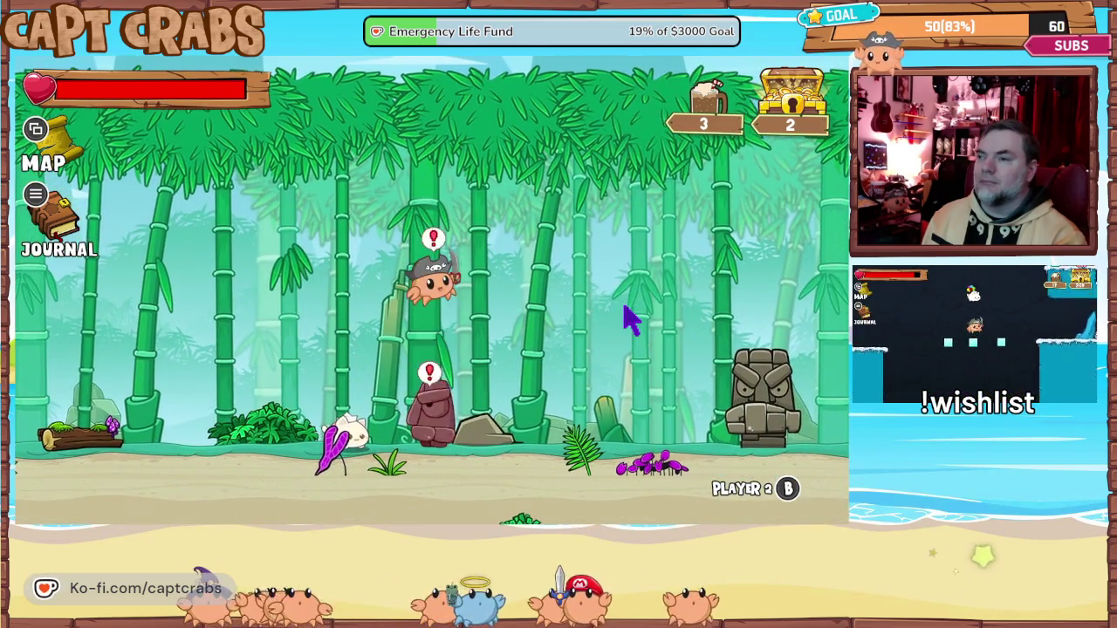
key("Right")
key("space")
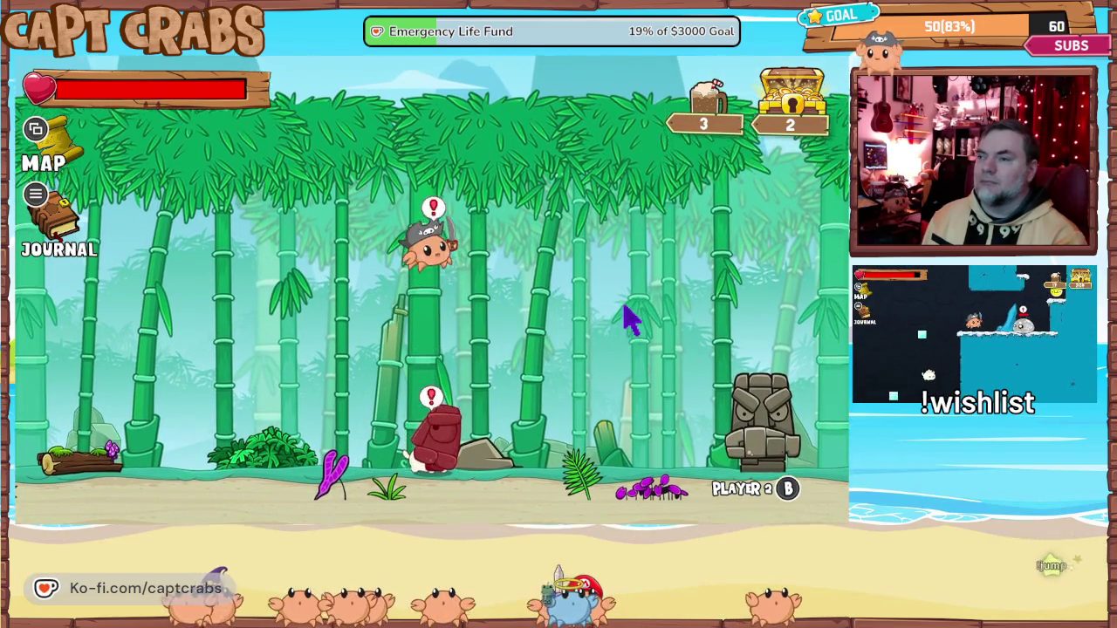
- Jump off the rock, drop past the stone totem and run right into the temple
key("space")
key("Right")
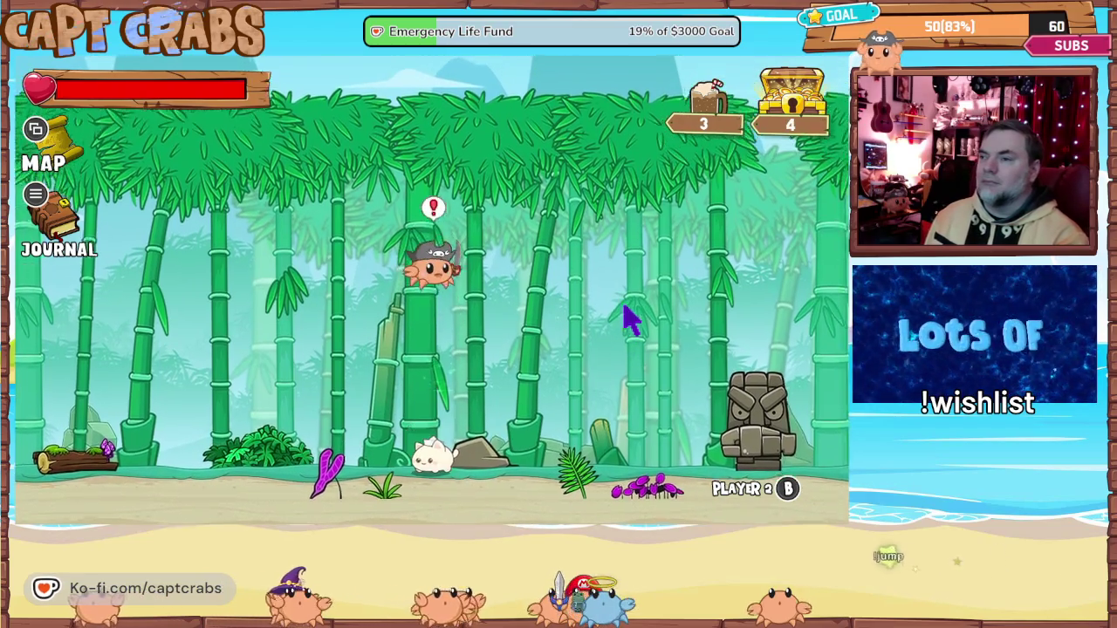
key("Right")
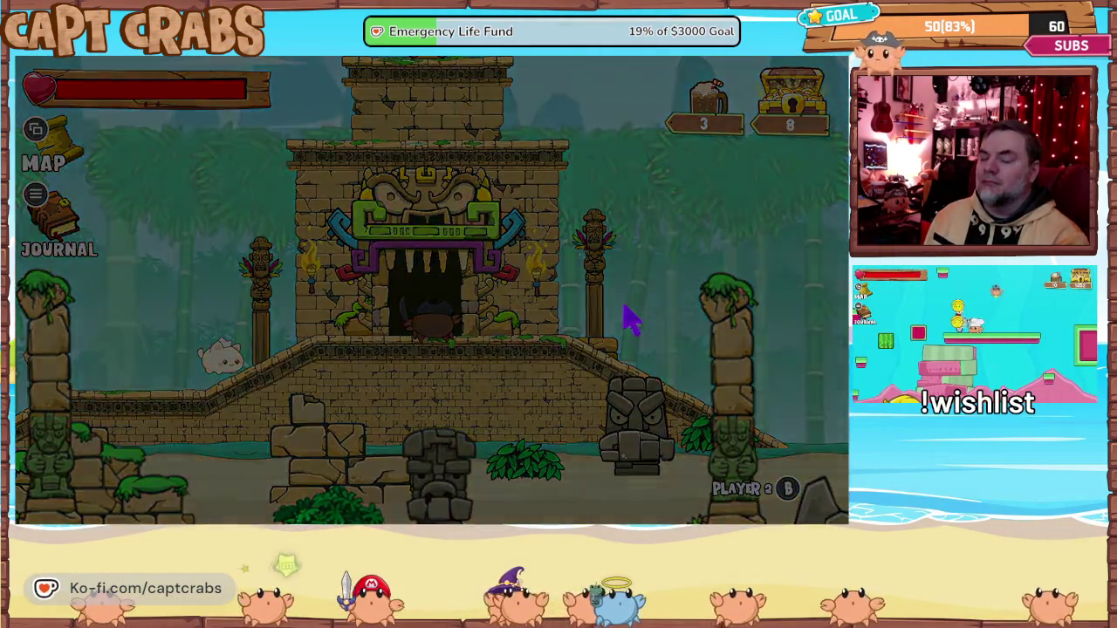
key("Right")
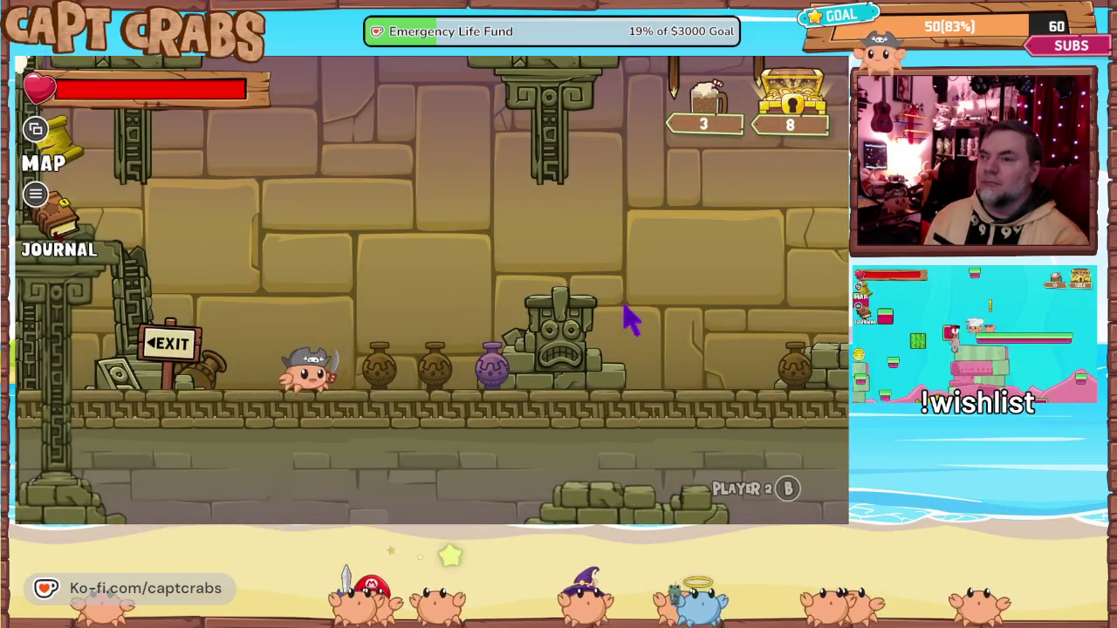
- Run right through the temple and free the caged crewmate
key("space")
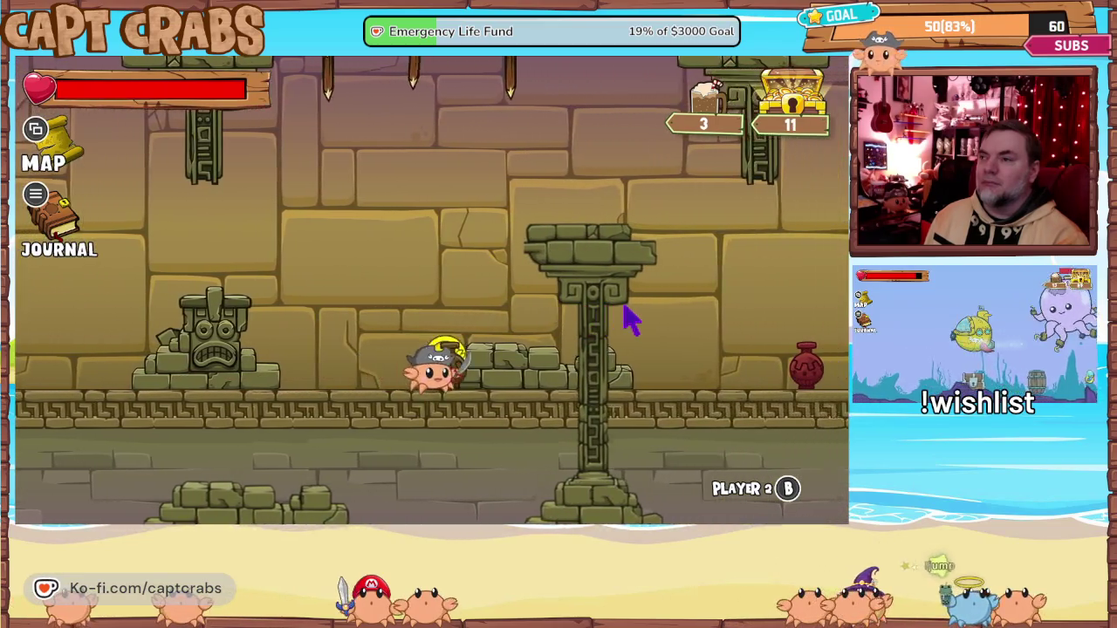
key("Right")
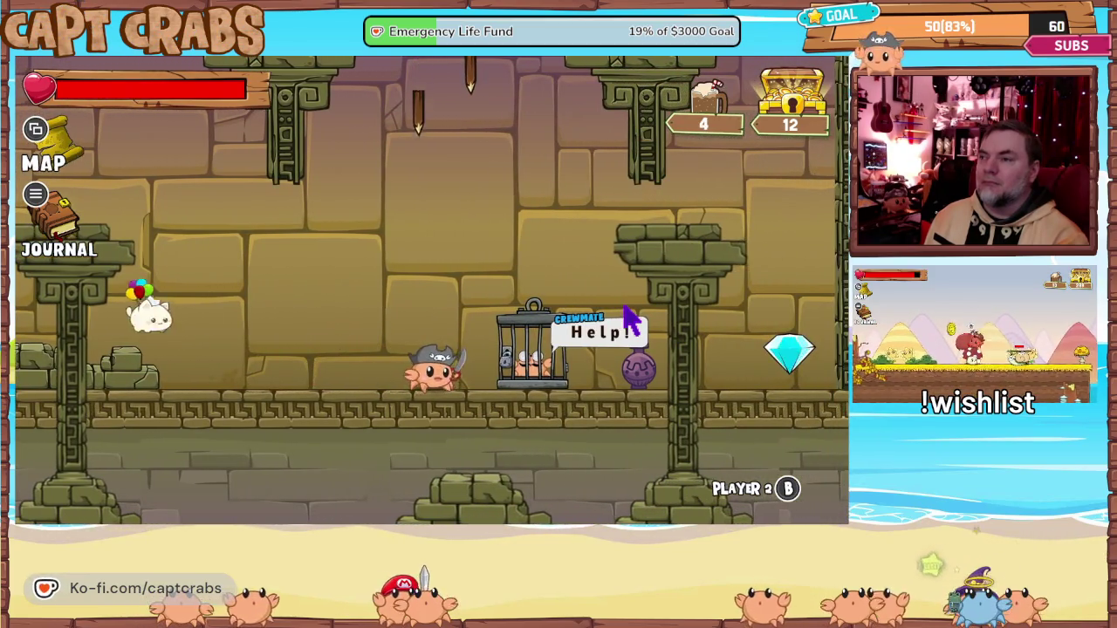
key("Right")
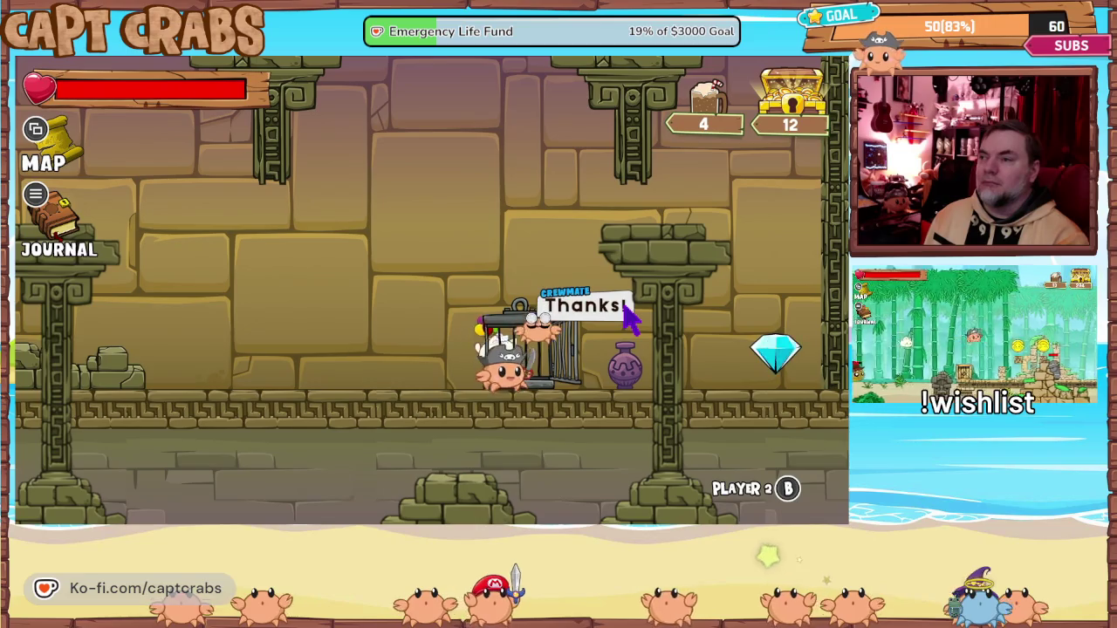
key("Right")
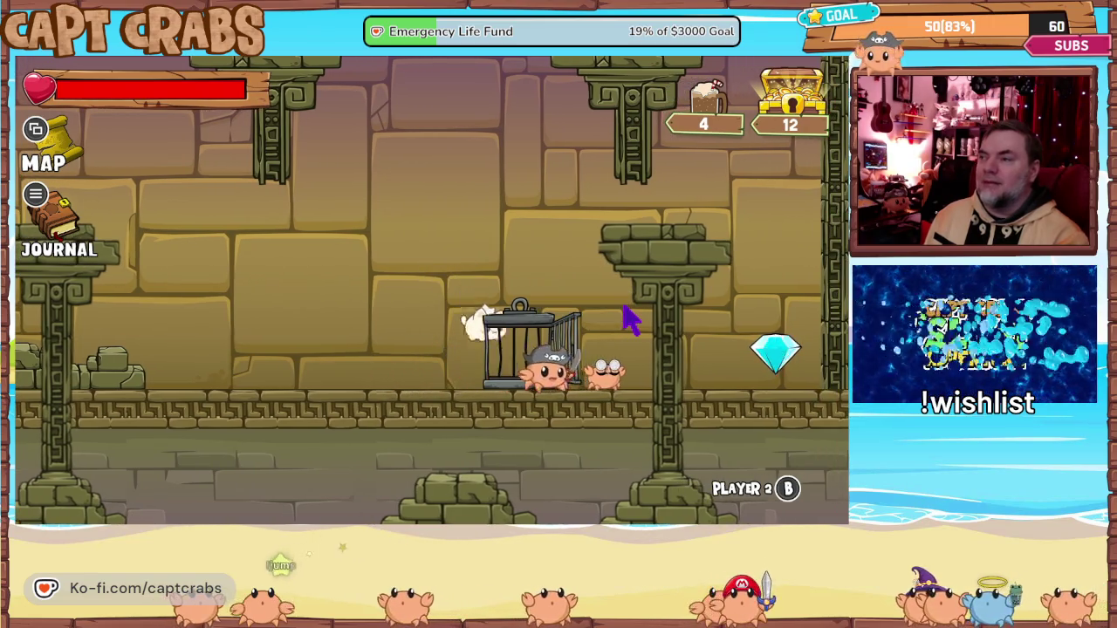
- Grab the blue gem, run back left and leave through the EXIT door
key("Right")
key("Left")
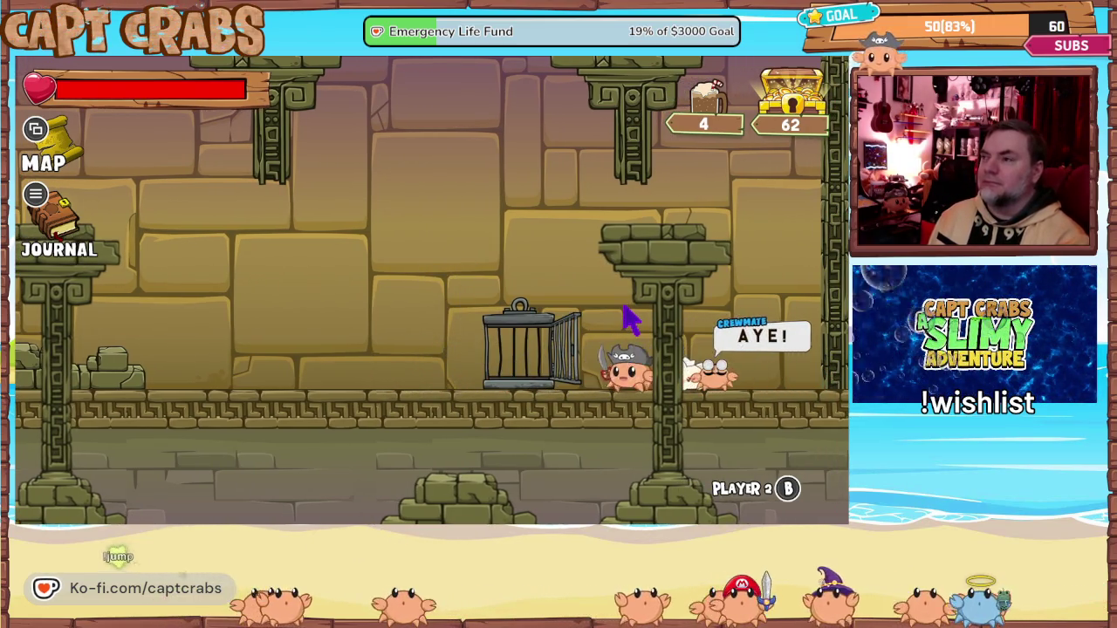
key("Left")
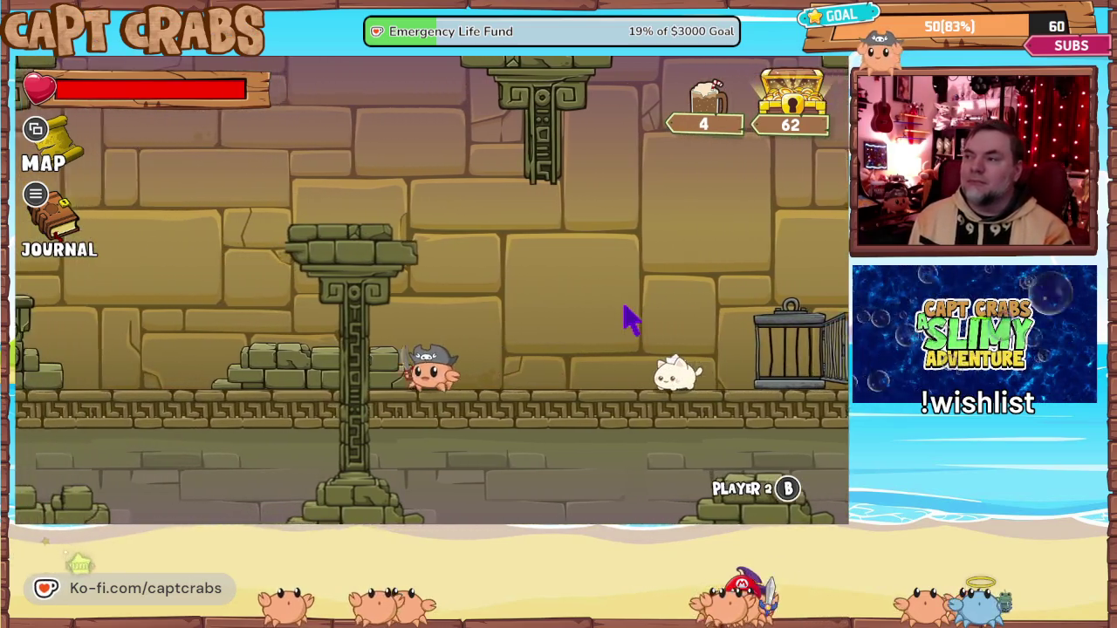
key("Left")
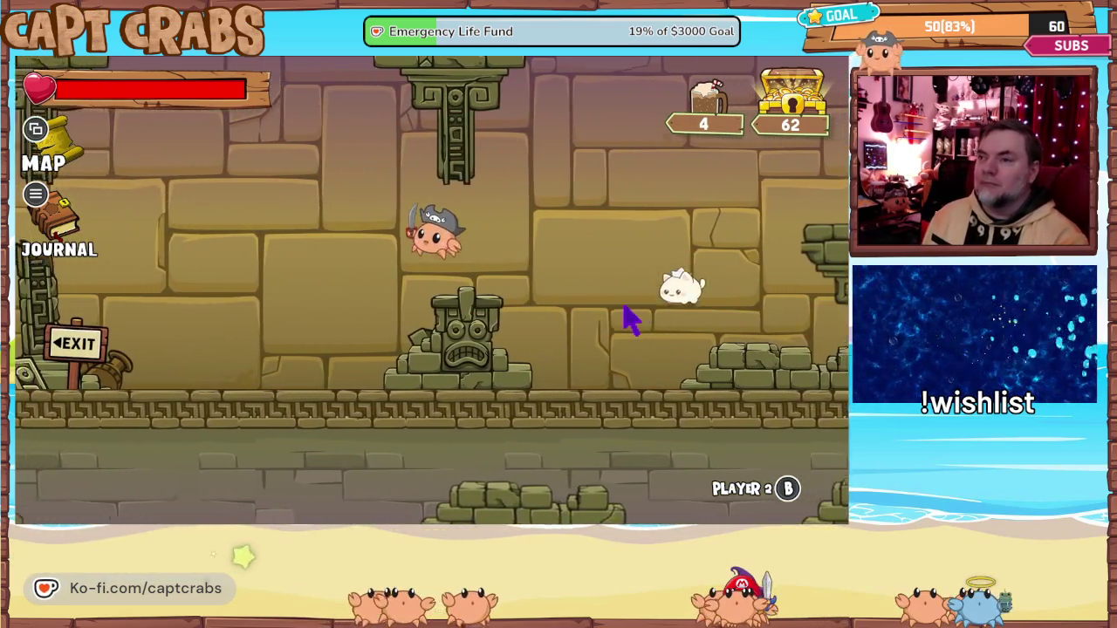
key("Left")
key("Up")
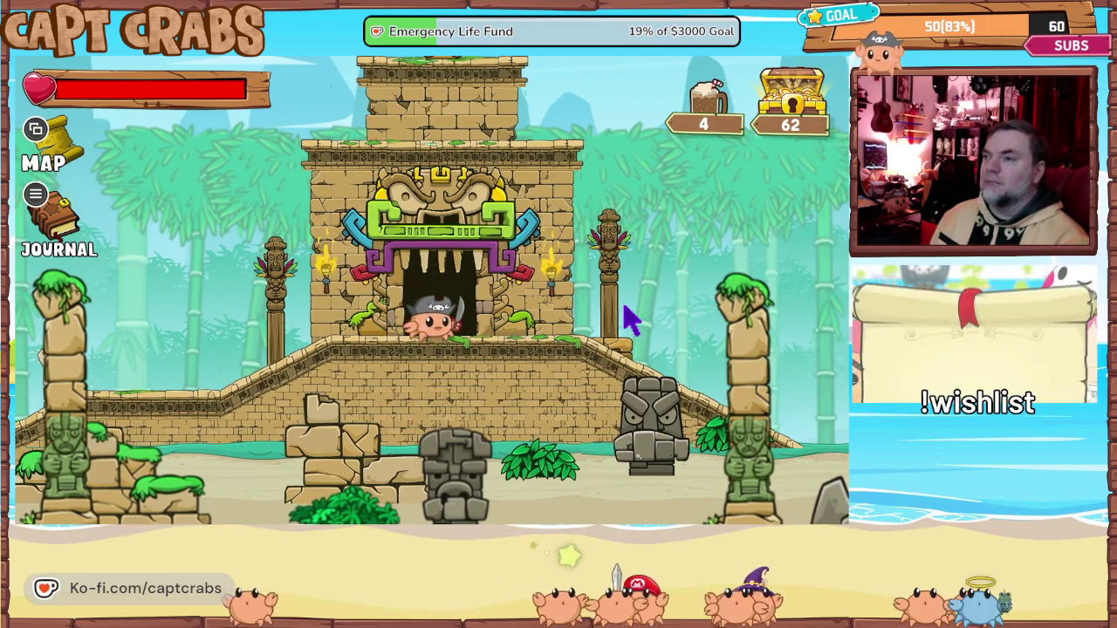
- Walk the crab down the steps and back around the temple door
key("Right")
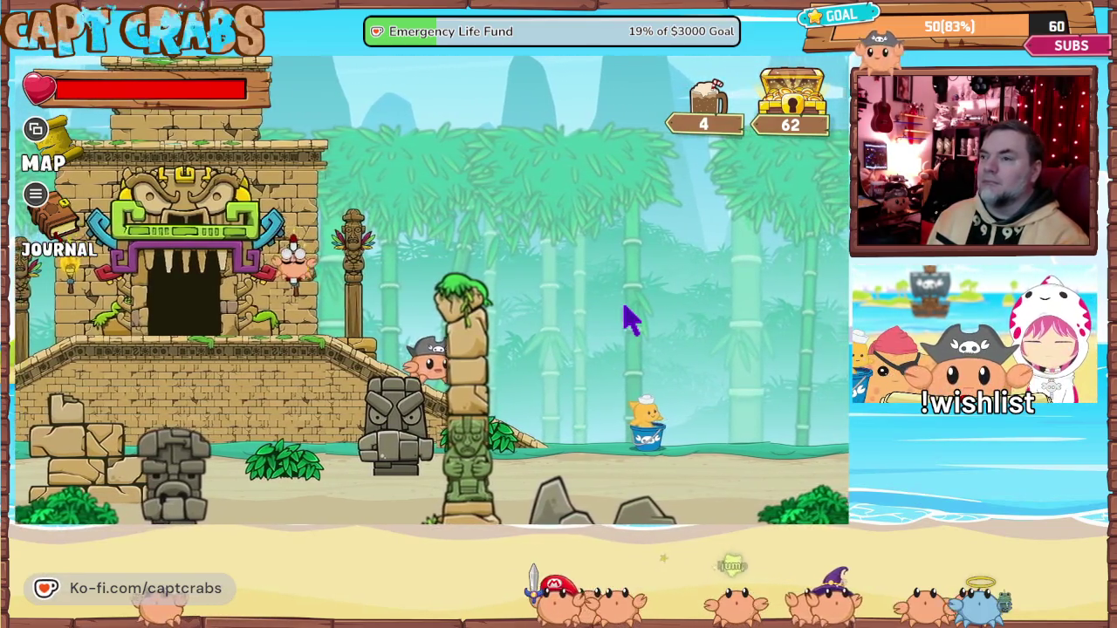
key("Left")
key("space")
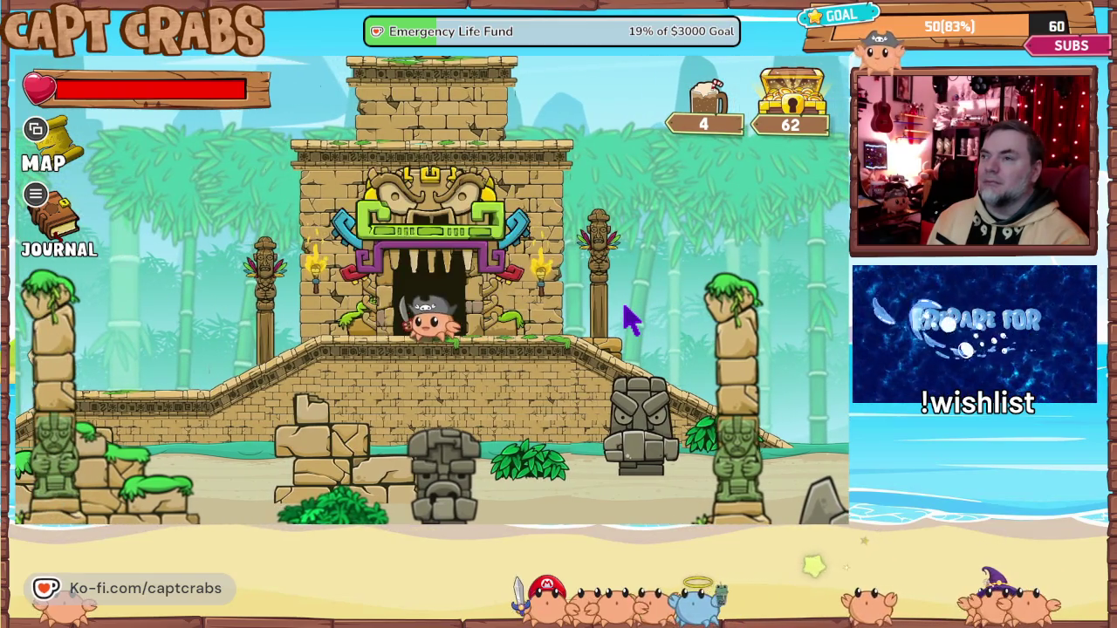
key("Right")
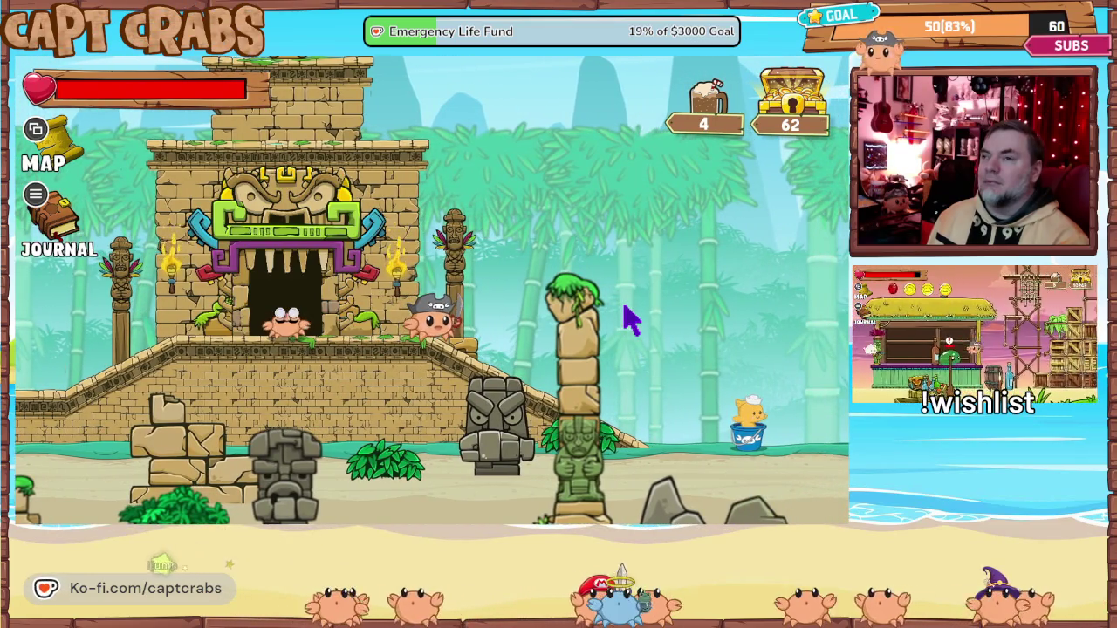
- Quit the playtest through the journal's Options > Exit Game and return to the editor's object list
key("Escape")
key("q")
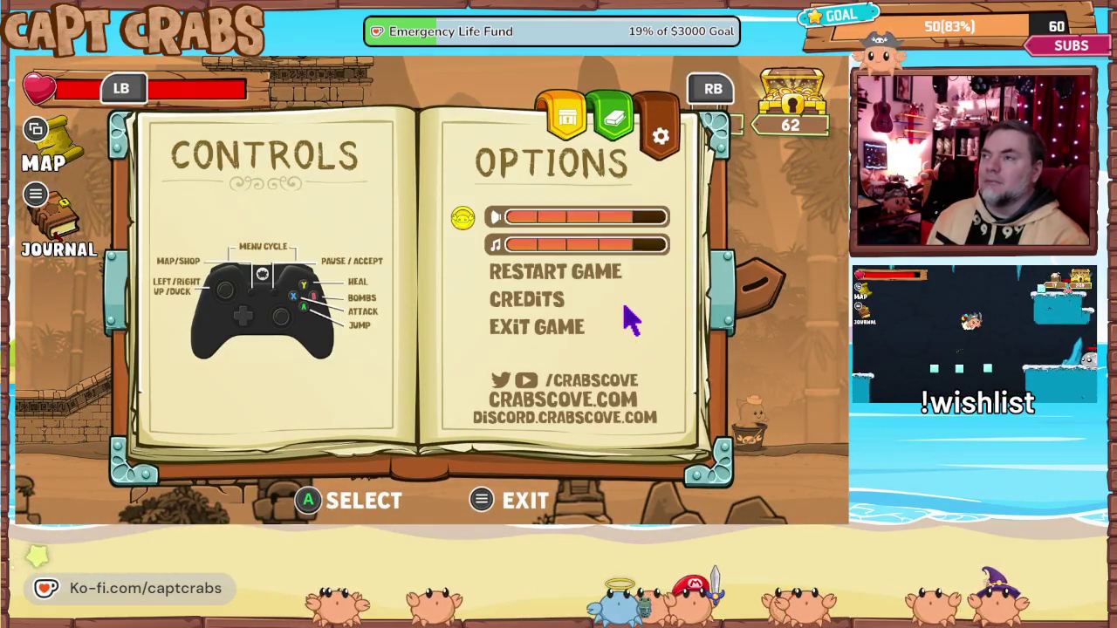
key("Down")
key("Down")
key("Down")
key("Return")
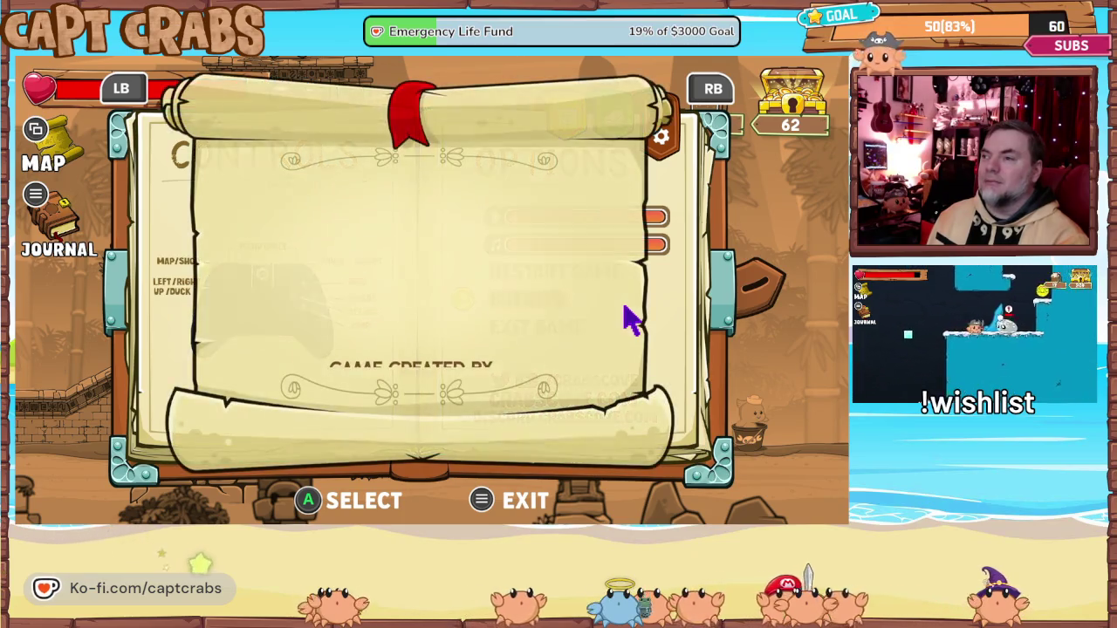
key("Escape")
key("Down")
key("Return")
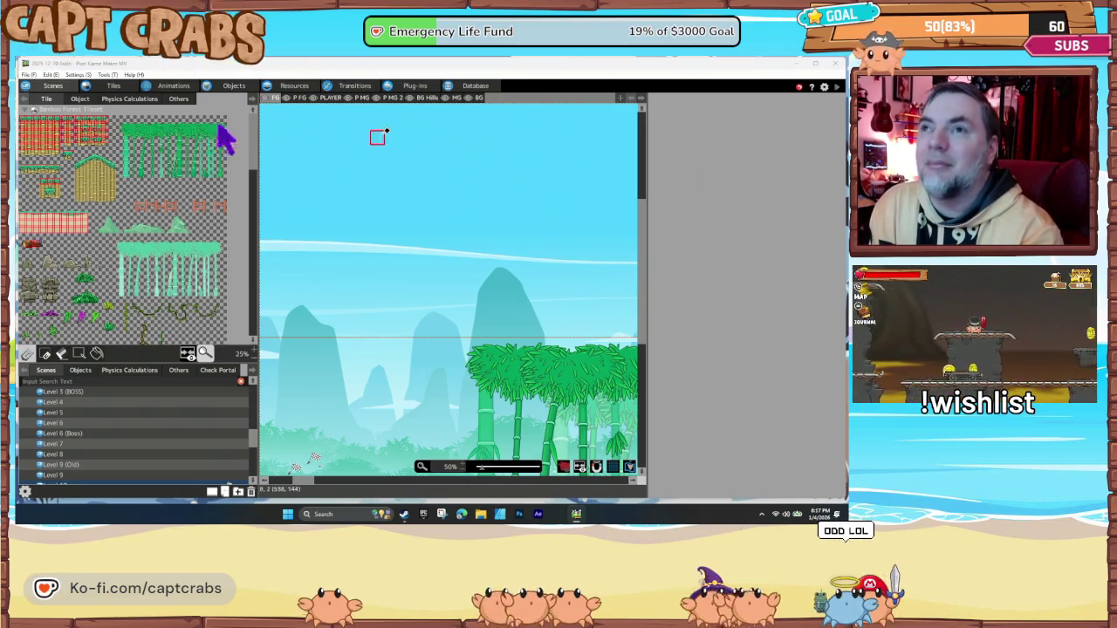
left_click(234, 86)
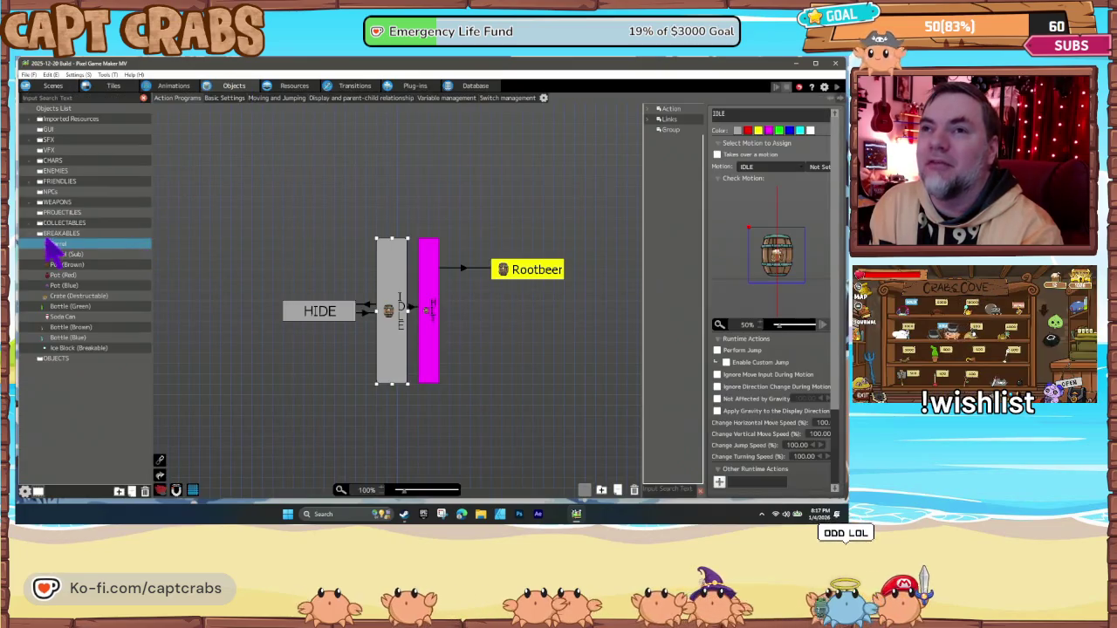
- Collapse BREAKABLES and filter the object list down to the door objects
left_click(38, 234)
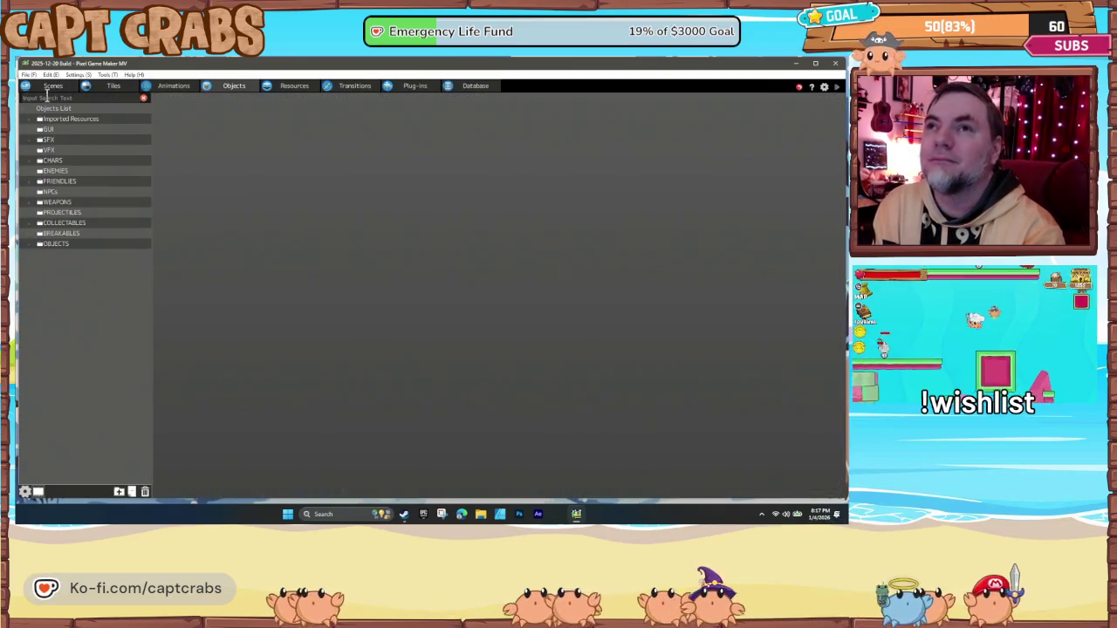
left_click(49, 98)
type("b")
type("oo")
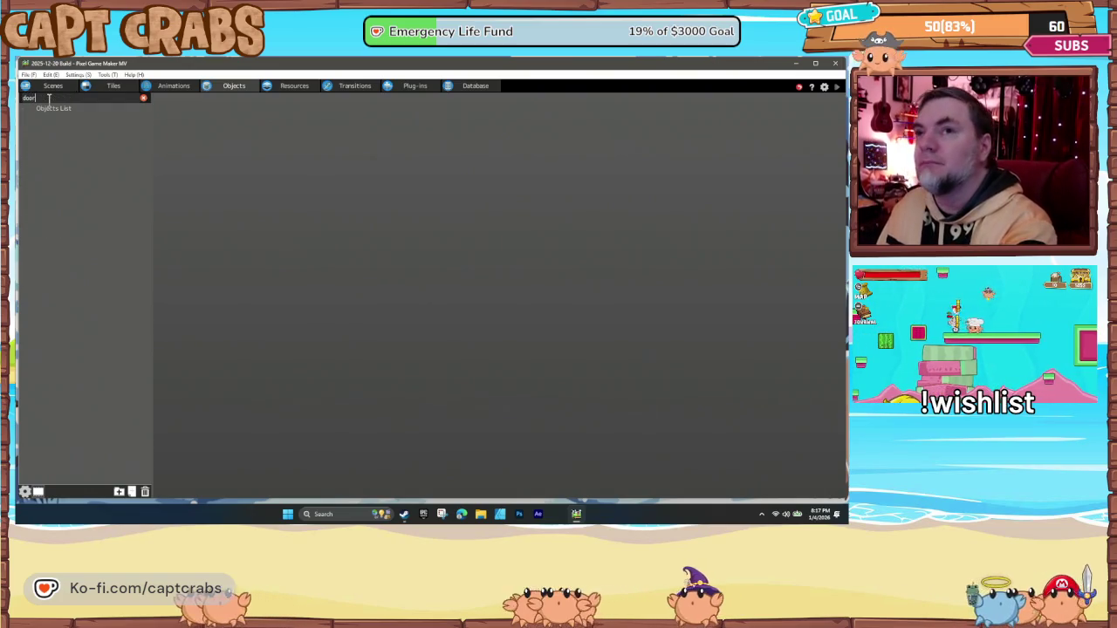
type("r")
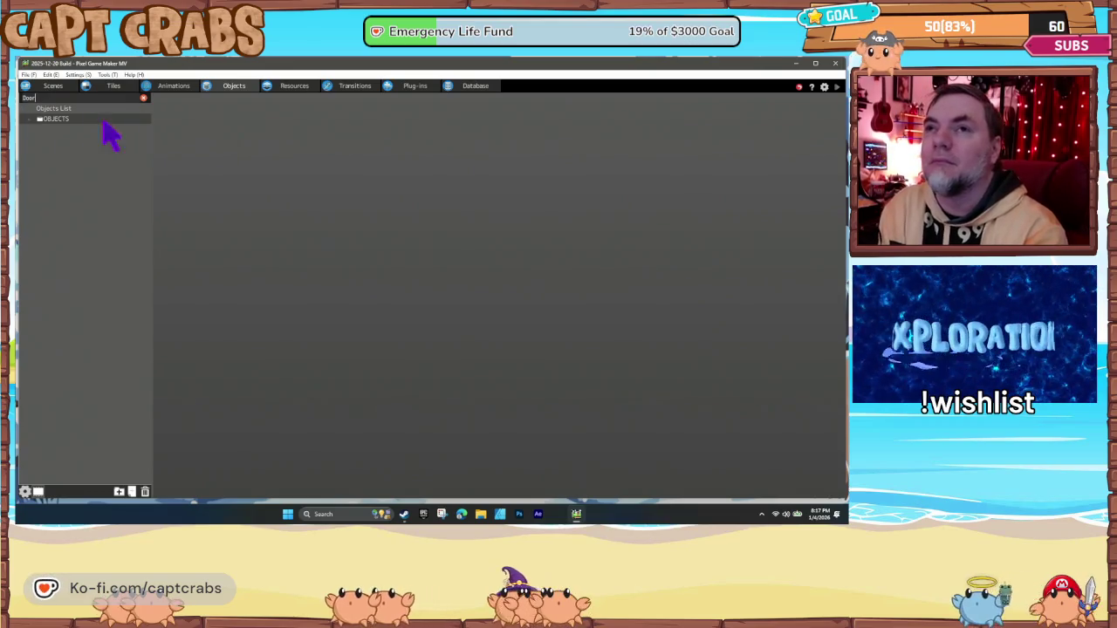
left_click(32, 118)
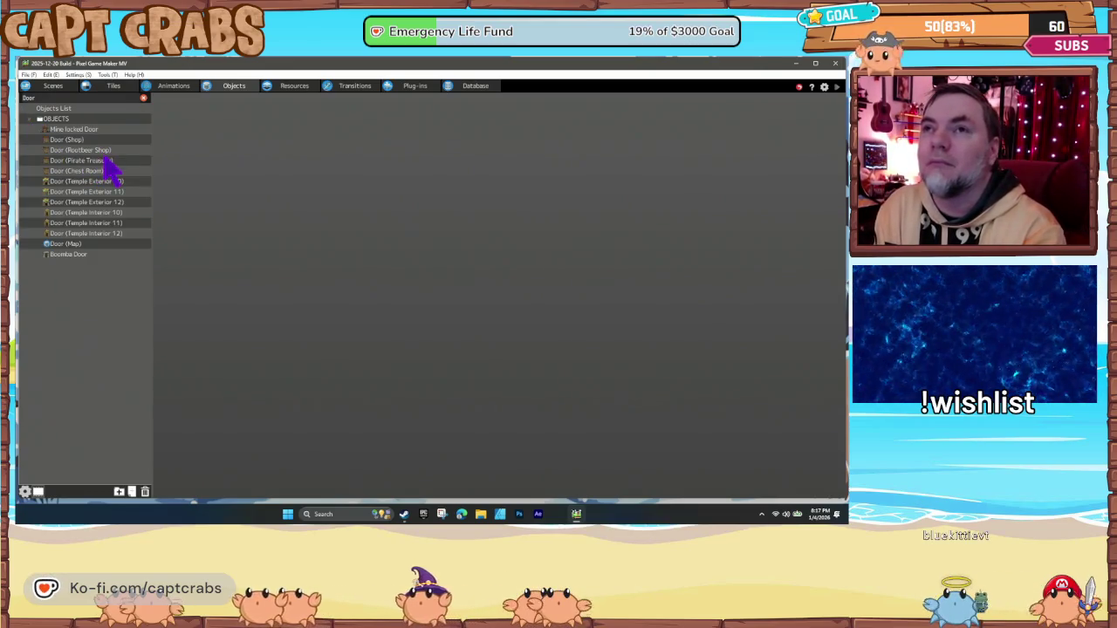
- Turn off post-damage invincibility for Door (Temple Exterior) 10, 11 and 12
left_click(91, 181)
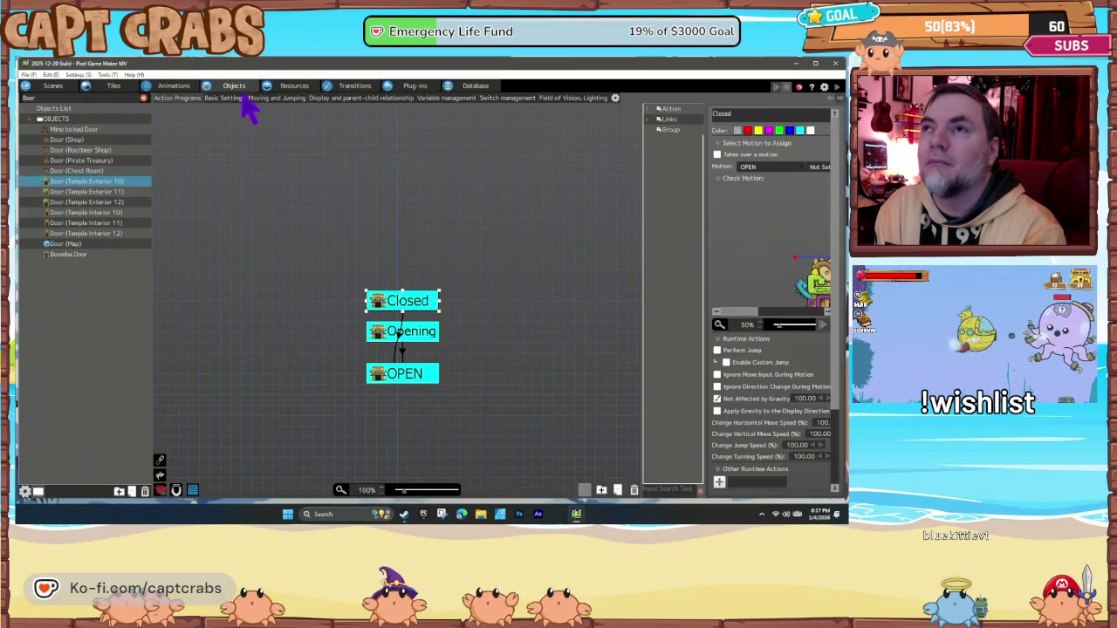
left_click(227, 97)
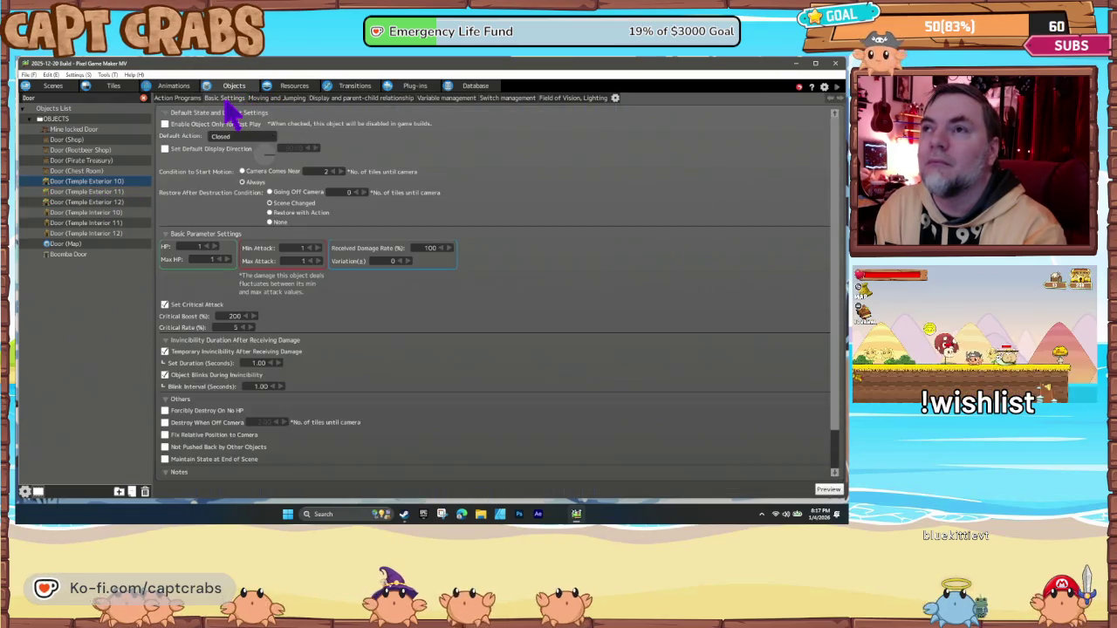
left_click(164, 352)
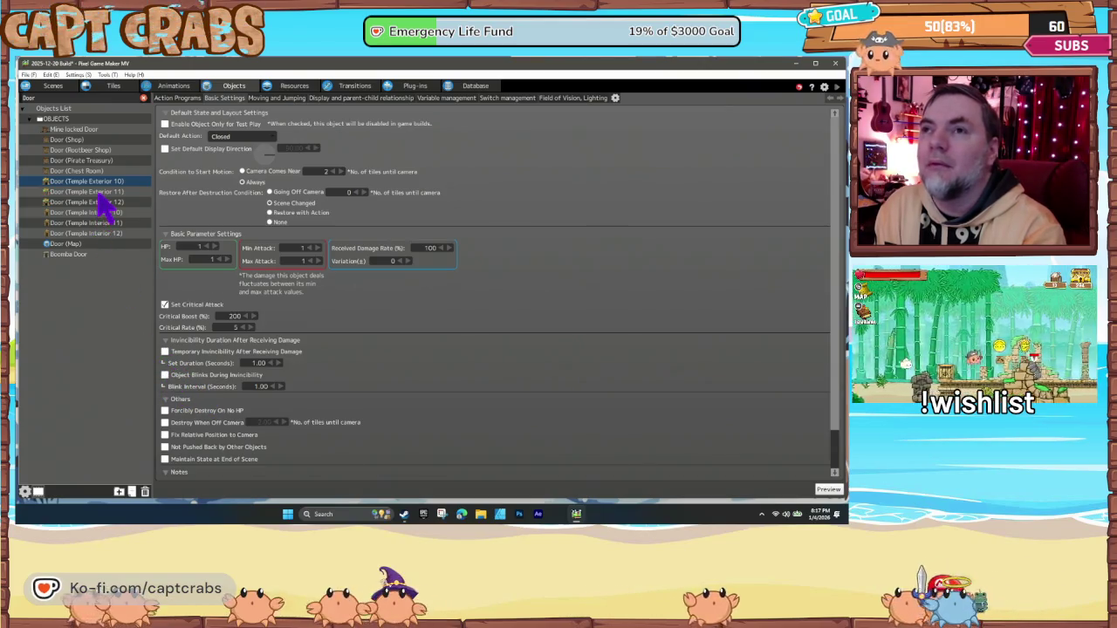
left_click(96, 192)
left_click(164, 351)
left_click(164, 374)
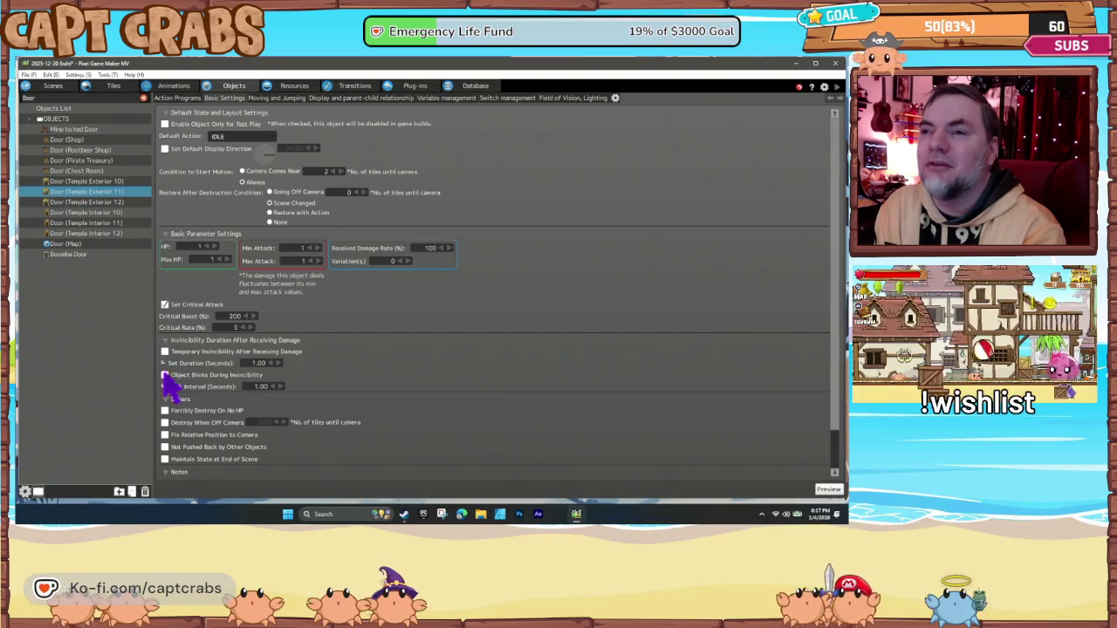
left_click(109, 201)
left_click(164, 352)
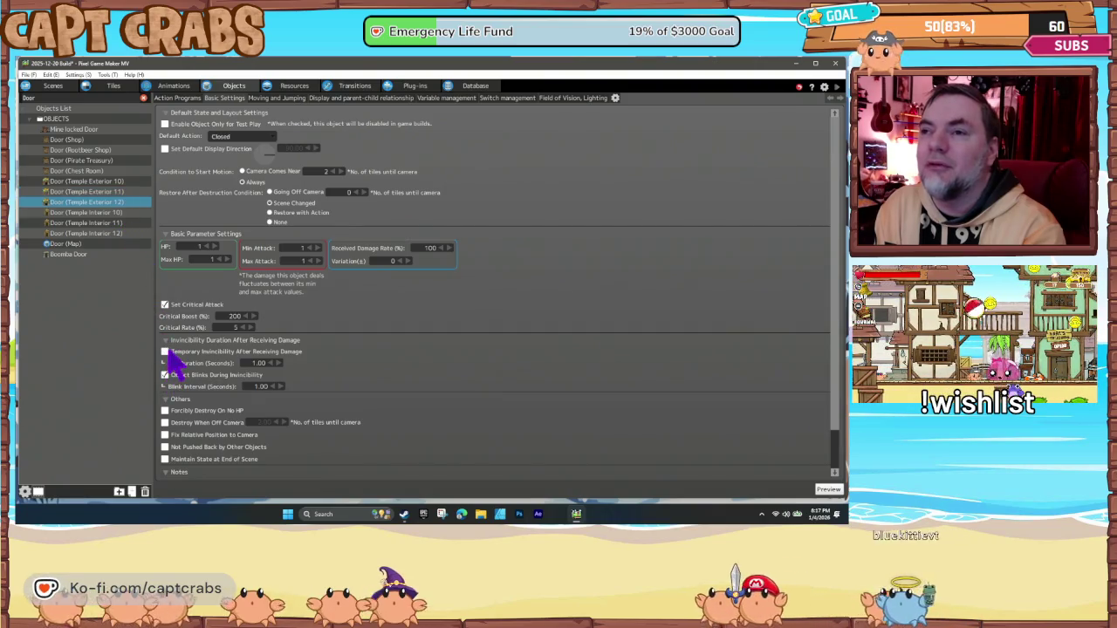
- Turn off post-damage invincibility and blinking for Door (Temple Interior) 10, 12 and 11
left_click(105, 212)
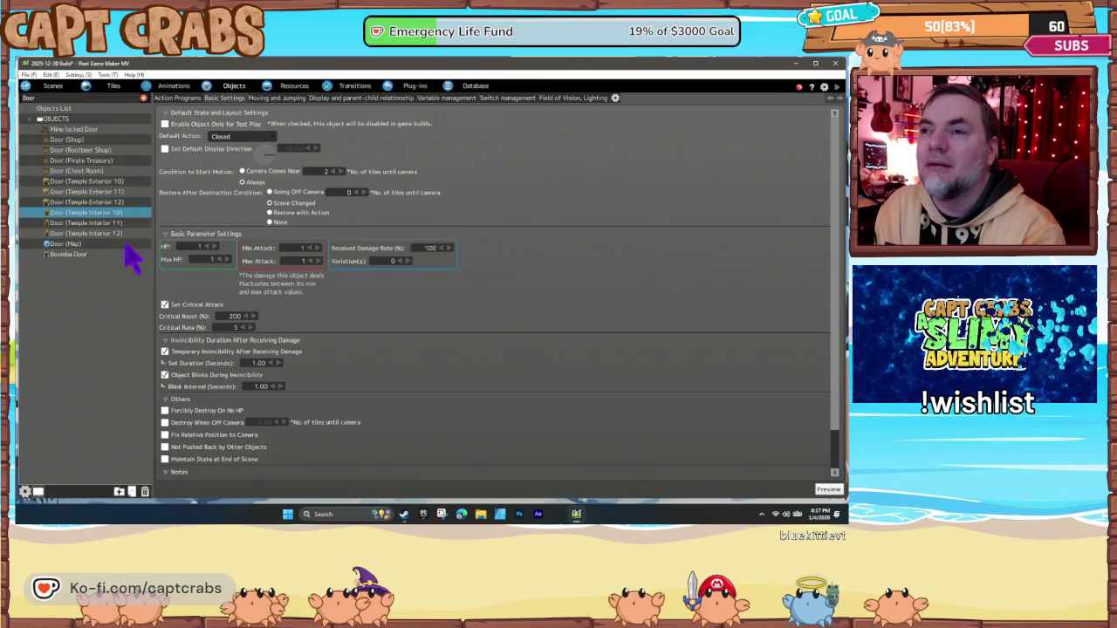
left_click(164, 351)
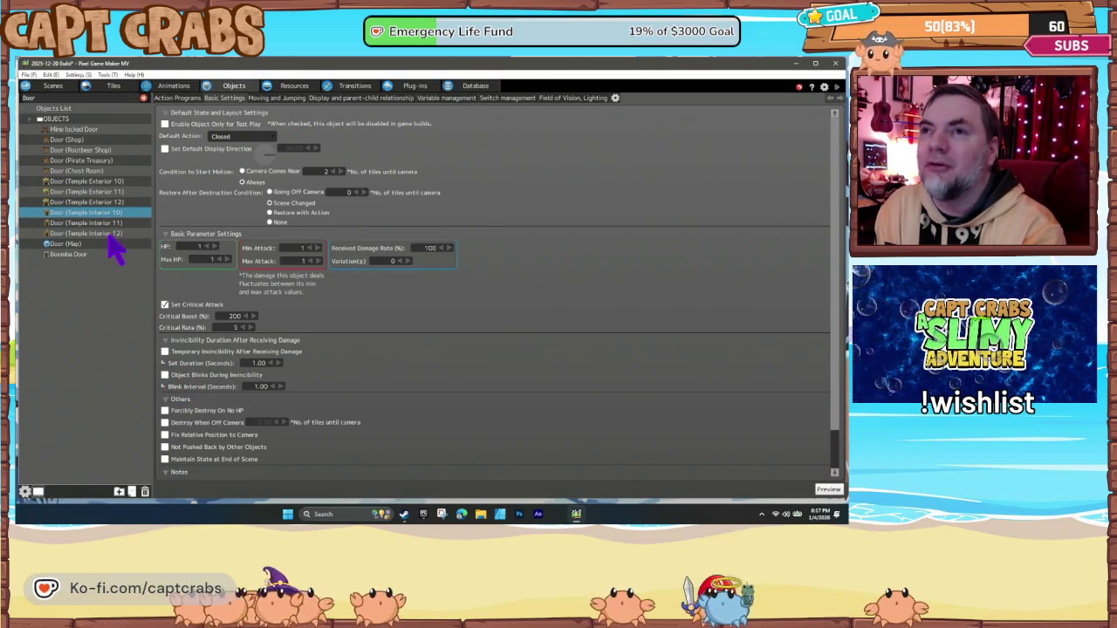
left_click(106, 233)
left_click(164, 352)
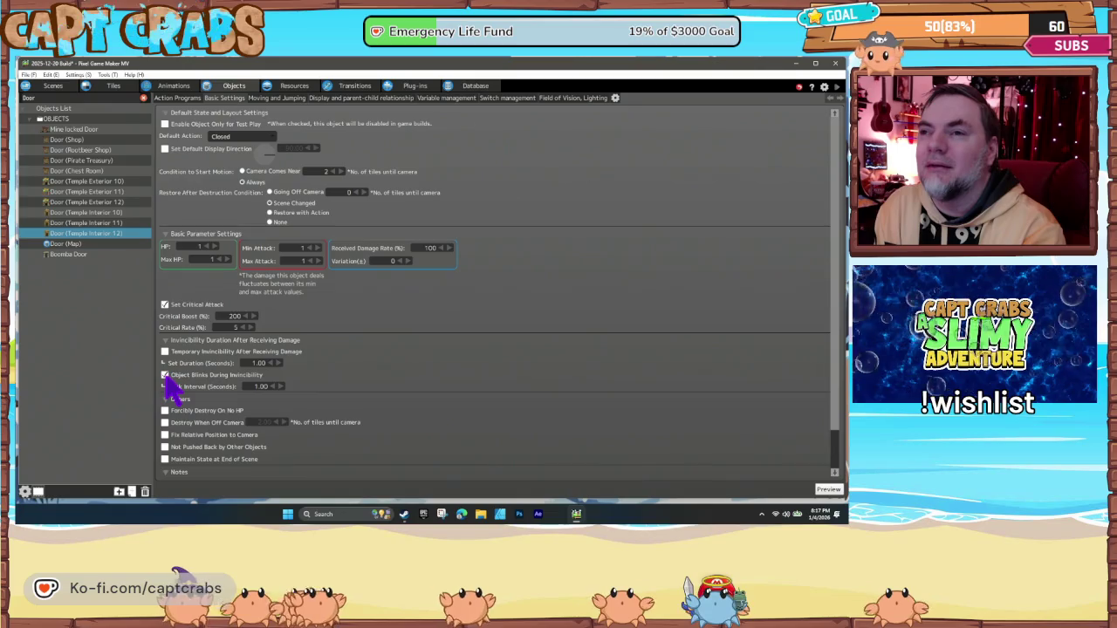
left_click(105, 222)
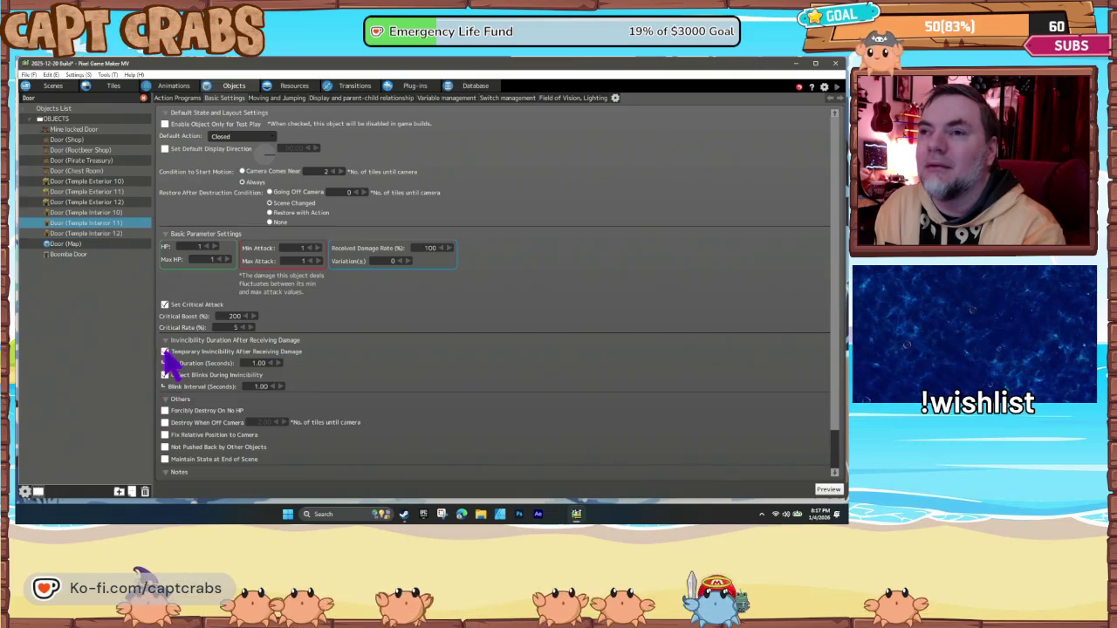
left_click(165, 375)
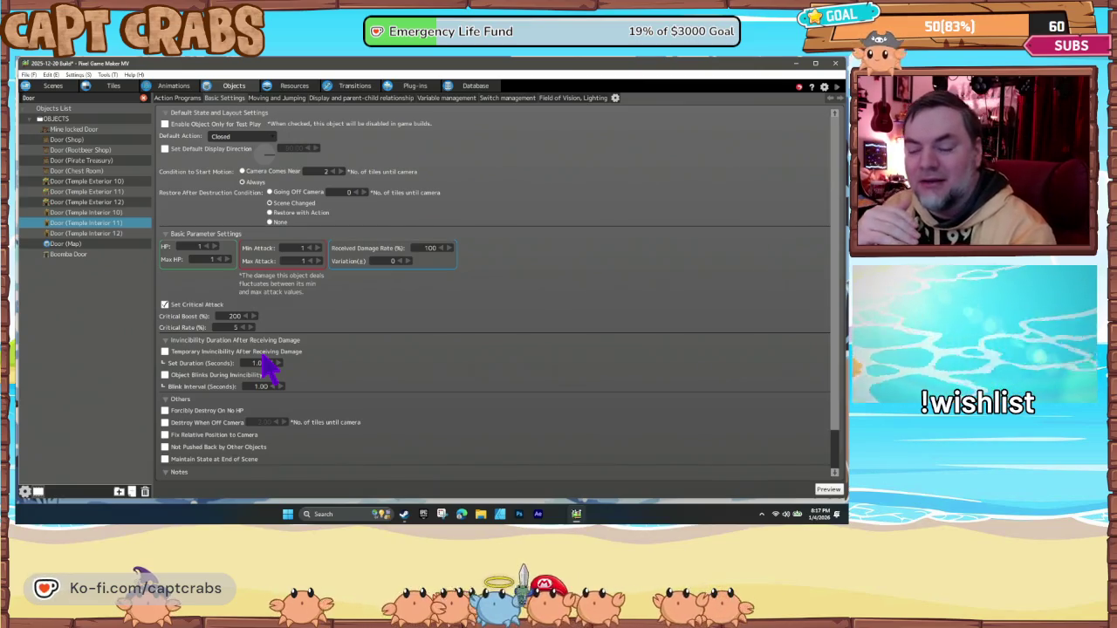
- Check the Chest Room, Pirate Treasury, Rootbeer Shop and Shop doors, disabling invincibility and blinking
left_click(97, 171)
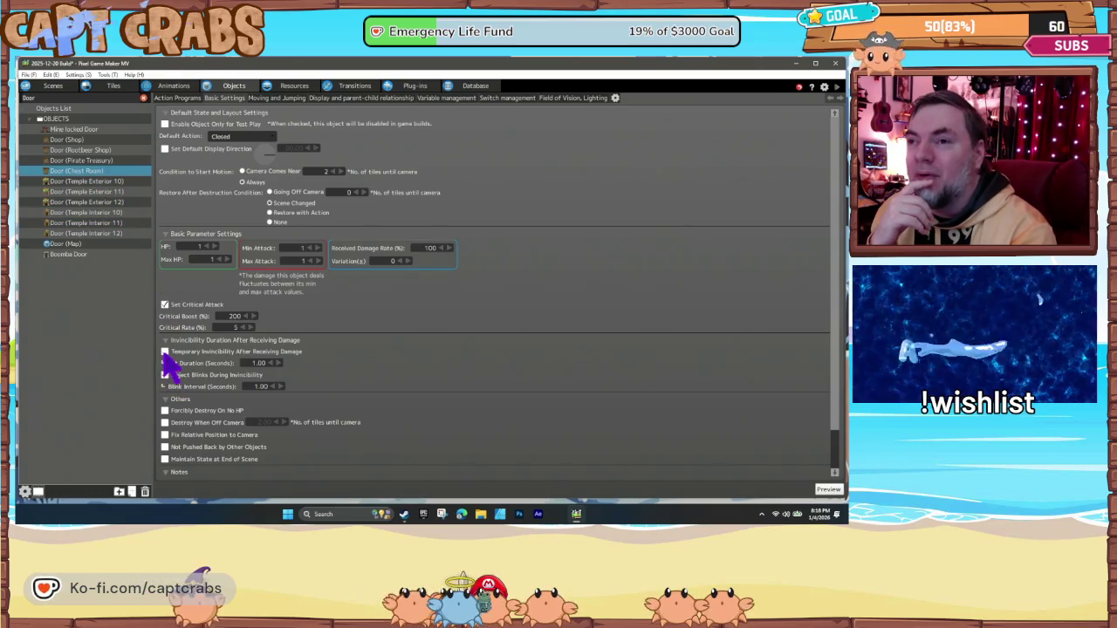
left_click(102, 161)
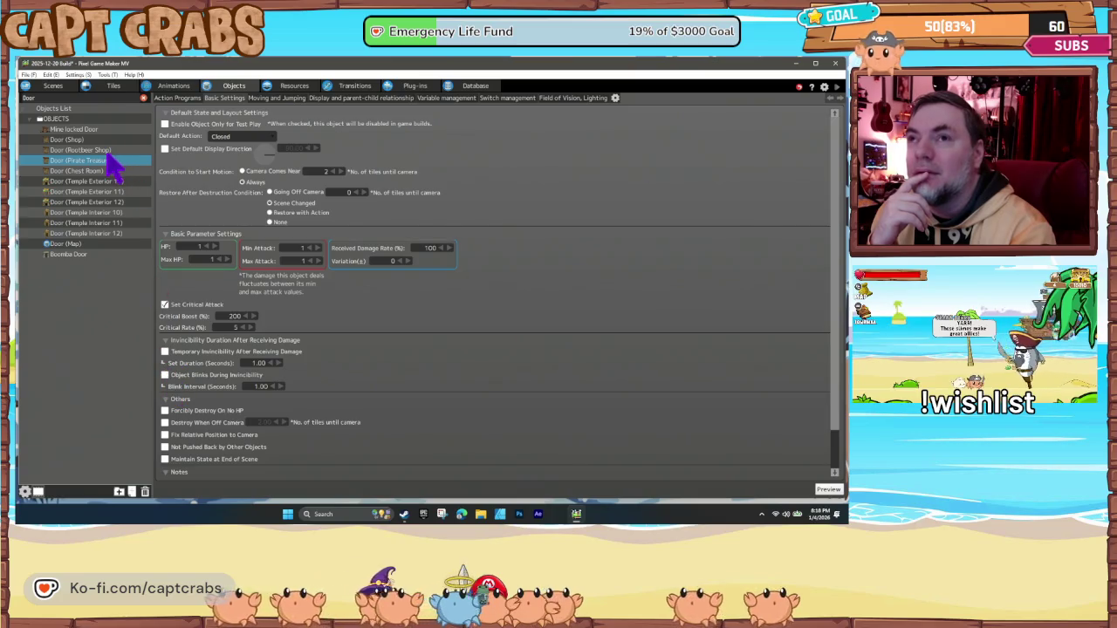
left_click(106, 150)
left_click(164, 375)
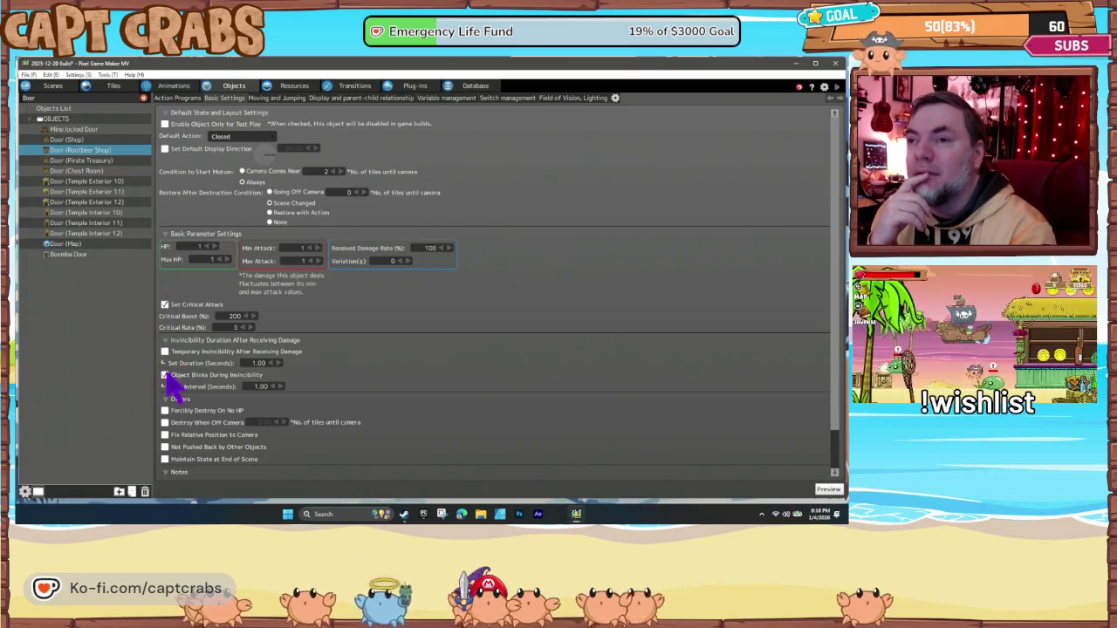
left_click(83, 140)
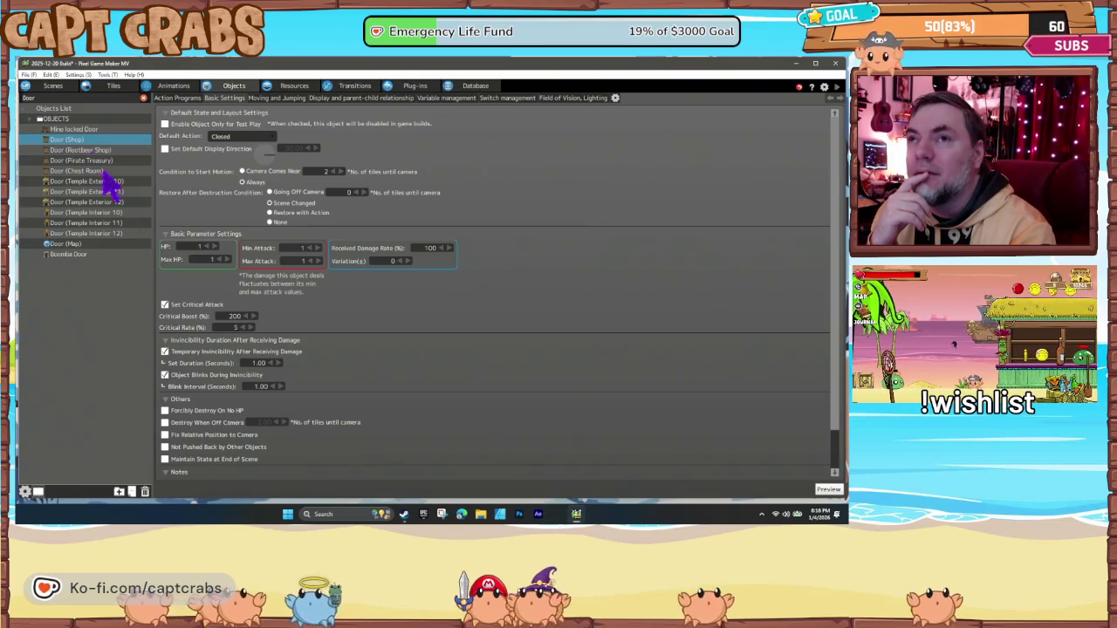
left_click(165, 351)
left_click(165, 376)
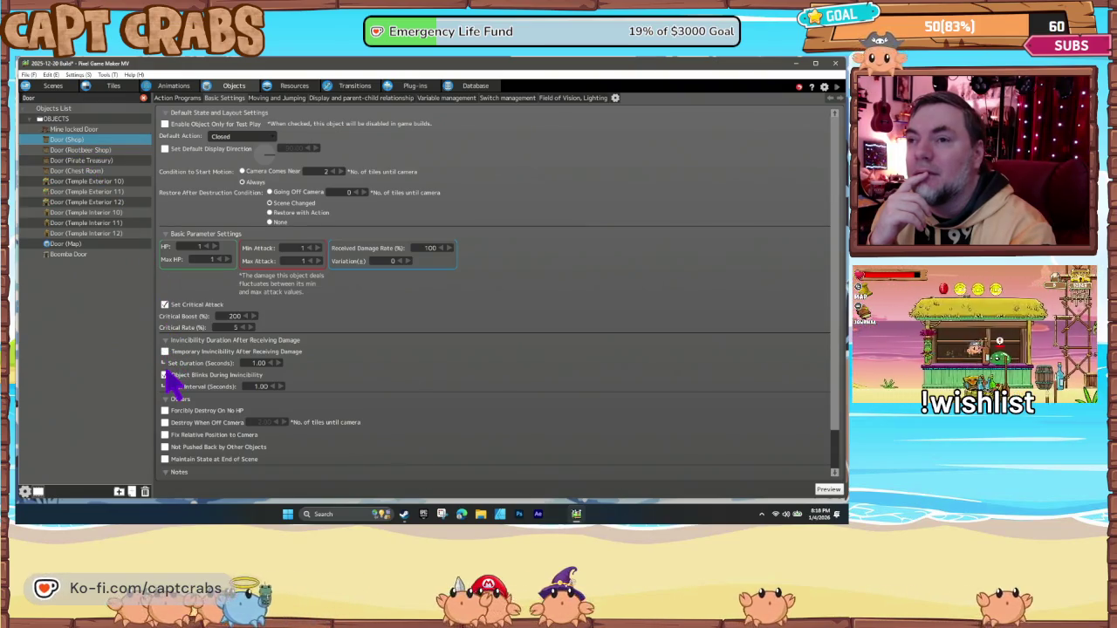
- Review the Mine locked Door, Boomba Door, Door (Map) and Door (Temple Interior 11) settings
left_click(78, 131)
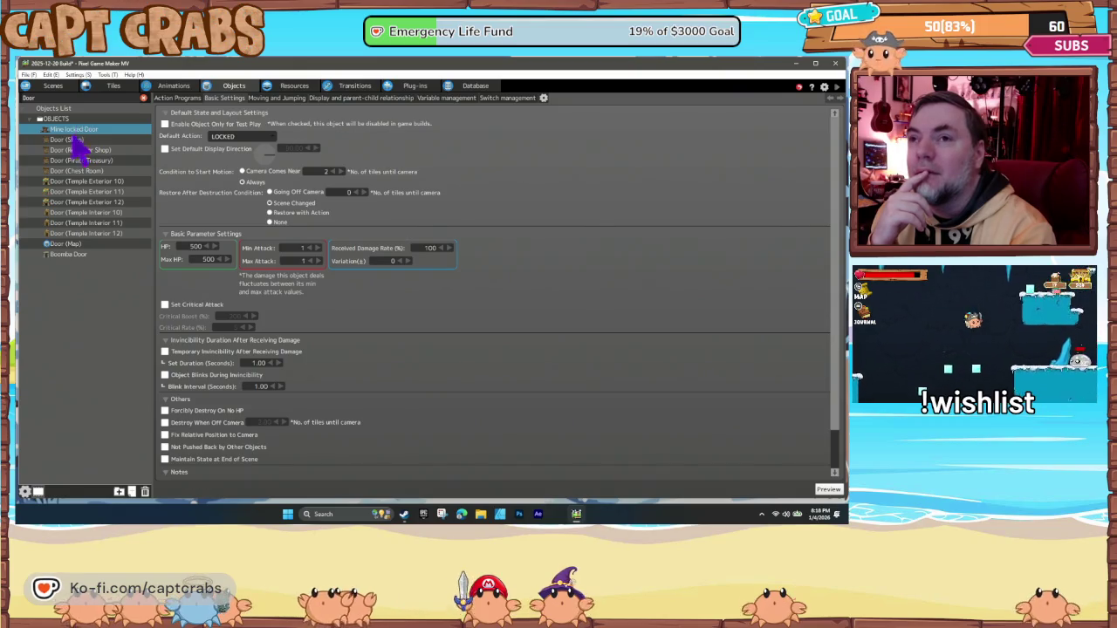
left_click(76, 254)
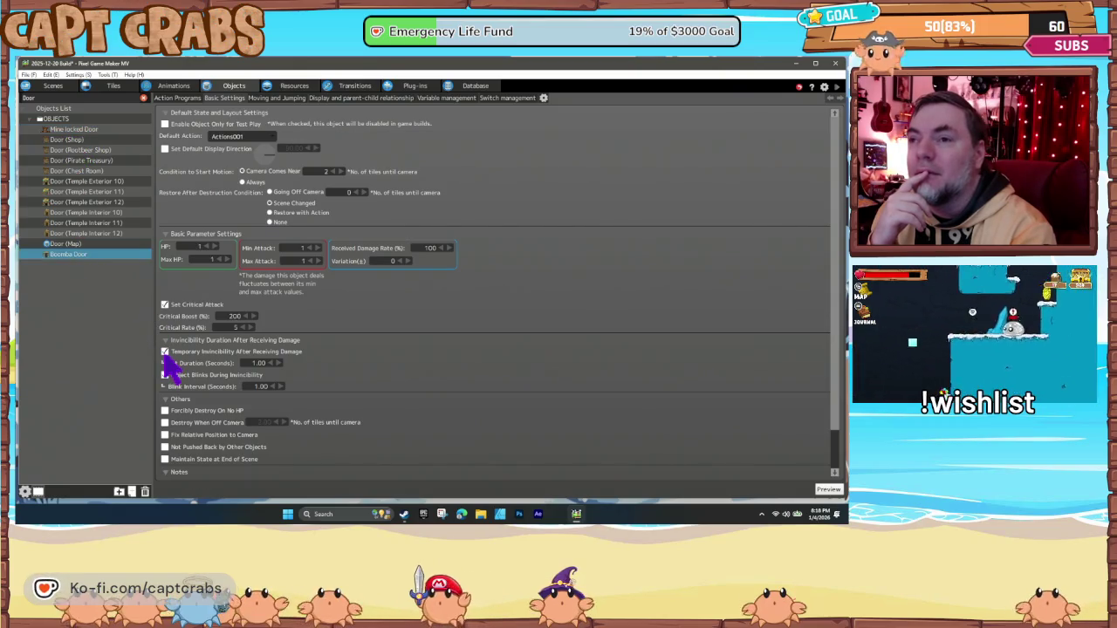
left_click(79, 245)
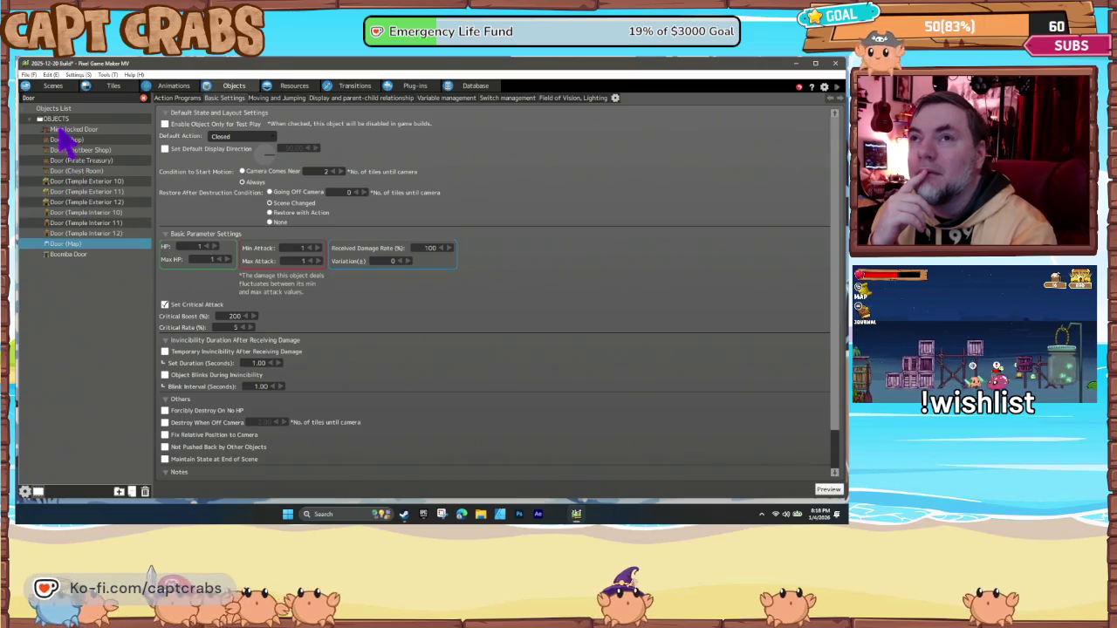
left_click(63, 129)
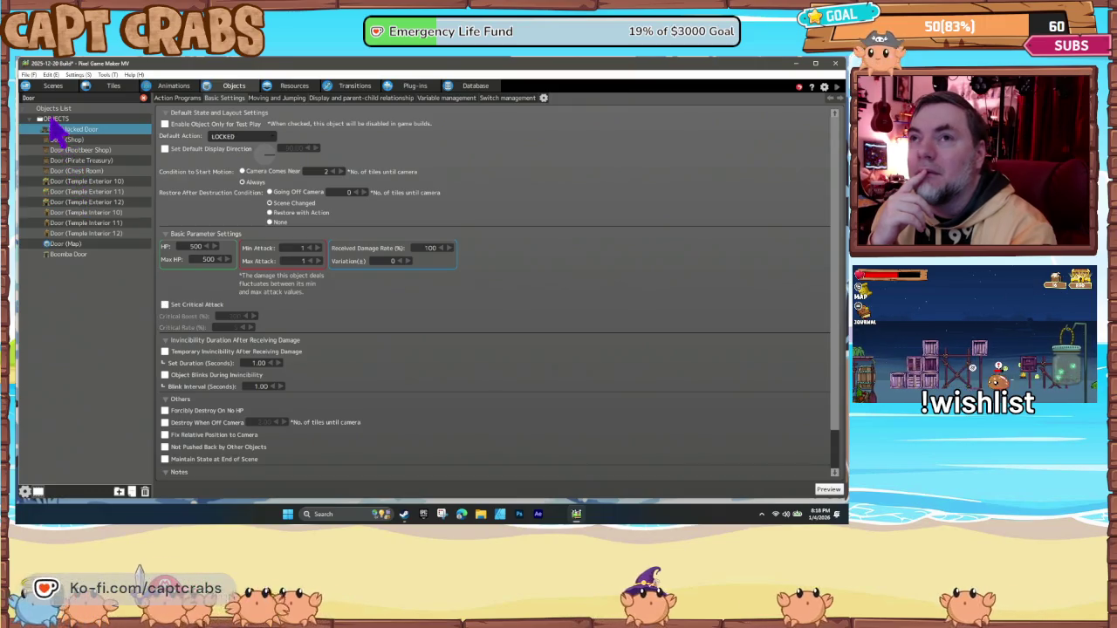
left_click(101, 224)
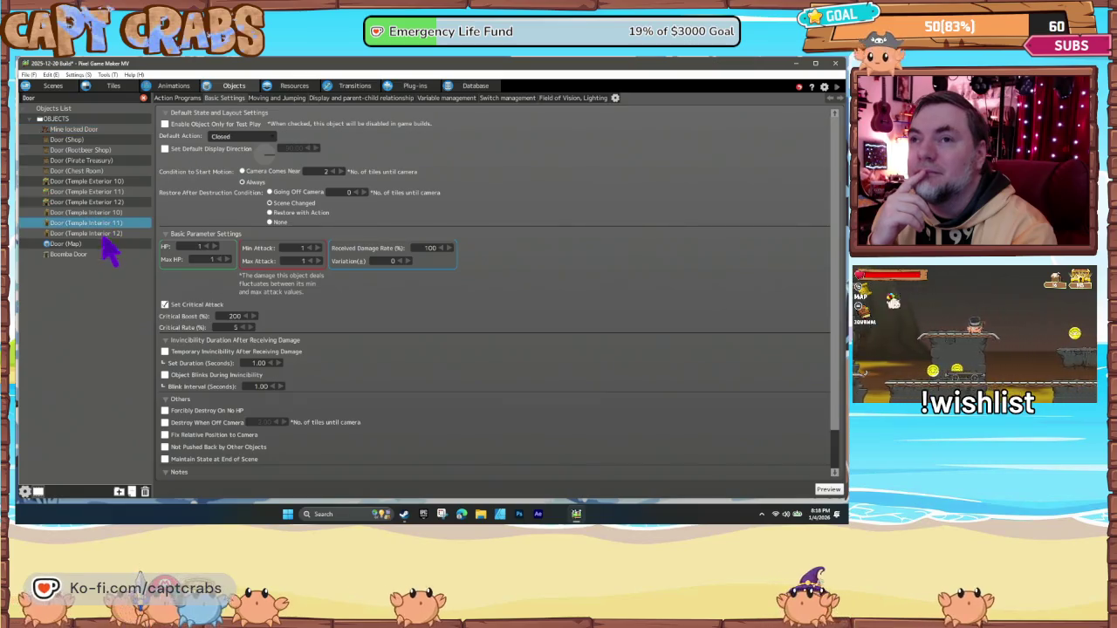
left_click(107, 233)
left_click(106, 221)
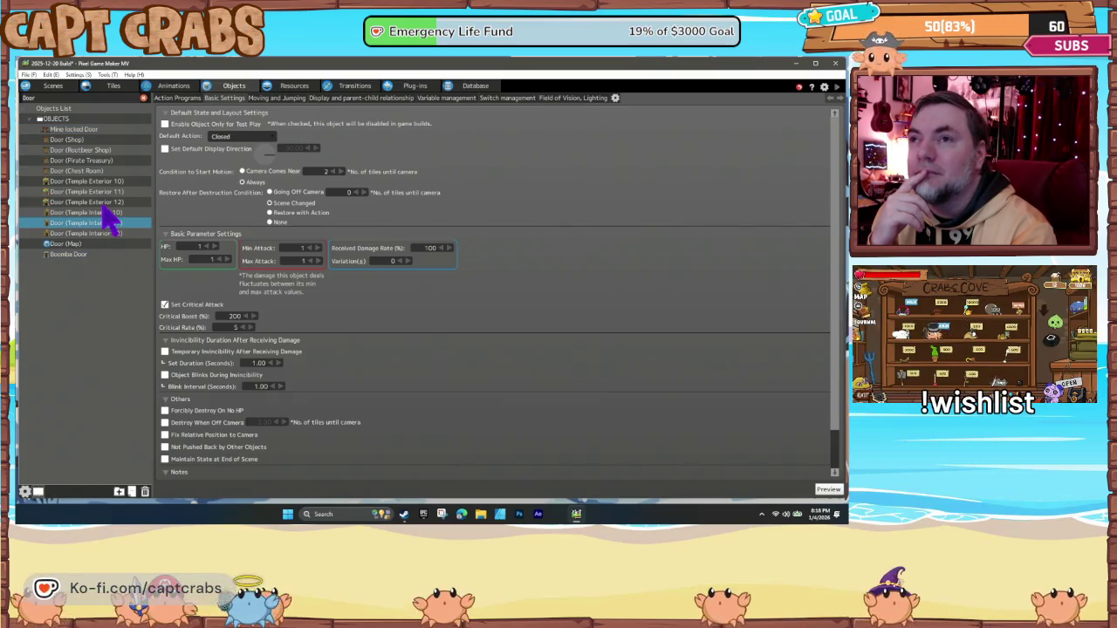
left_click(53, 85)
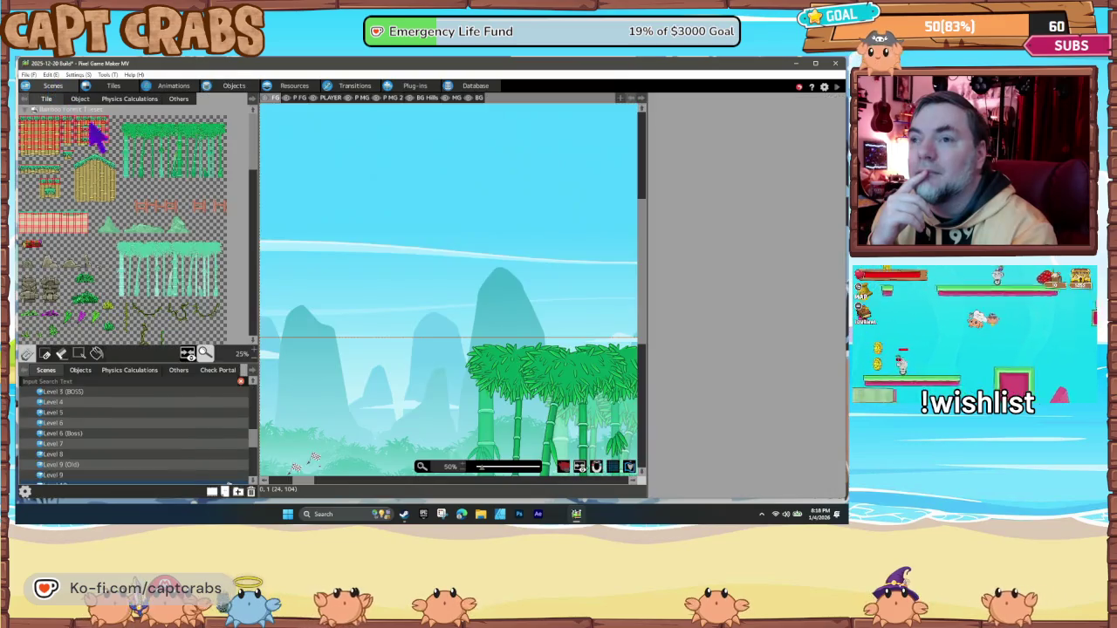
- Load Level 12, the palm-tree and volcano level, and make it the start scene
scroll(165, 445, "down", 4)
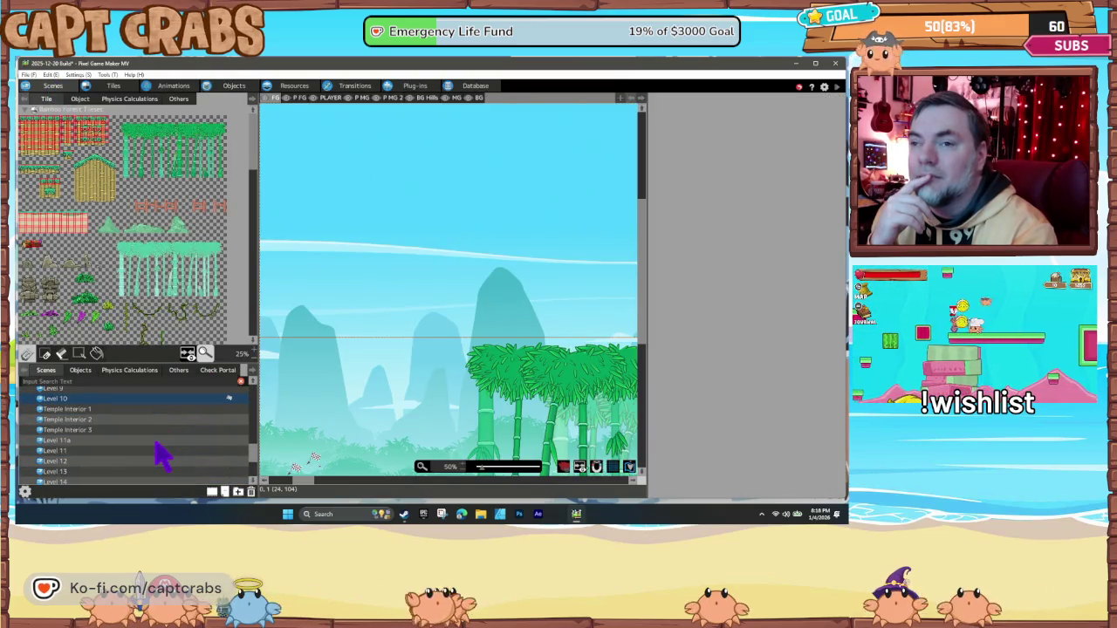
scroll(158, 446, "down", 5)
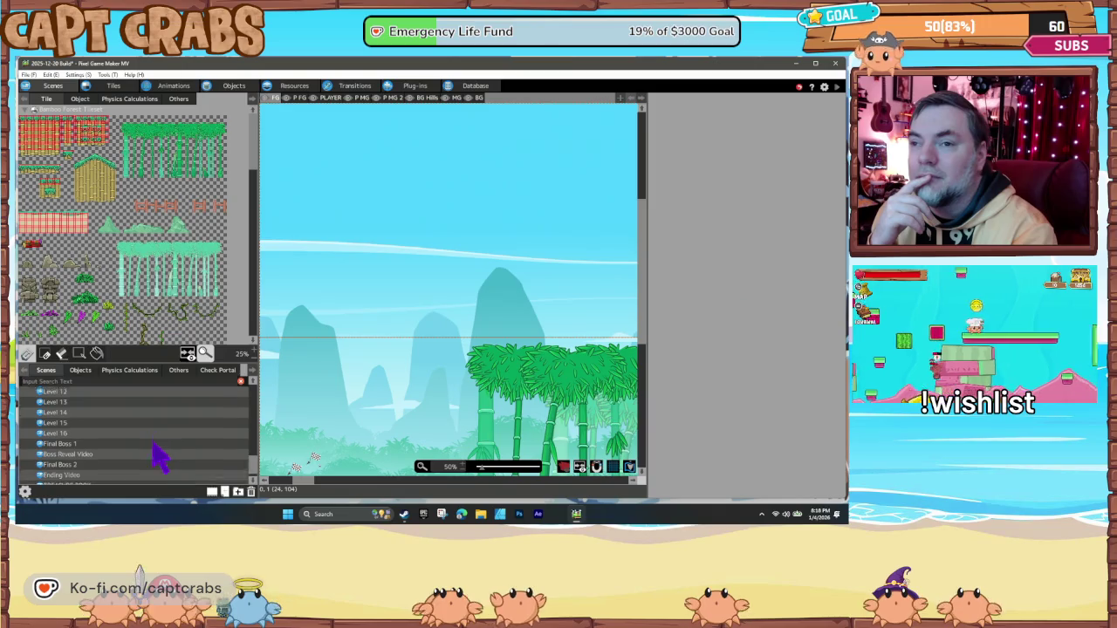
scroll(155, 456, "up", 5)
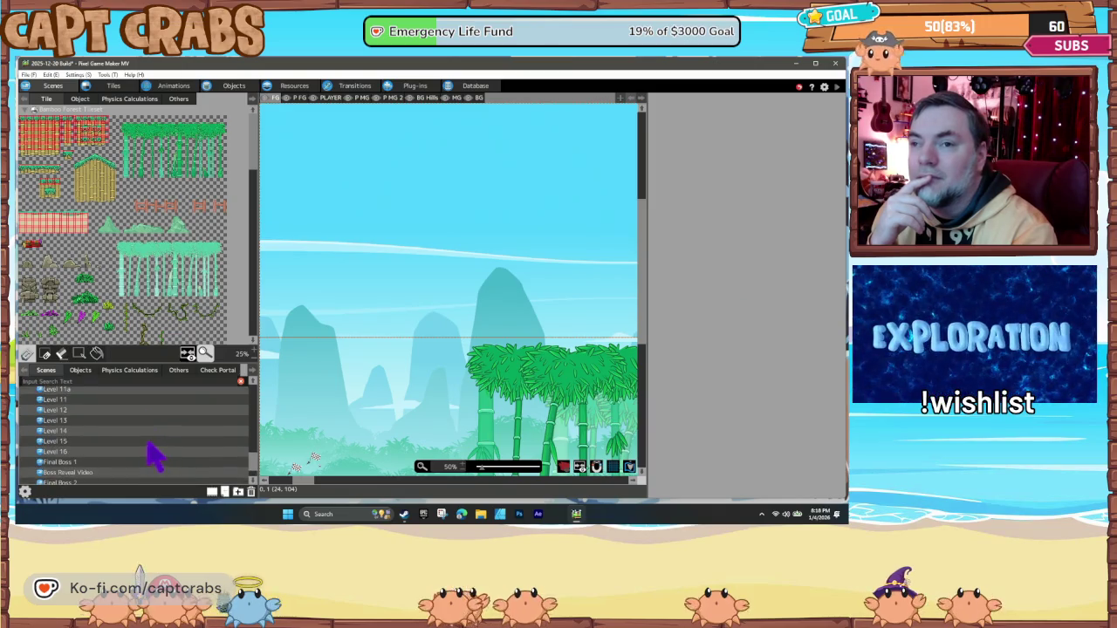
left_click(84, 437)
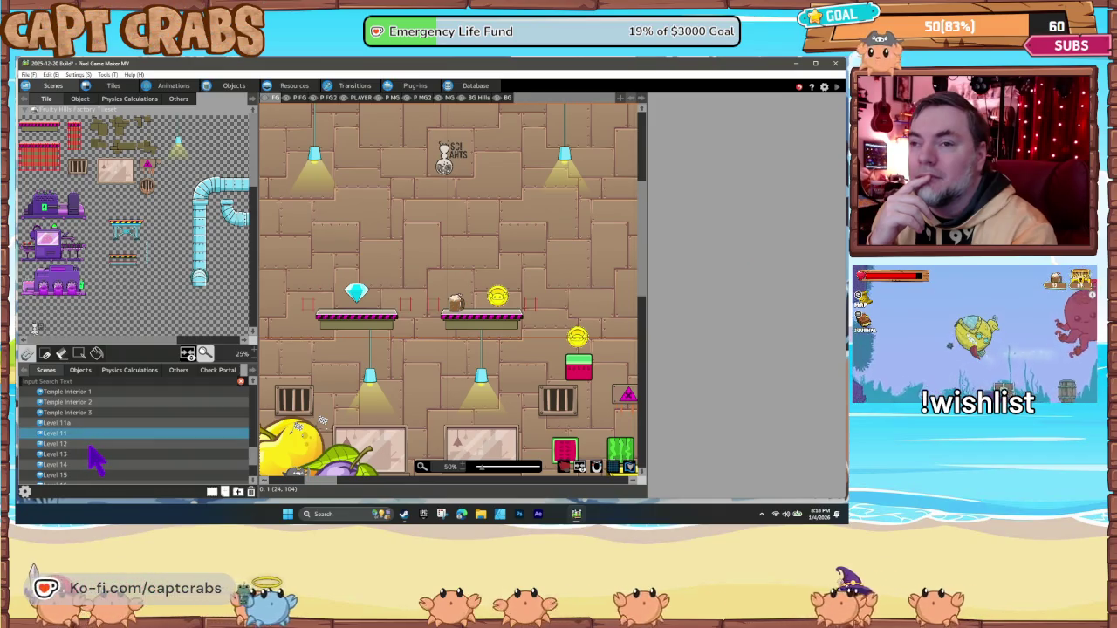
left_click(87, 445)
right_click(91, 448)
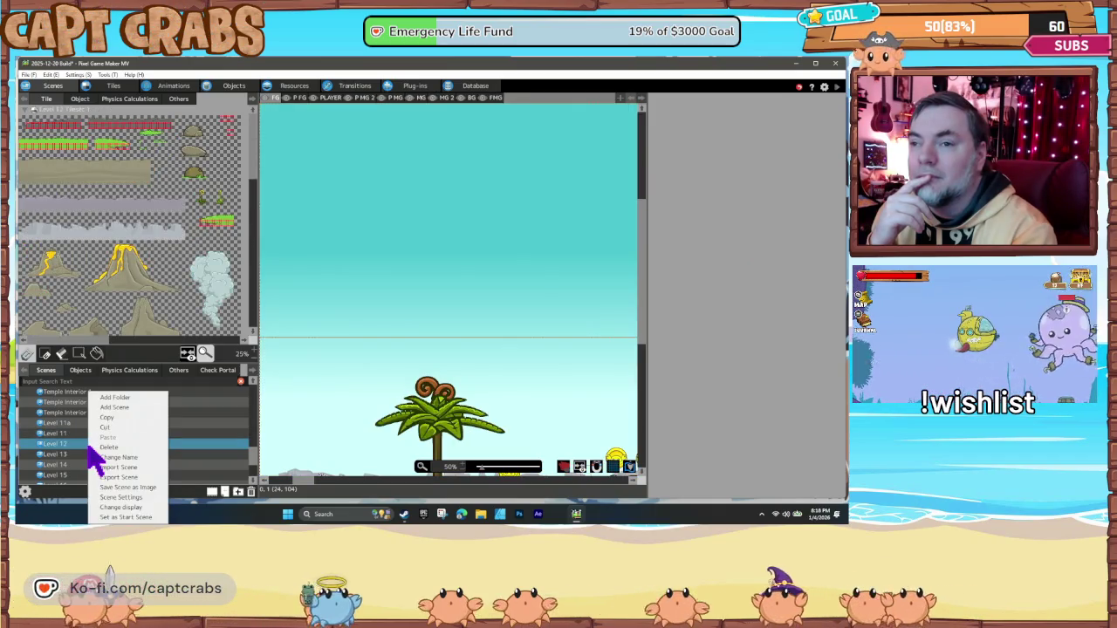
left_click(130, 506)
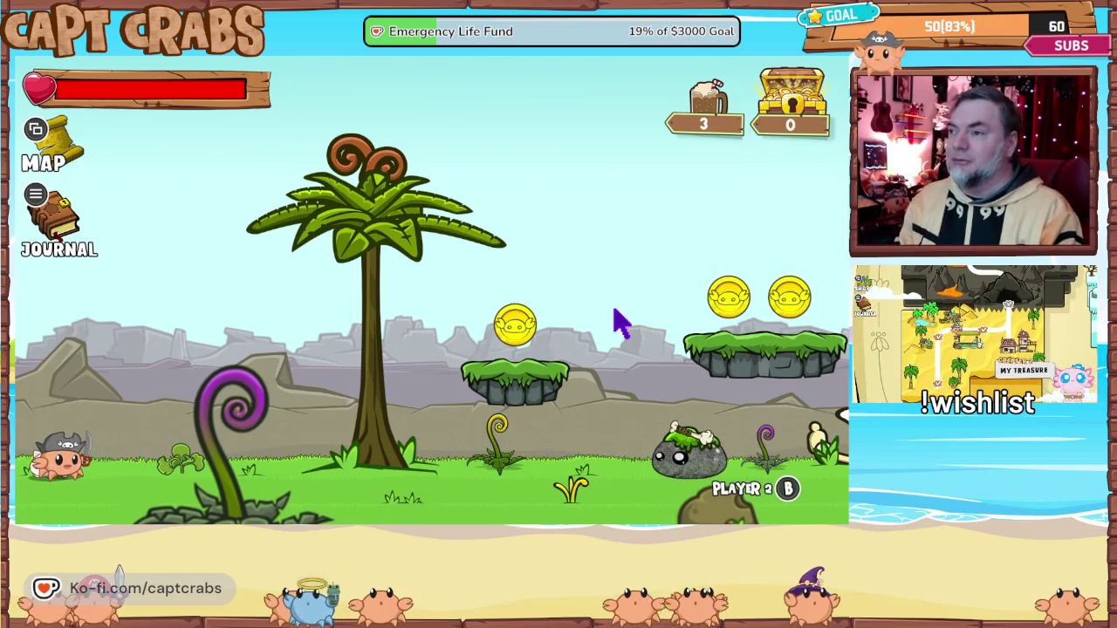
- Run right collecting coins, defeating the green flying enemy and rock enemy, up the floating platforms
key("Right")
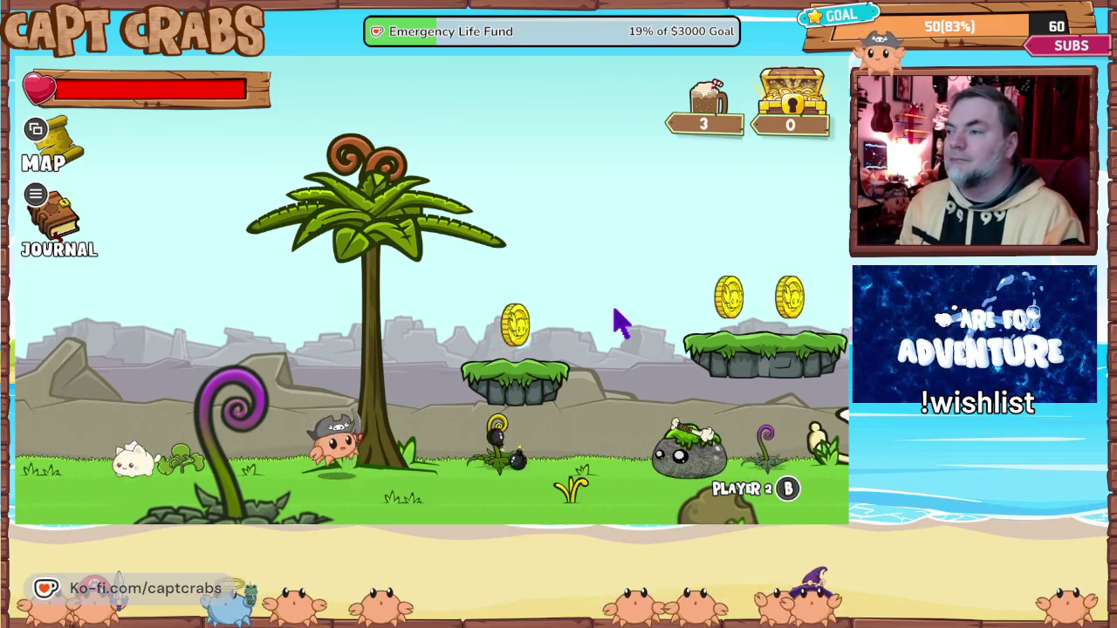
key("Right")
key("space")
key("space")
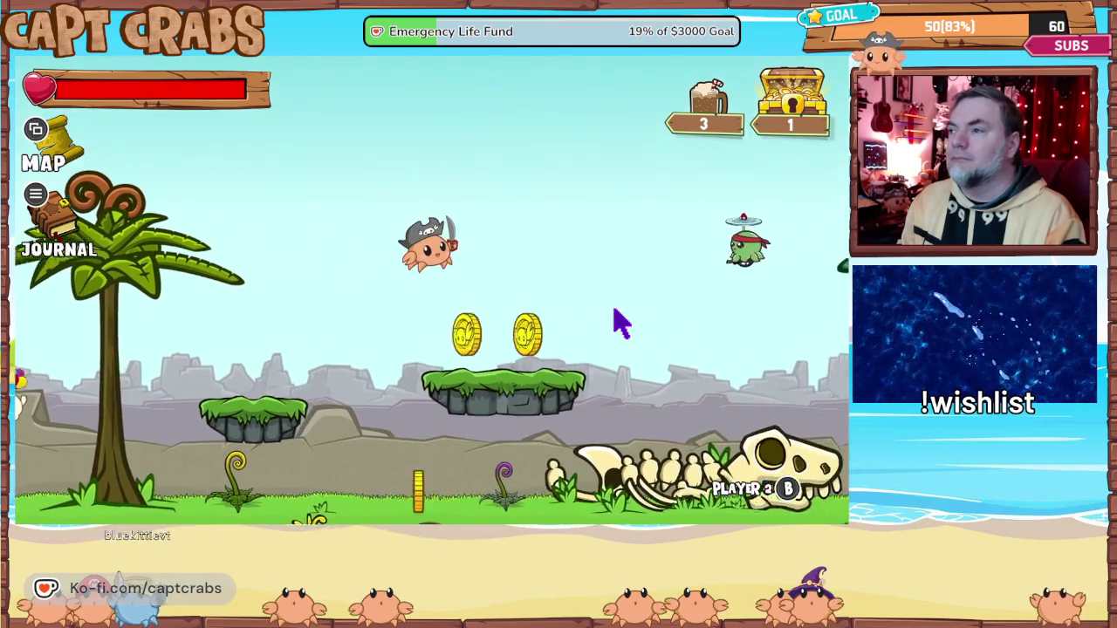
key("space")
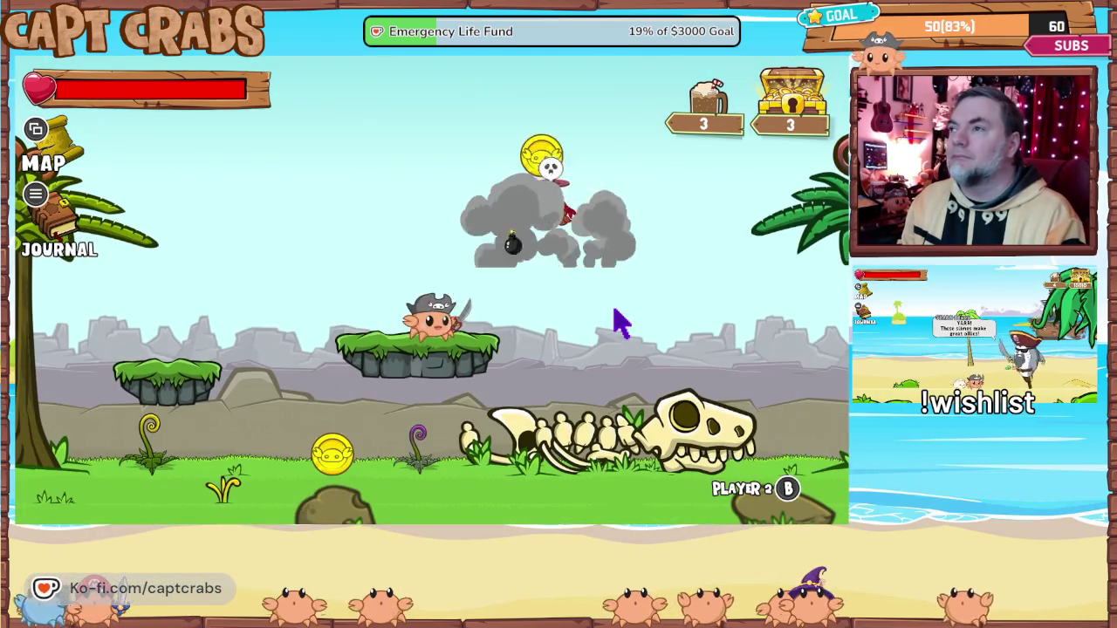
key("Right")
key("space")
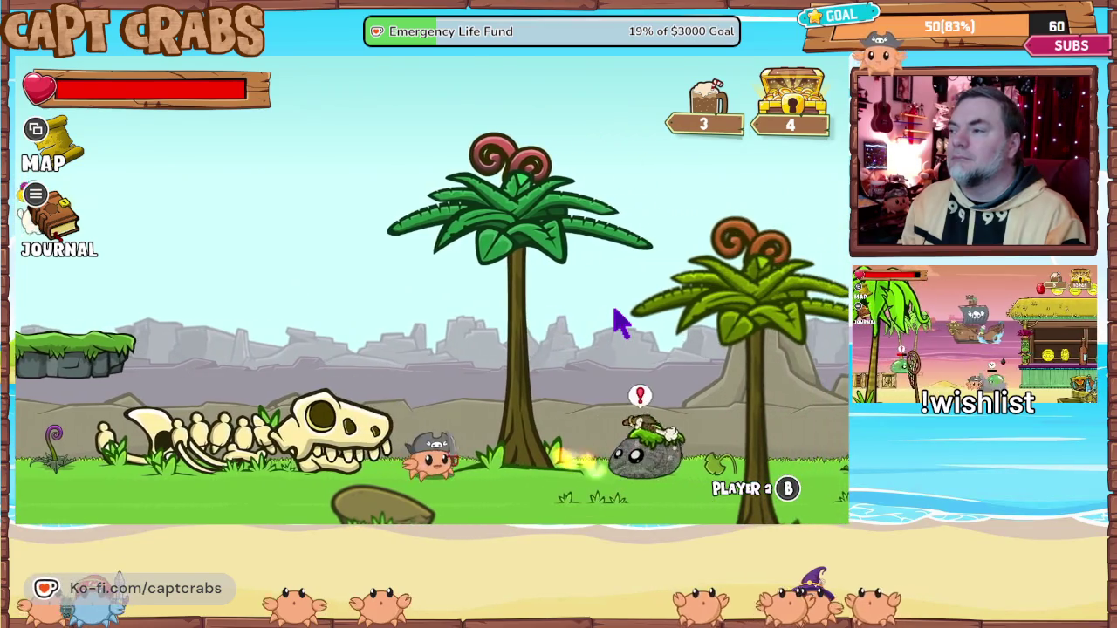
key("Right")
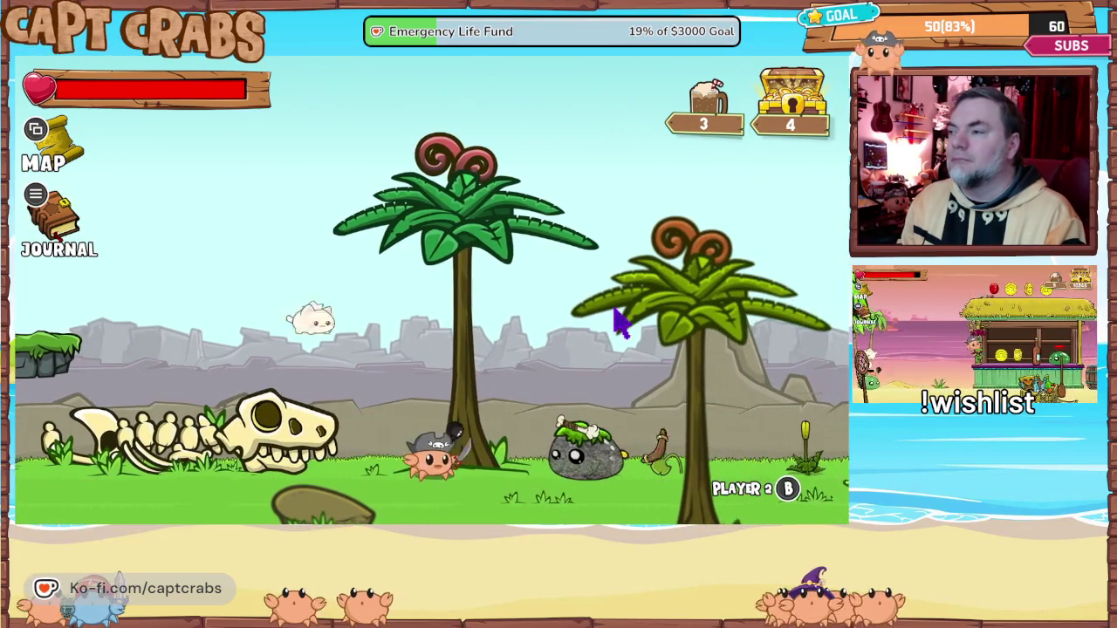
key("Right")
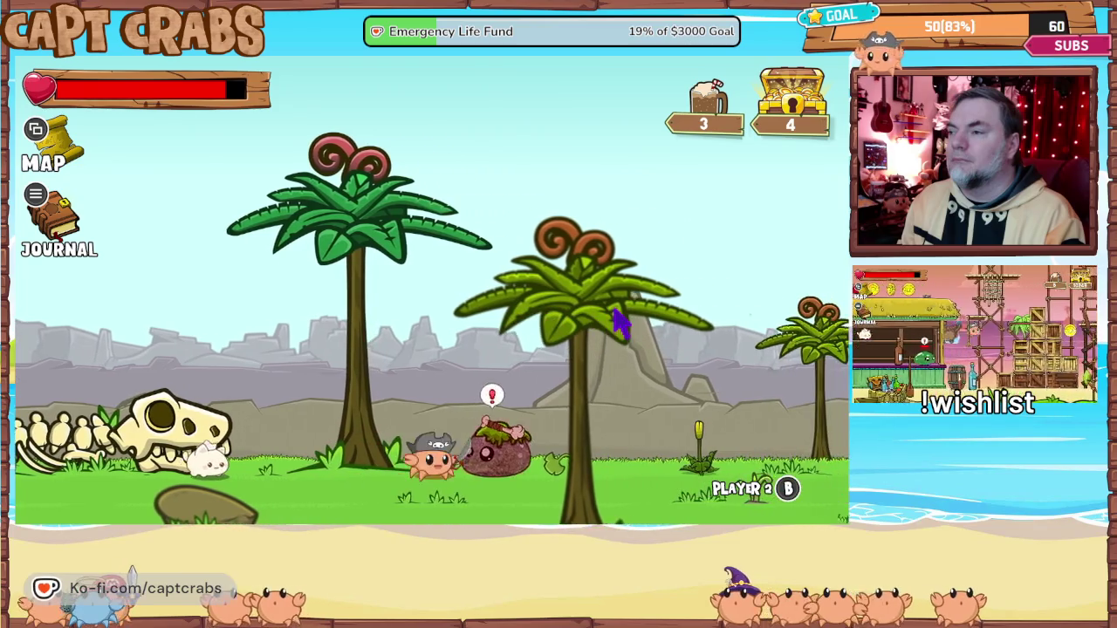
key("space")
key("Right")
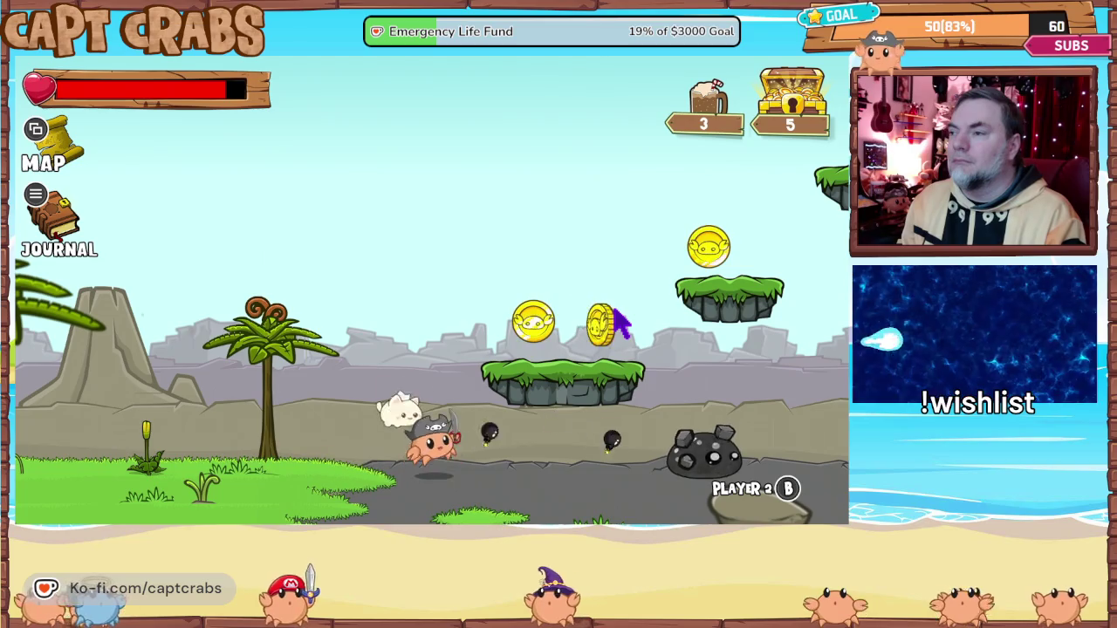
key("Right")
key("space")
key("space")
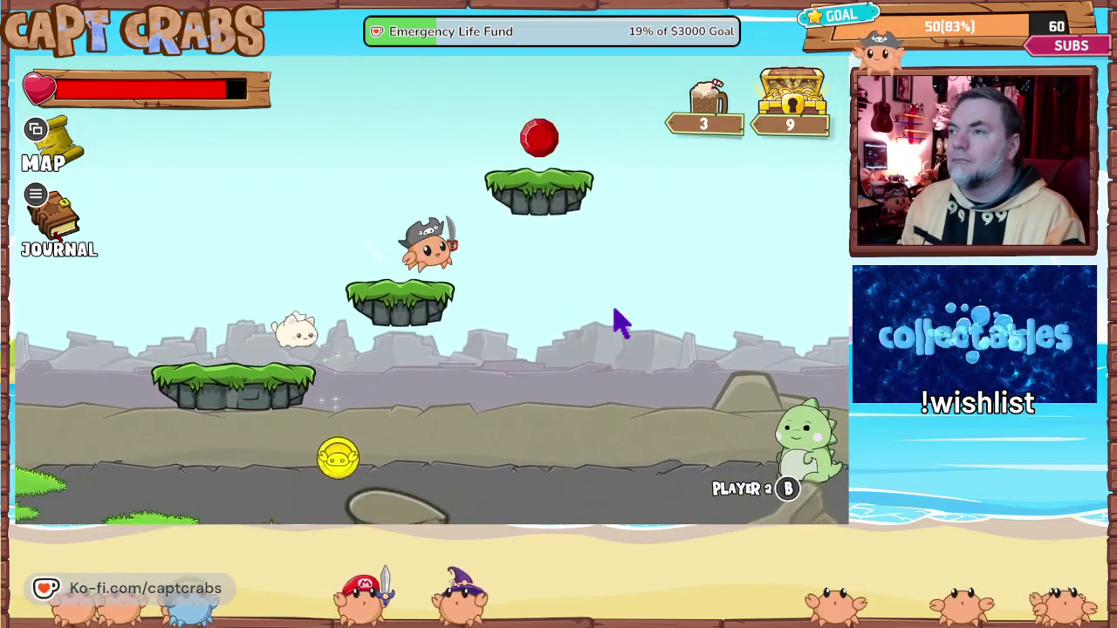
key("Right")
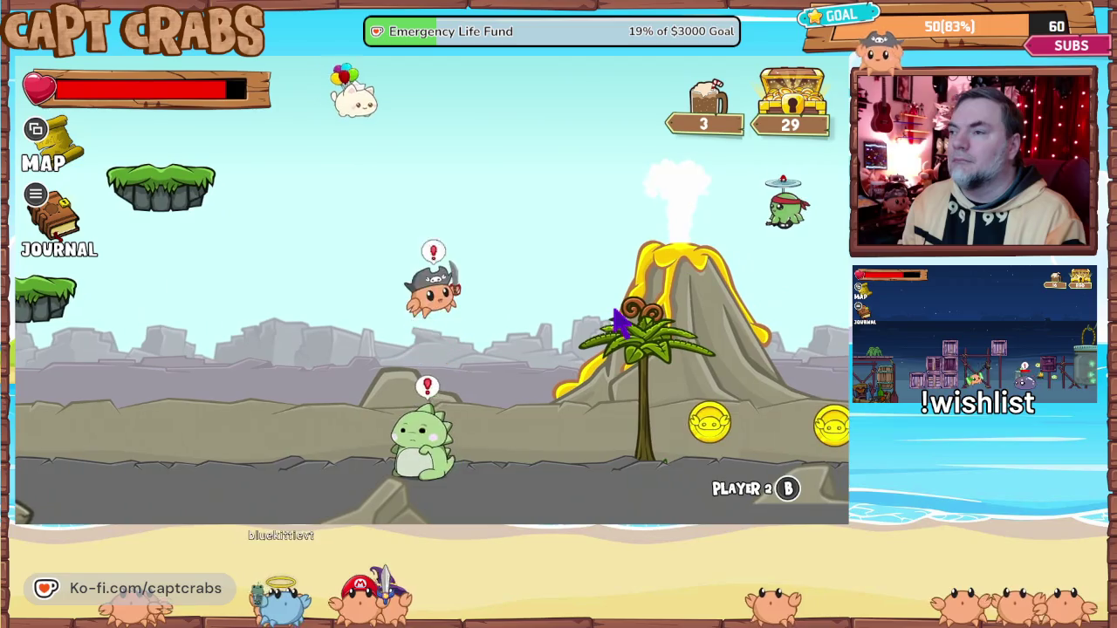
- Jump toward the volcano onto the grassy platform, defeat the flying enemy and run past
key("Left")
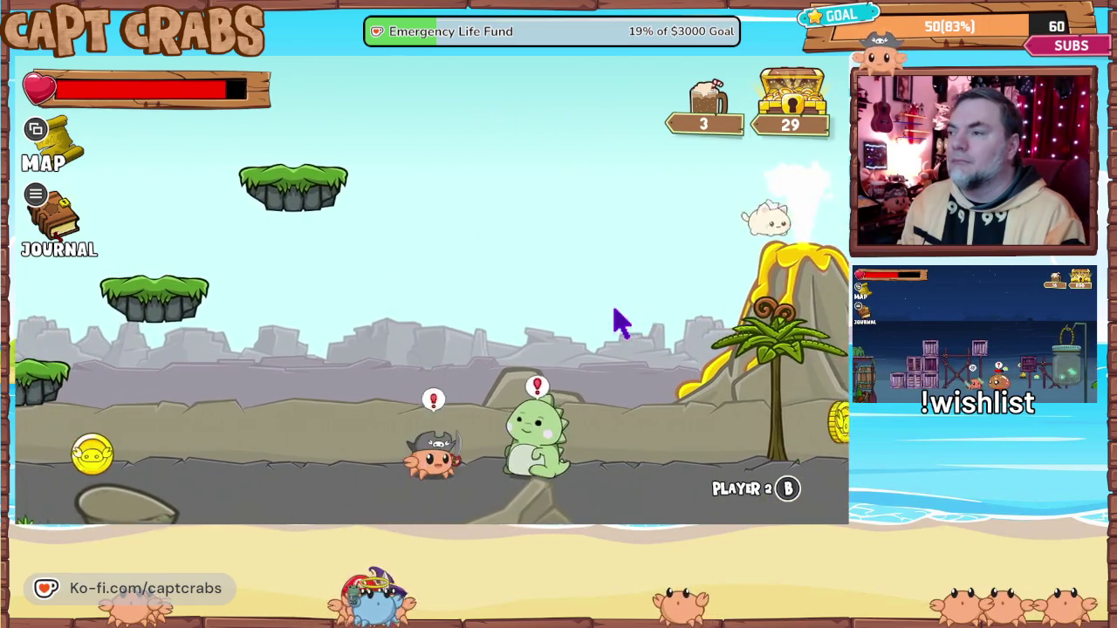
key("Right")
key("space")
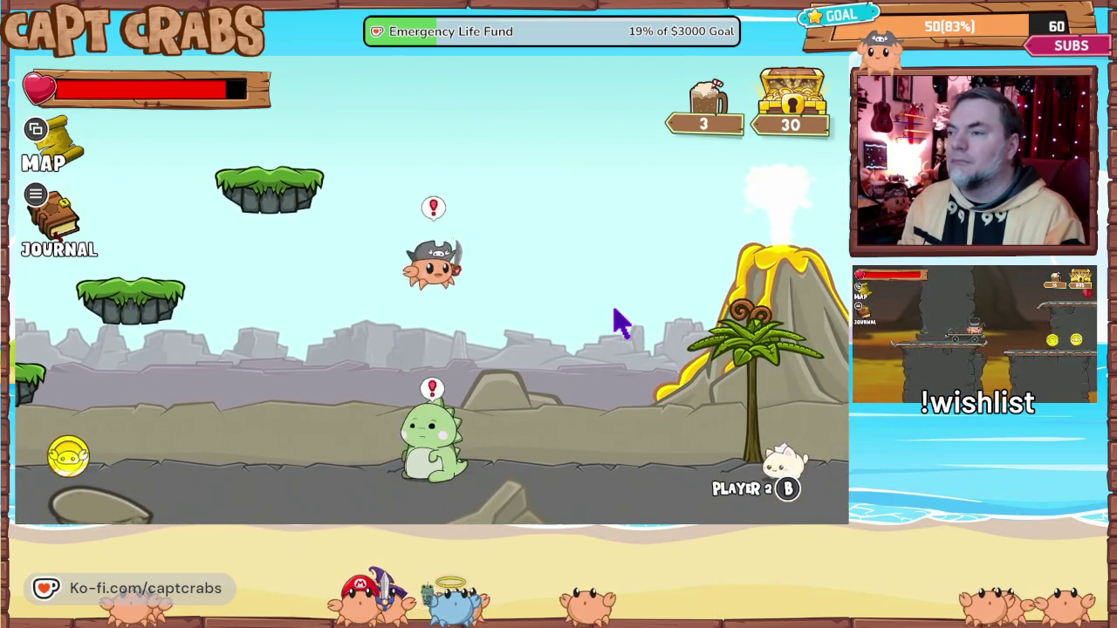
key("Right")
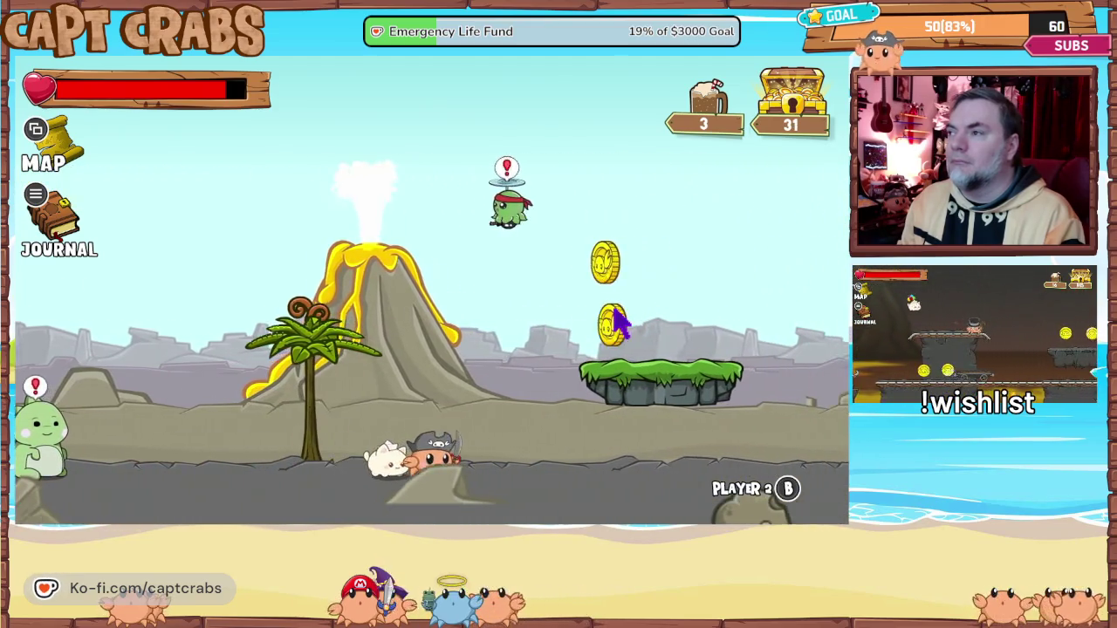
key("space")
key("space")
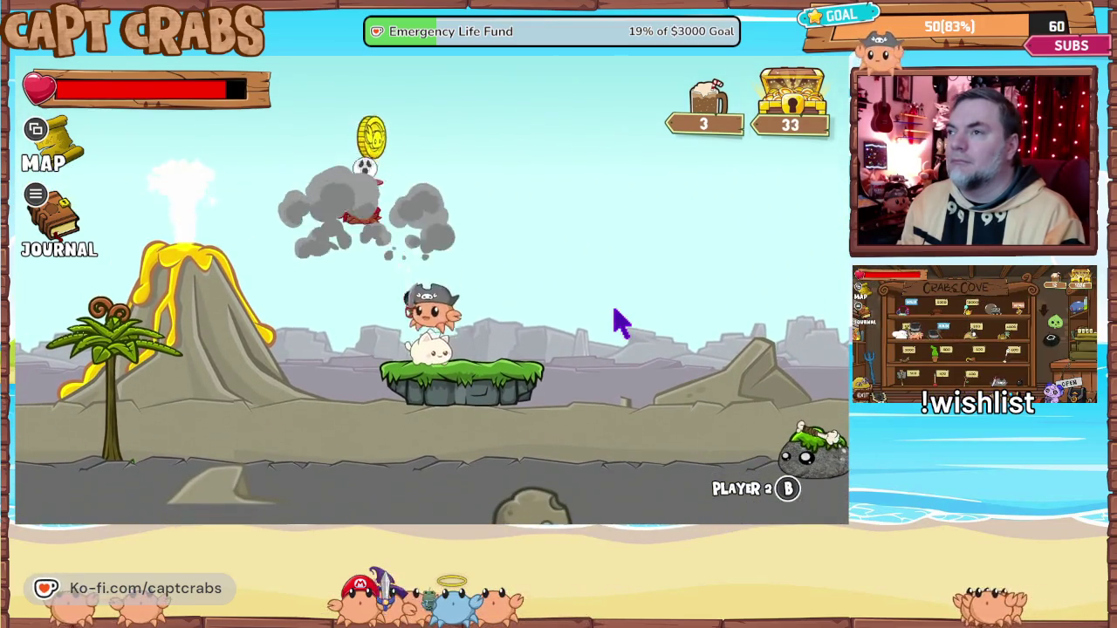
key("Left")
key("Right")
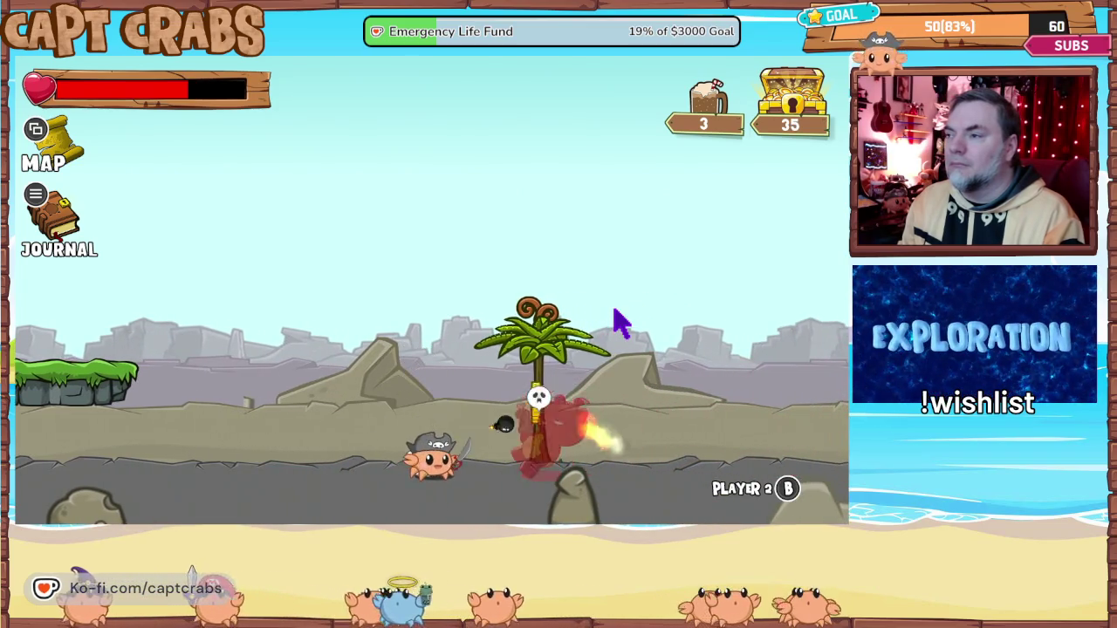
key("Right")
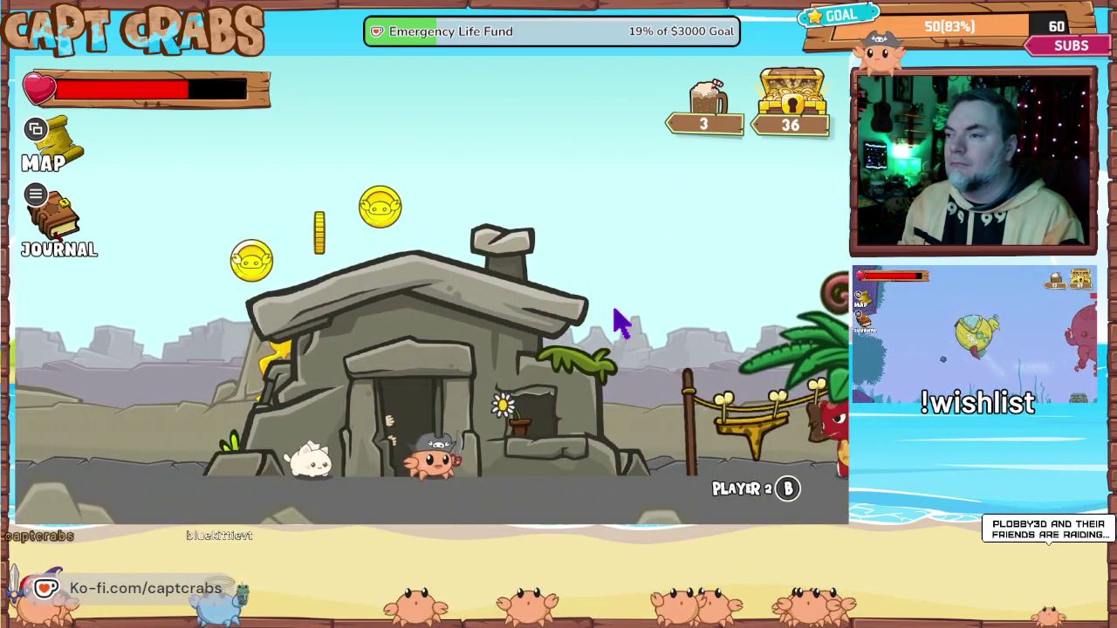
- Cross over the stone hut to the red character and open the journal's Treasury page
key("Left")
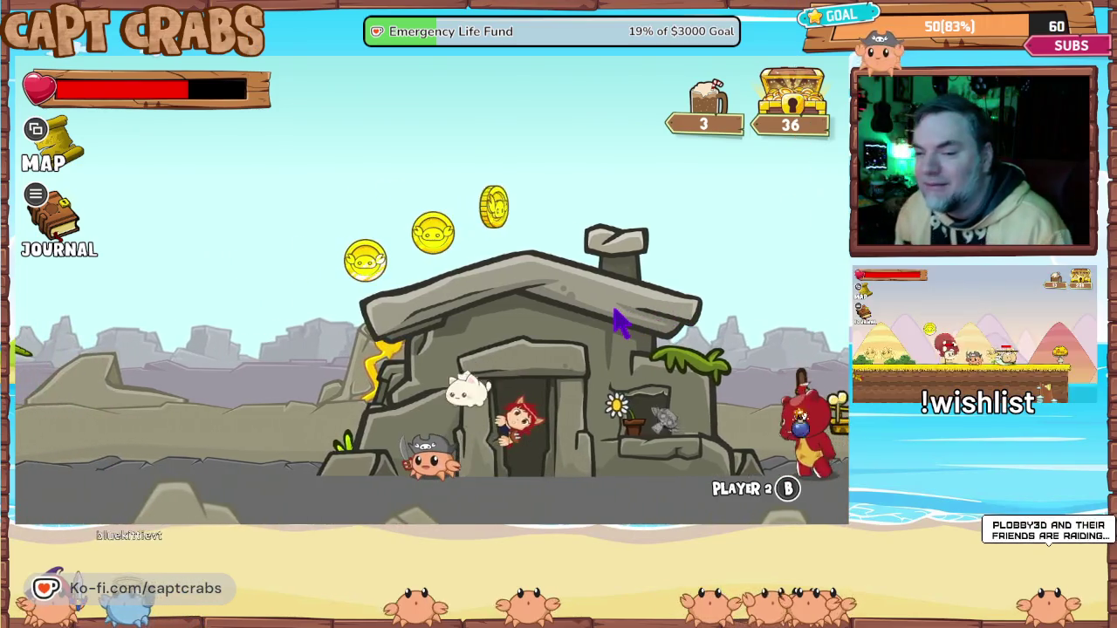
key("Right")
key("space")
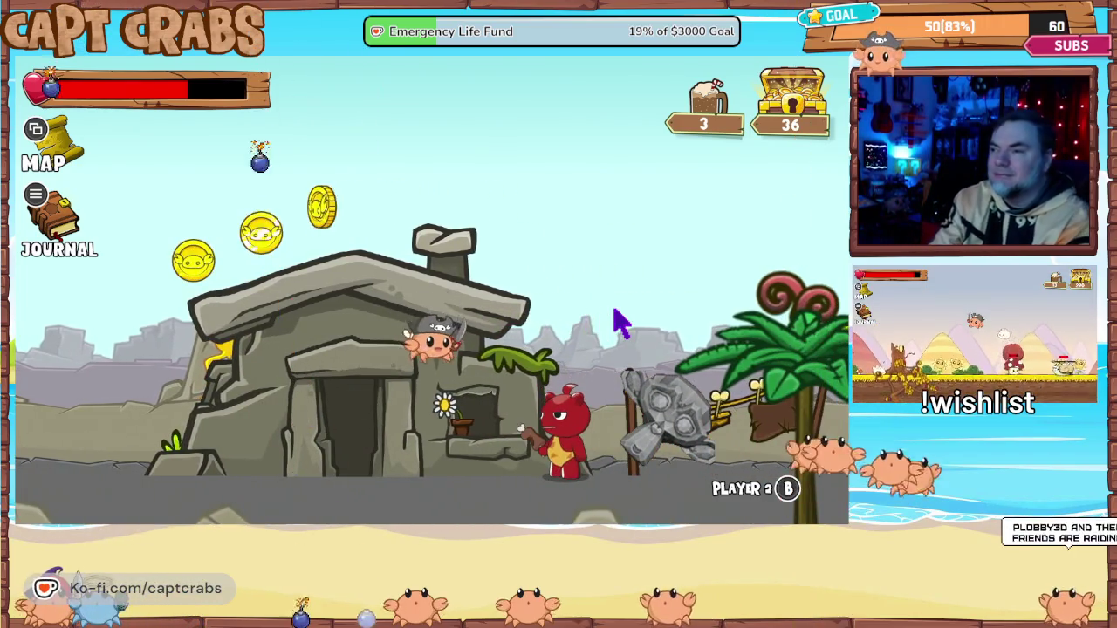
key("Right")
key("space")
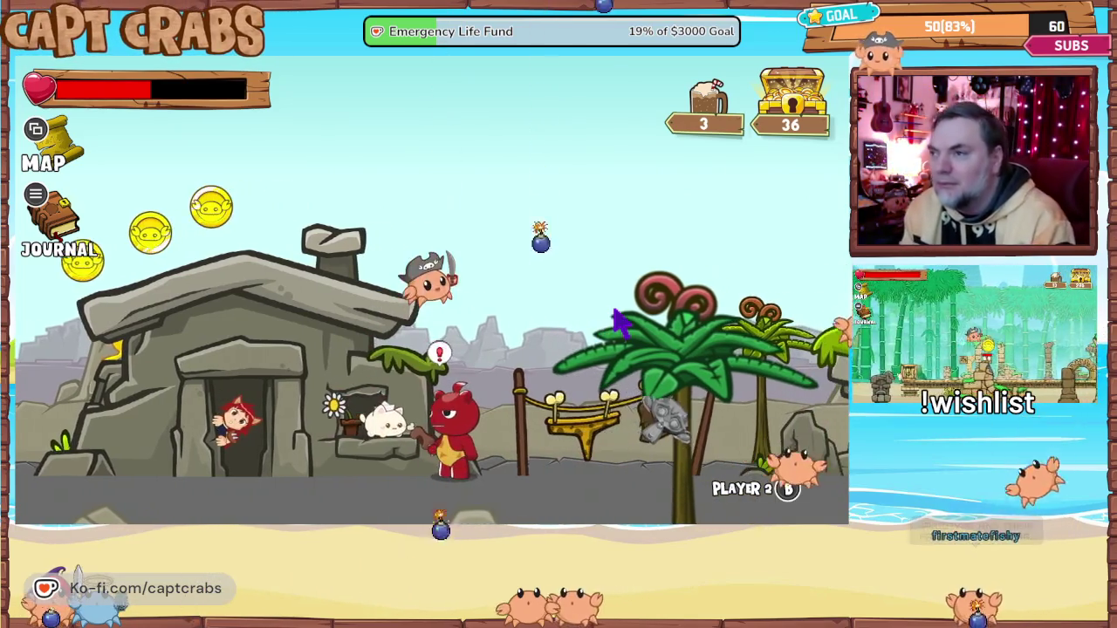
key("Right")
key("space")
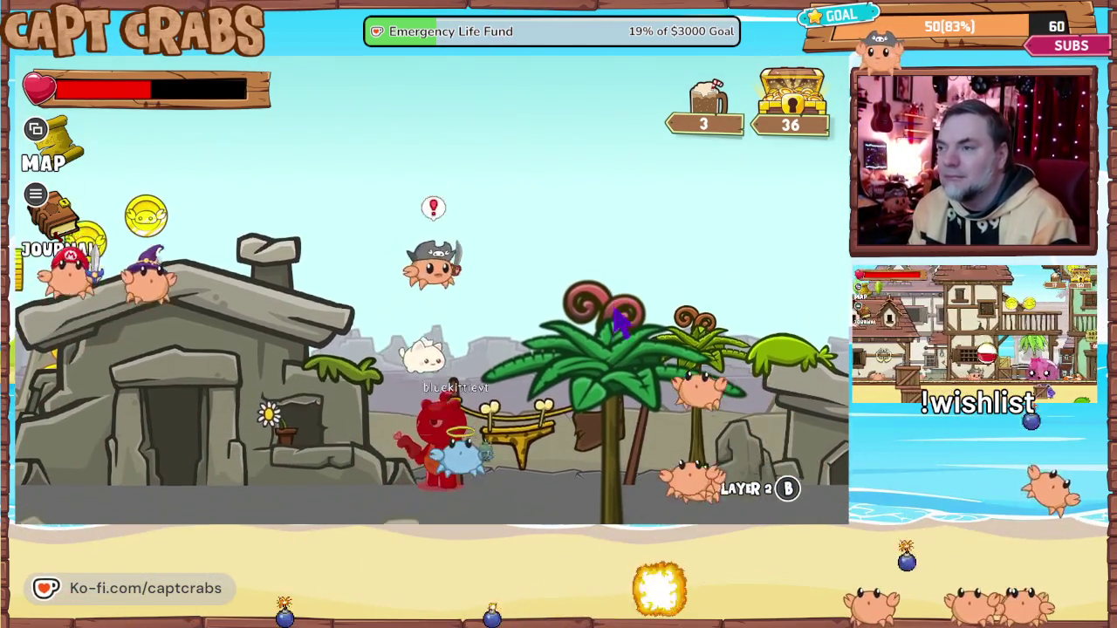
key("Right")
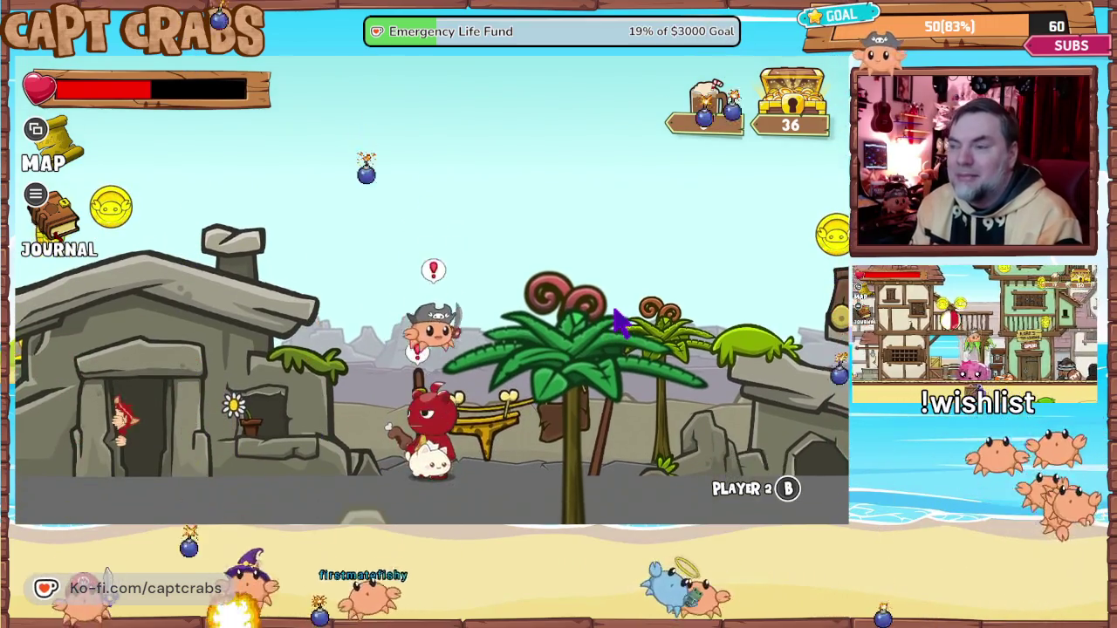
key("space")
key("space")
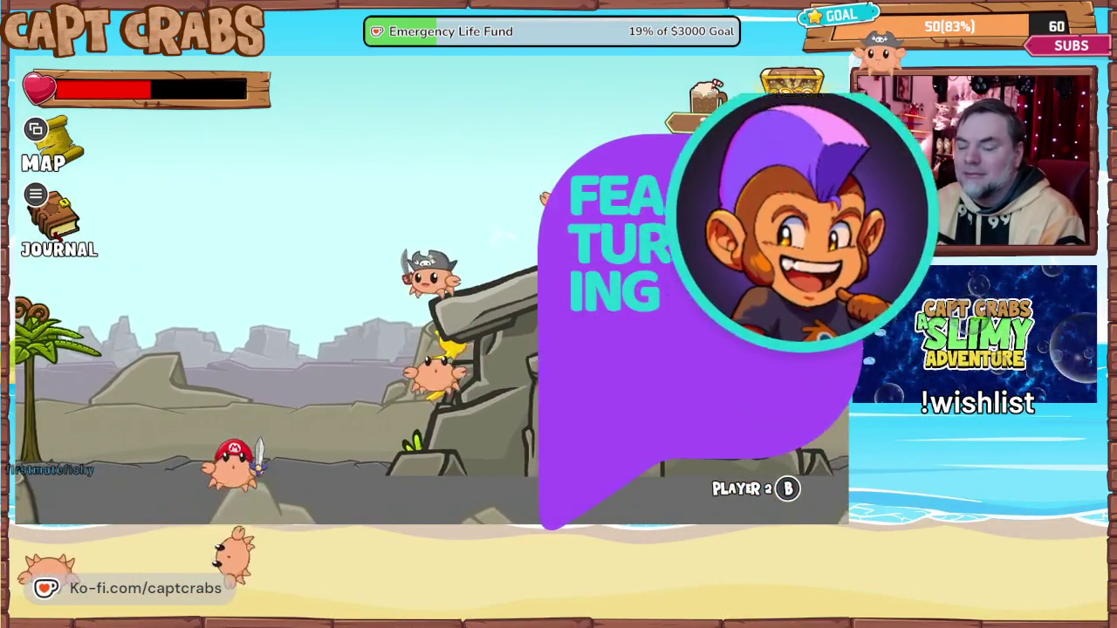
key("j")
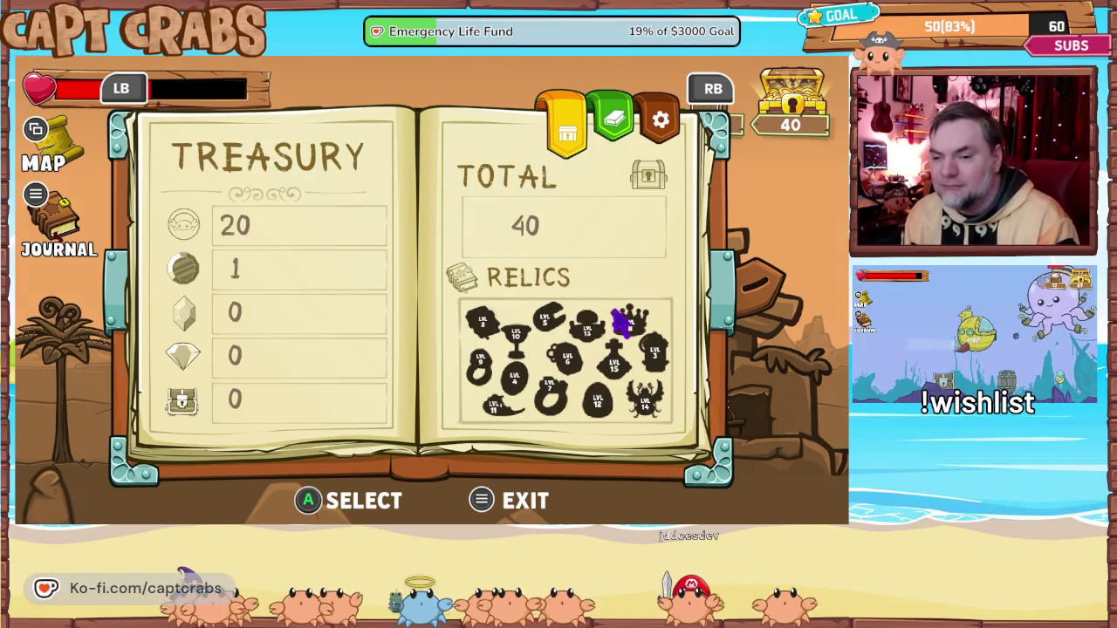
- Close the journal, run past the stone tower grabbing its treasure, and drop beside the dinosaur
key("Escape")
key("Right")
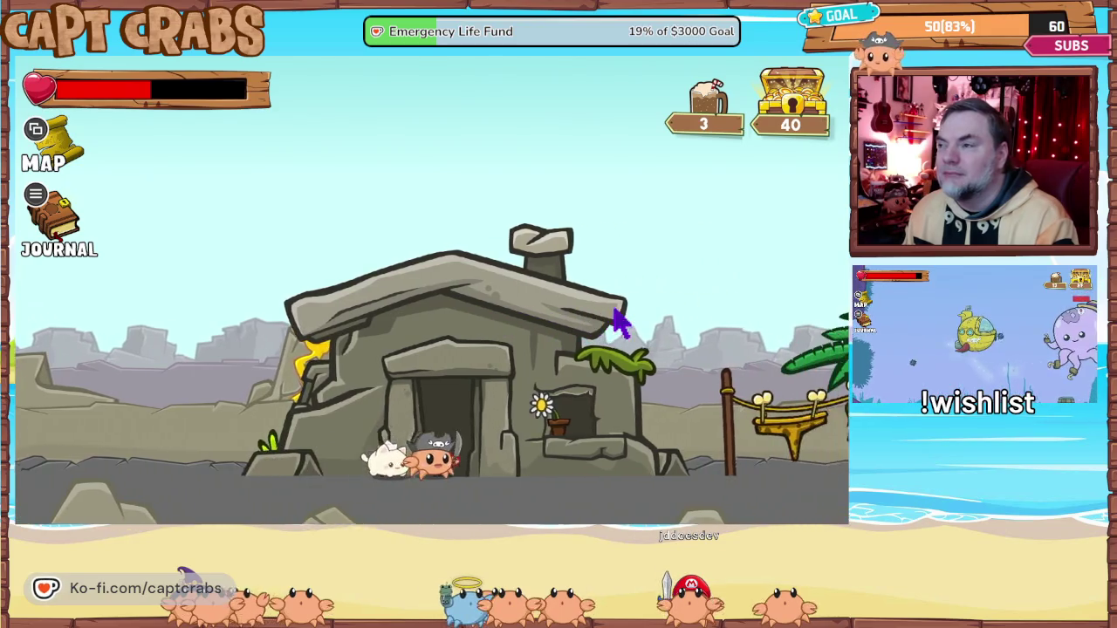
key("Right")
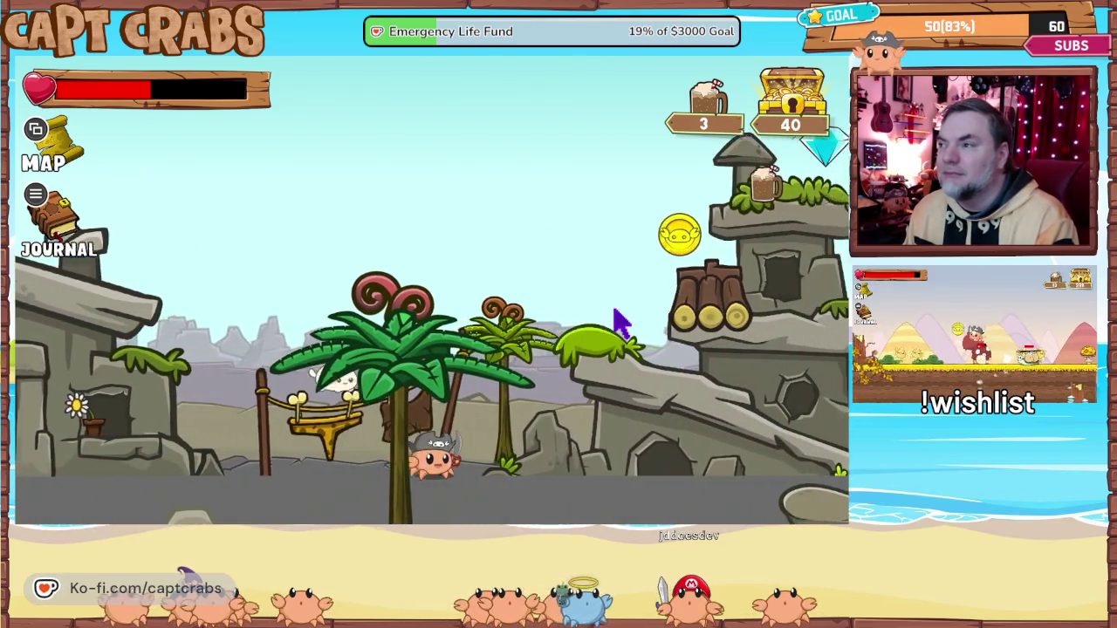
key("Right")
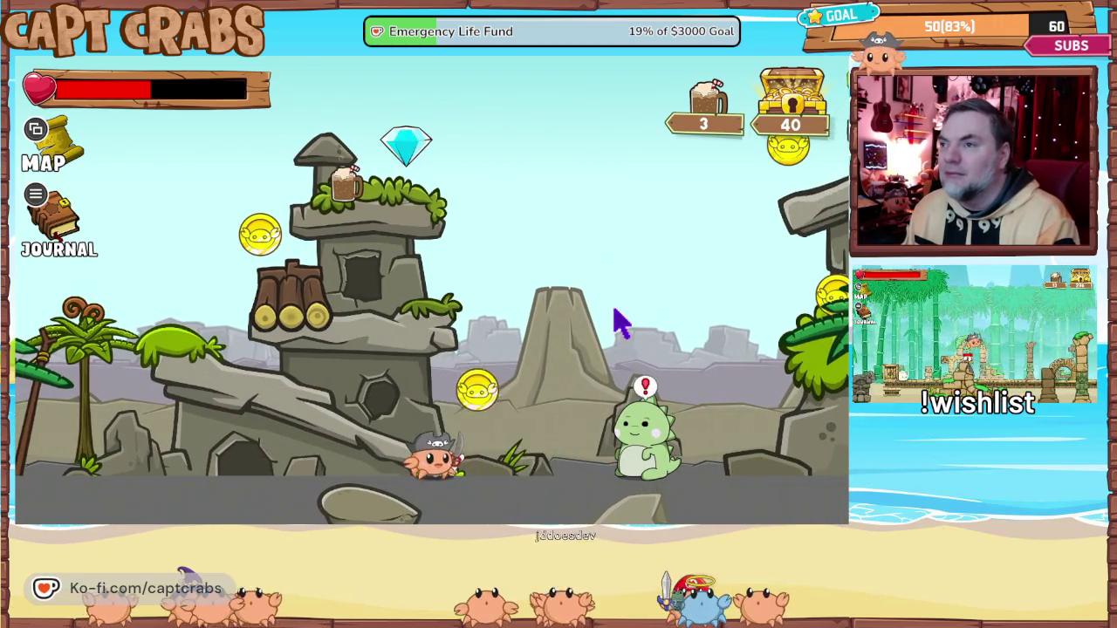
key("space")
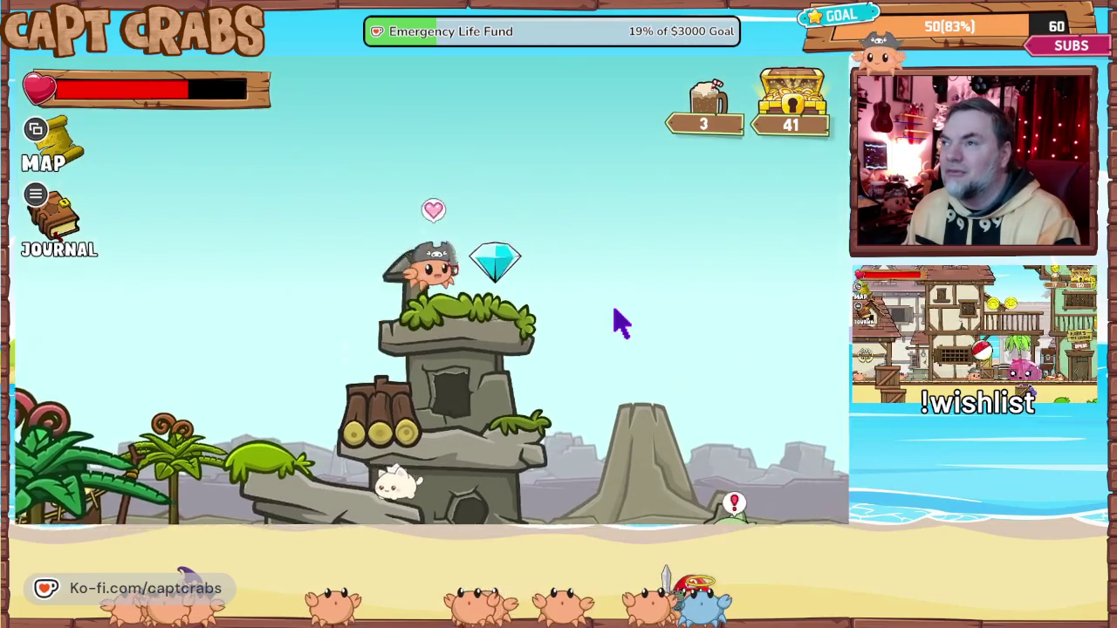
key("Right")
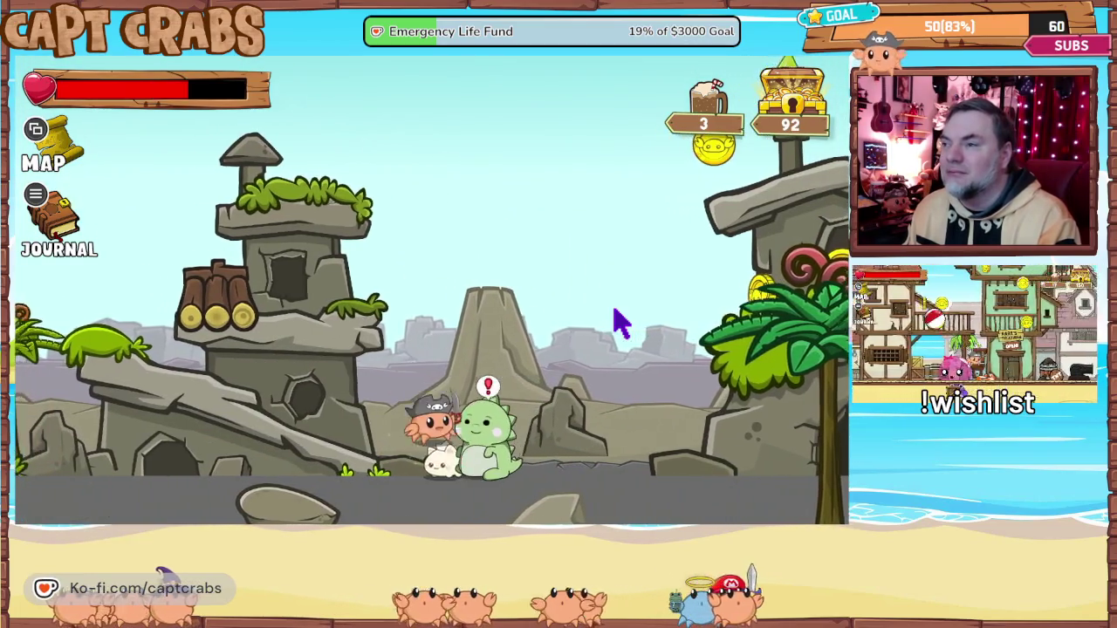
- Jump over the stone house collecting its coin and continue right to the big chest
key("space")
key("Right")
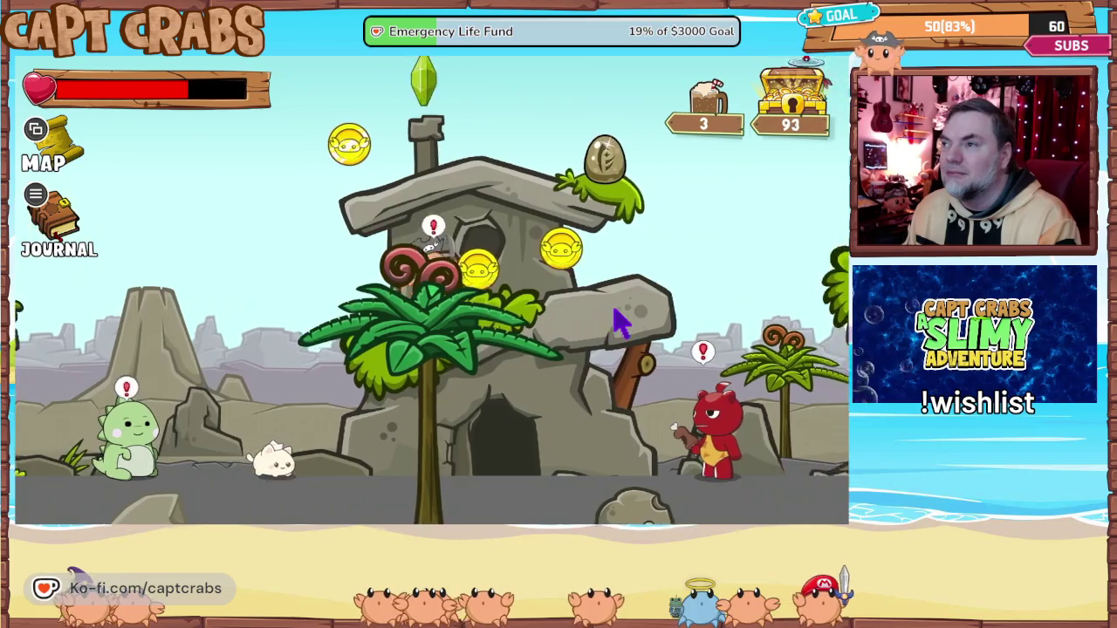
key("space")
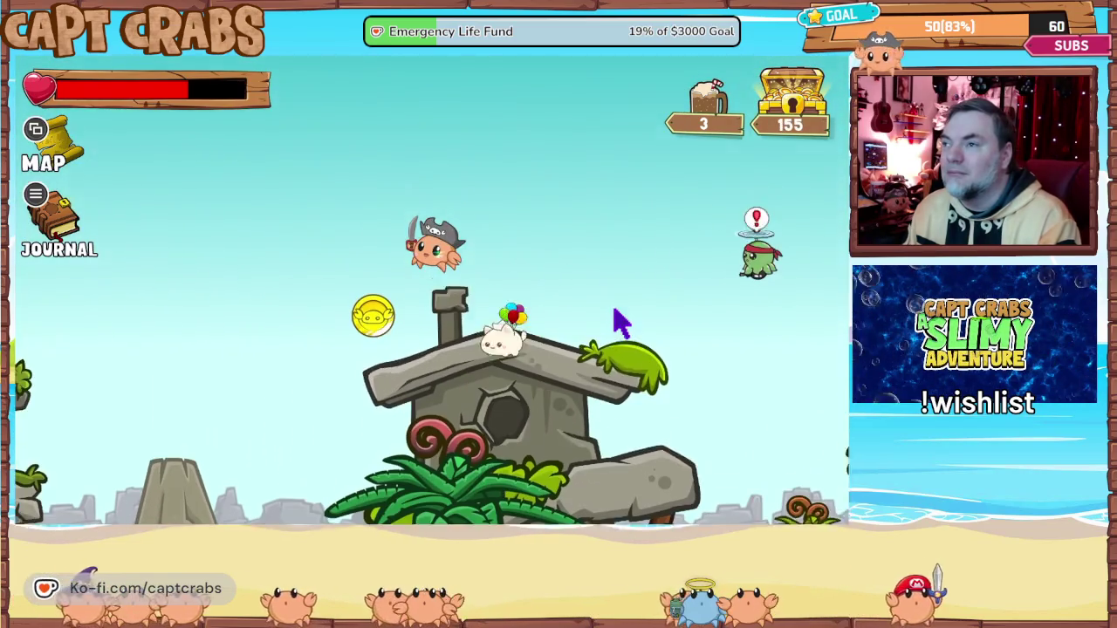
key("Left")
key("Right")
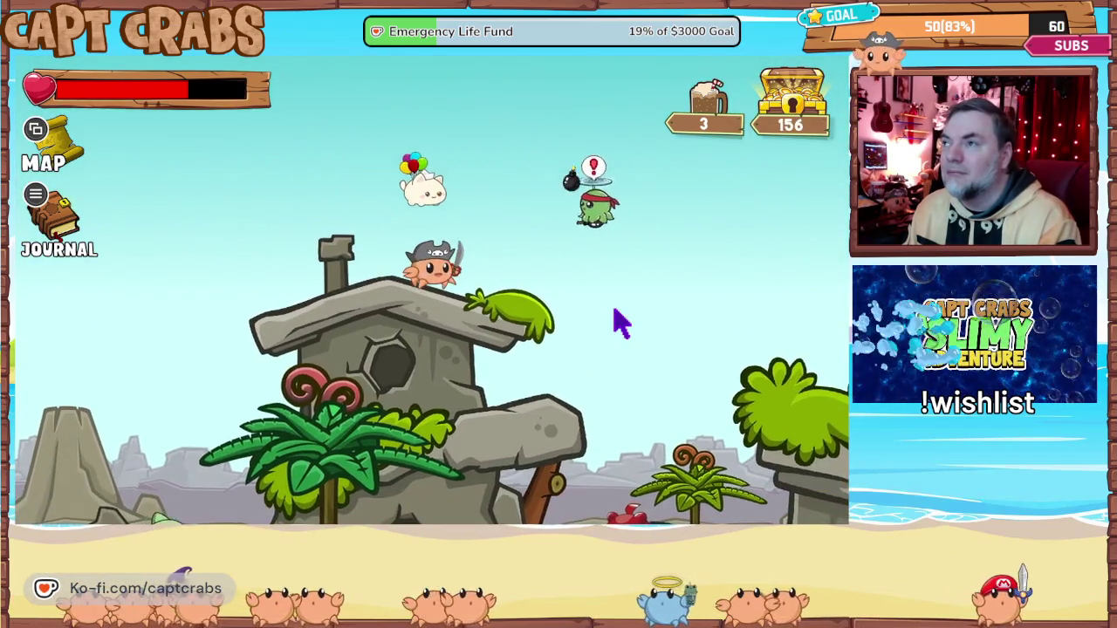
key("Right")
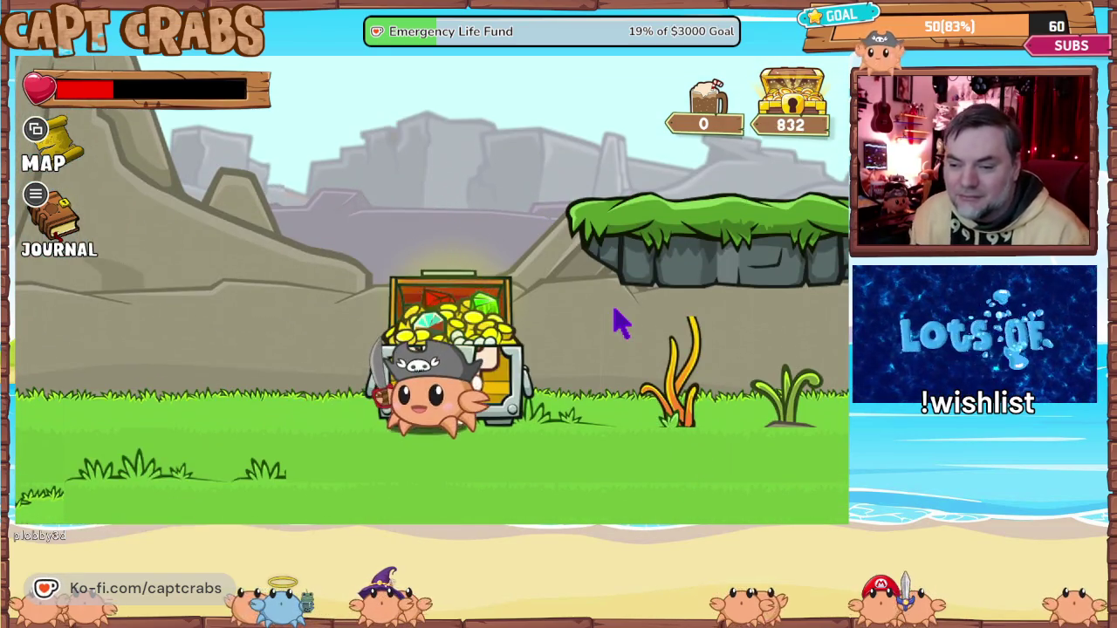
- Open the treasure chest to finish the level and show the treasury totals
left_click(437, 303)
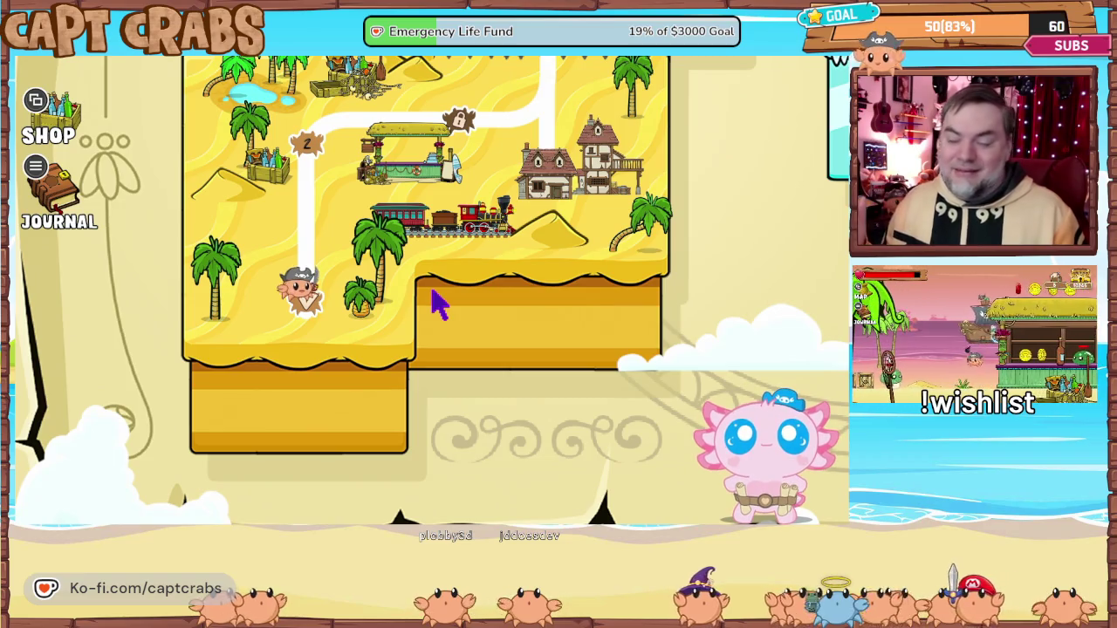
- Choose Exit Game on the journal's Options page to end the playtest
key("Up")
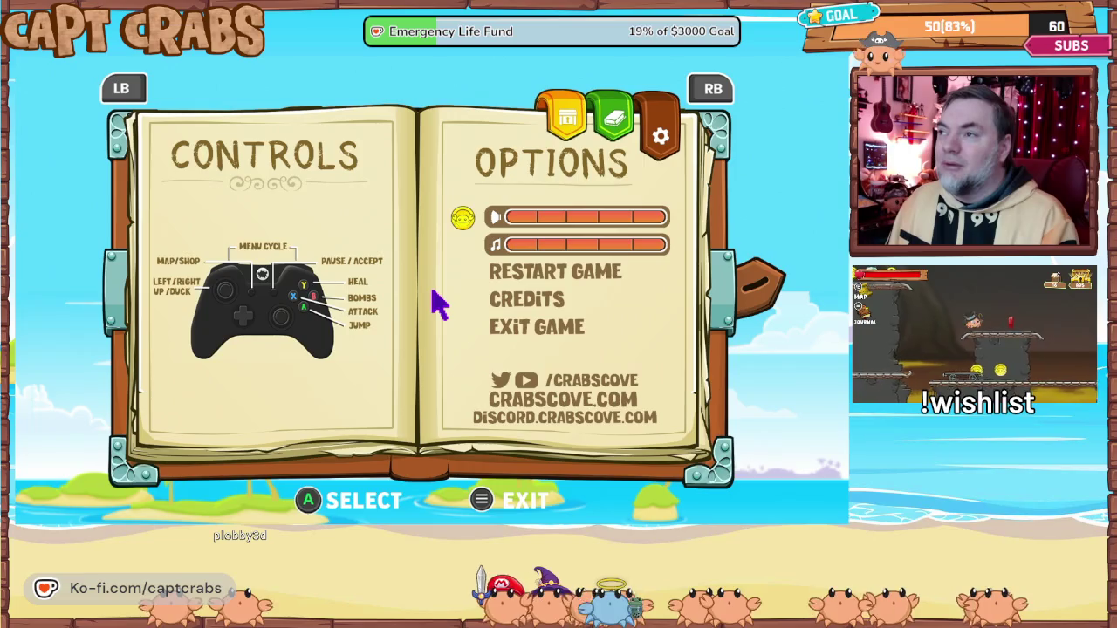
key("Down")
key("Down")
key("Down")
key("Return")
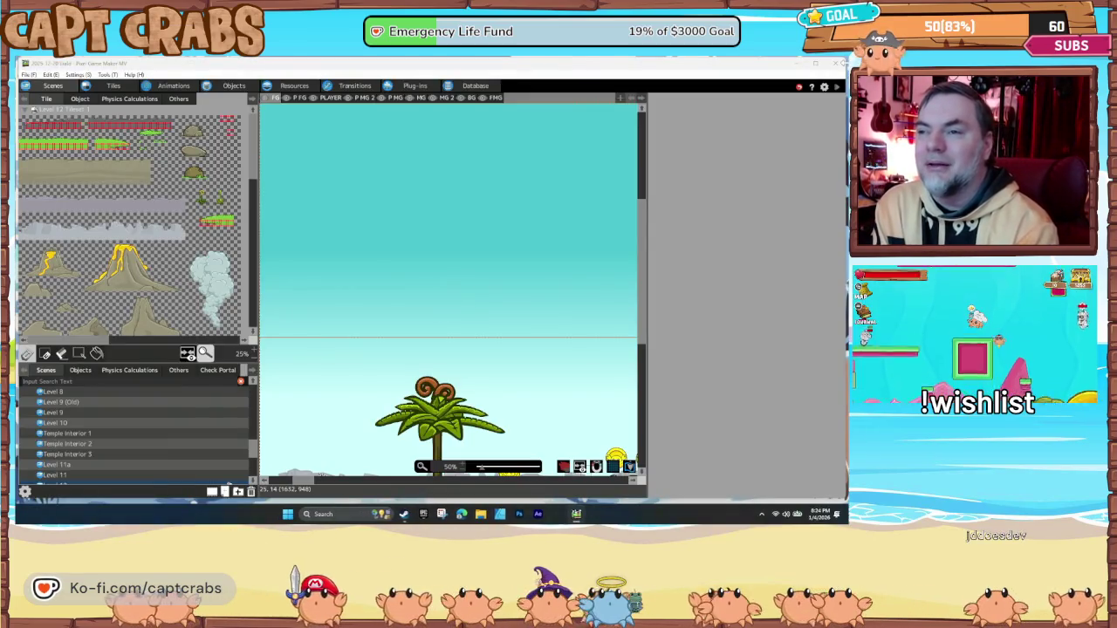
- Make the autumn Level 13 scene the start scene and launch a test run
scroll(209, 444, "down", 2)
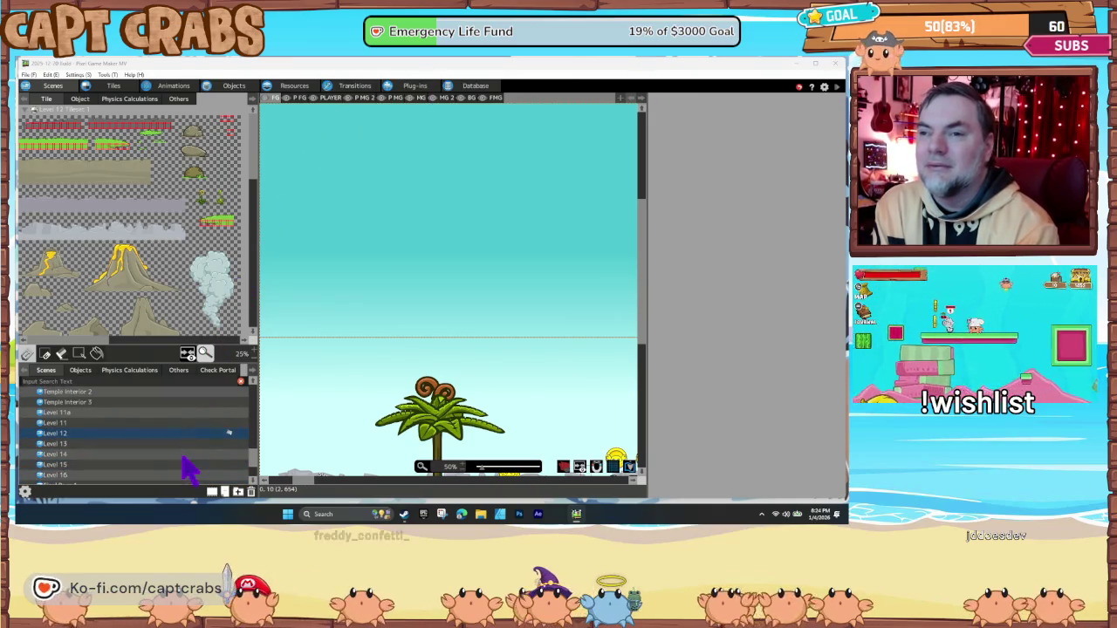
left_click(124, 444)
scroll(375, 421, "down", 3)
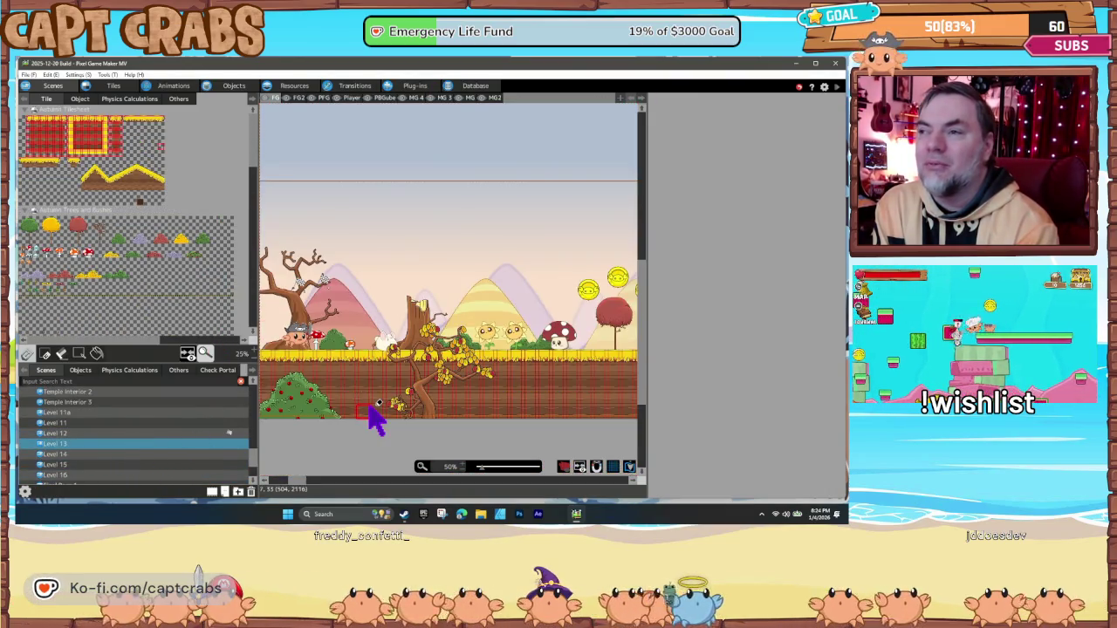
right_click(128, 444)
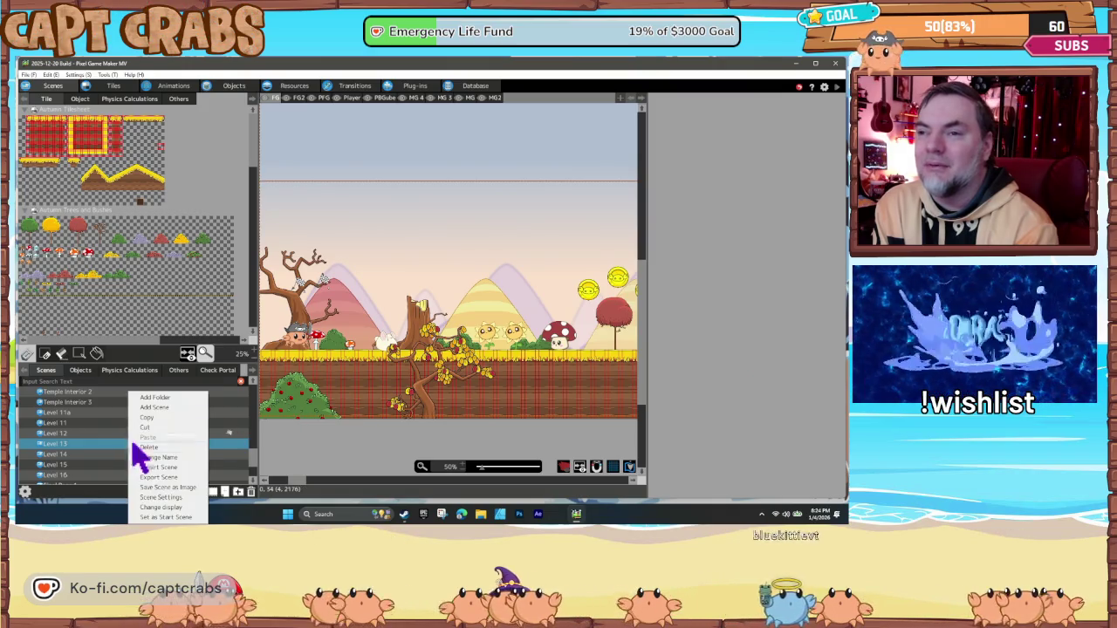
left_click(171, 518)
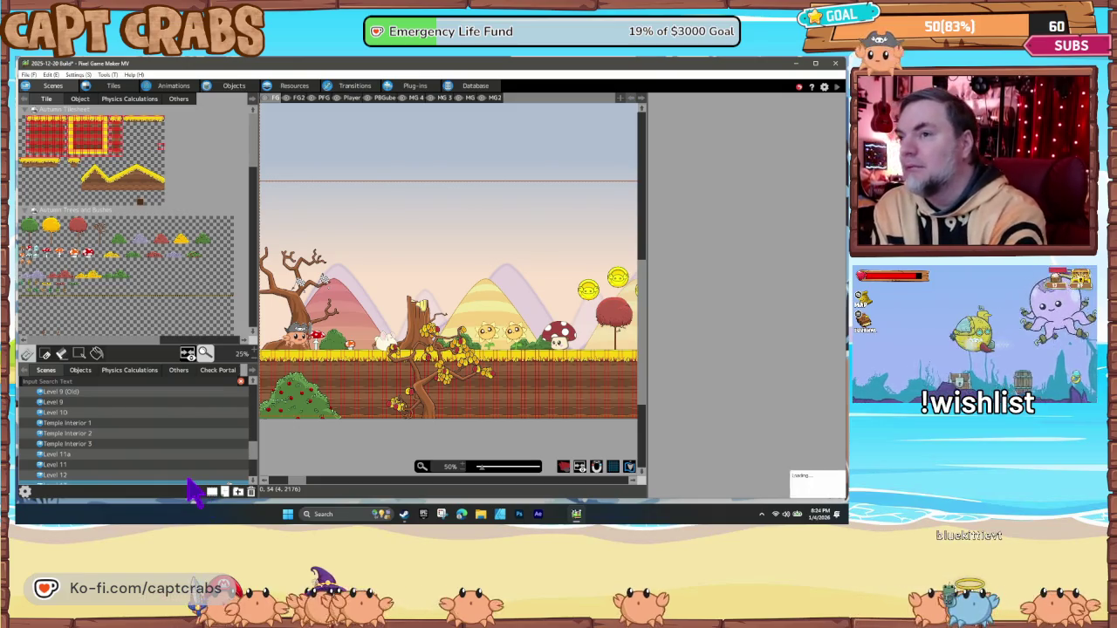
double_click(187, 476)
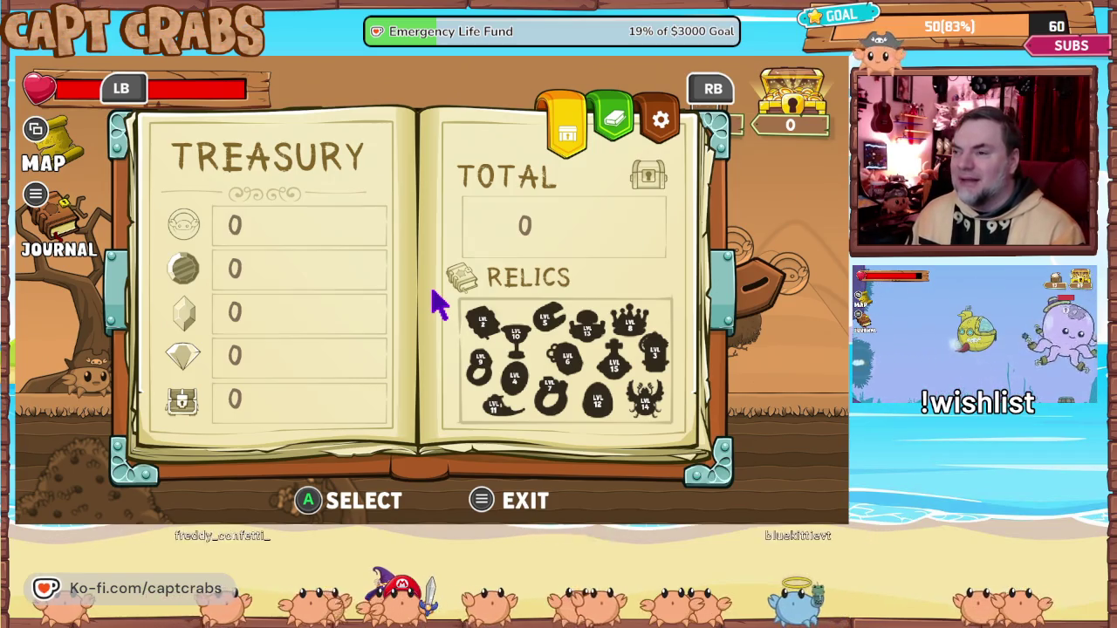
- Close the journal's Treasury page and return to the Level 13 stage
key("Escape")
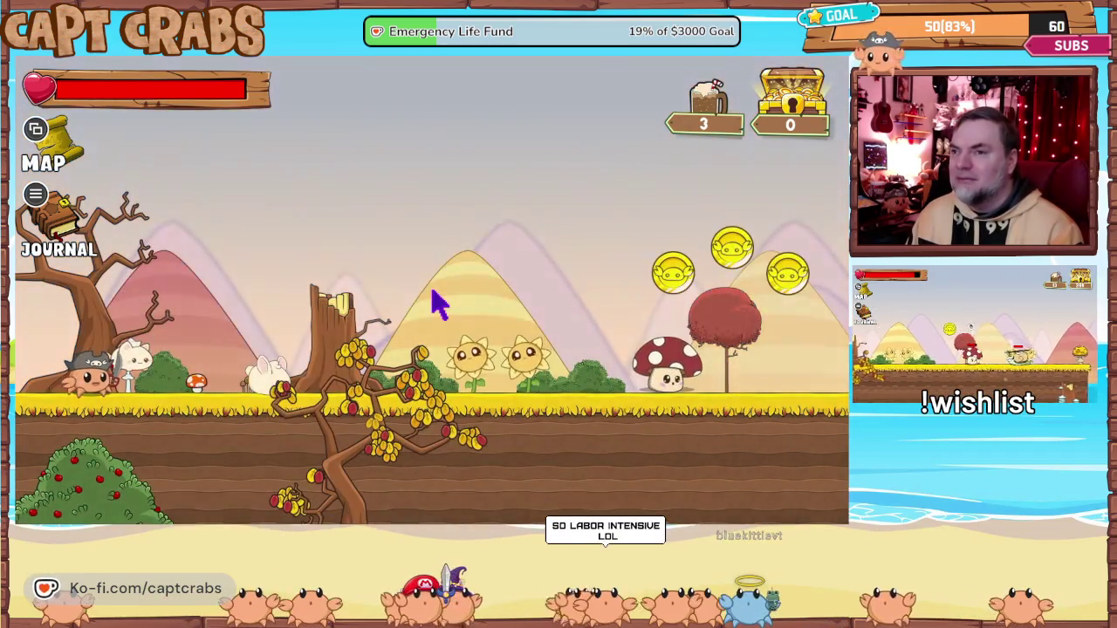
- Leave and restart the level, jumping off the zipline onto the mushroom ground
key("Escape")
key("Return")
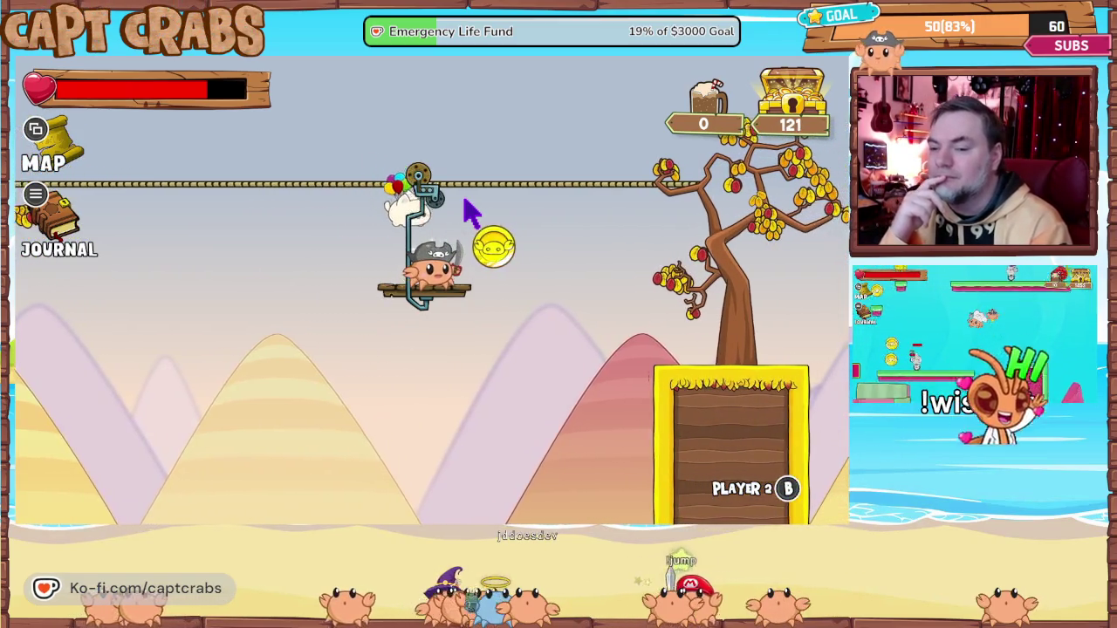
key("space")
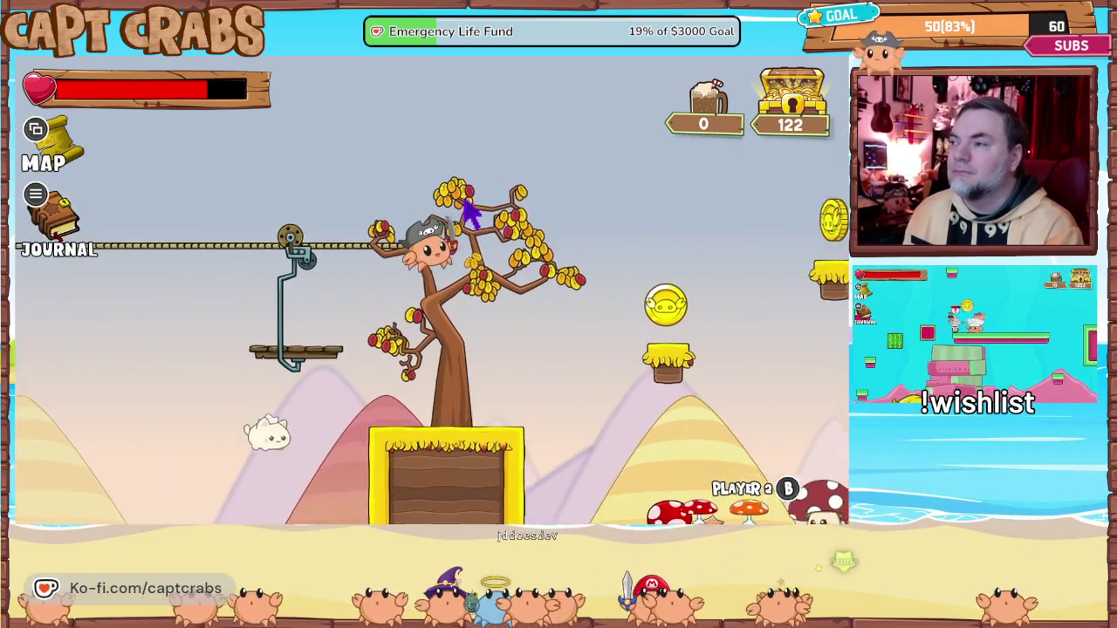
key("Right")
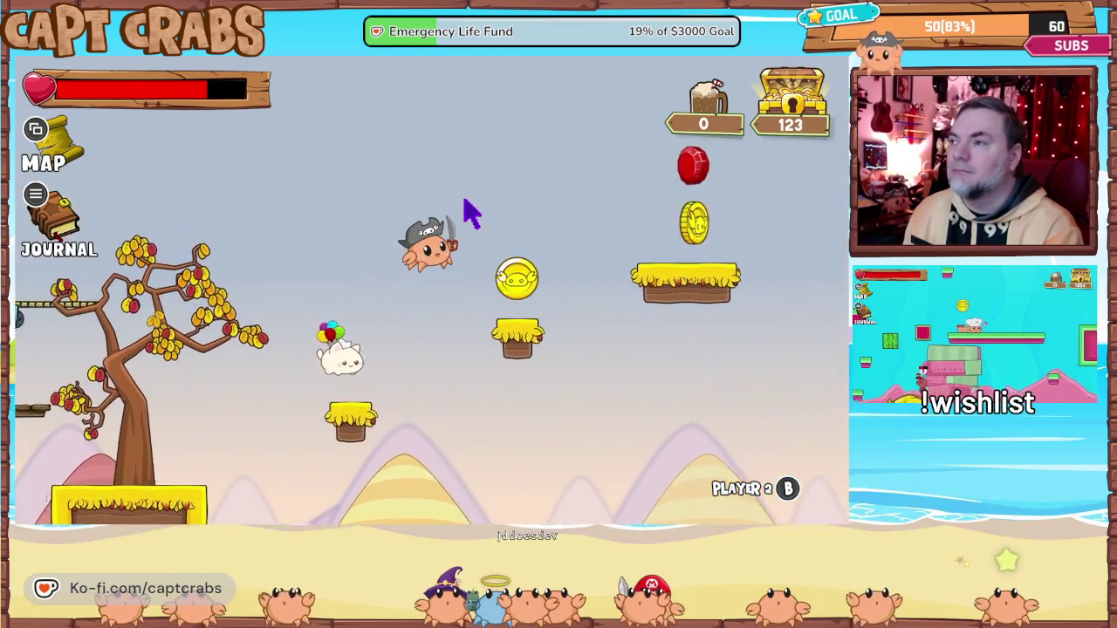
key("Right")
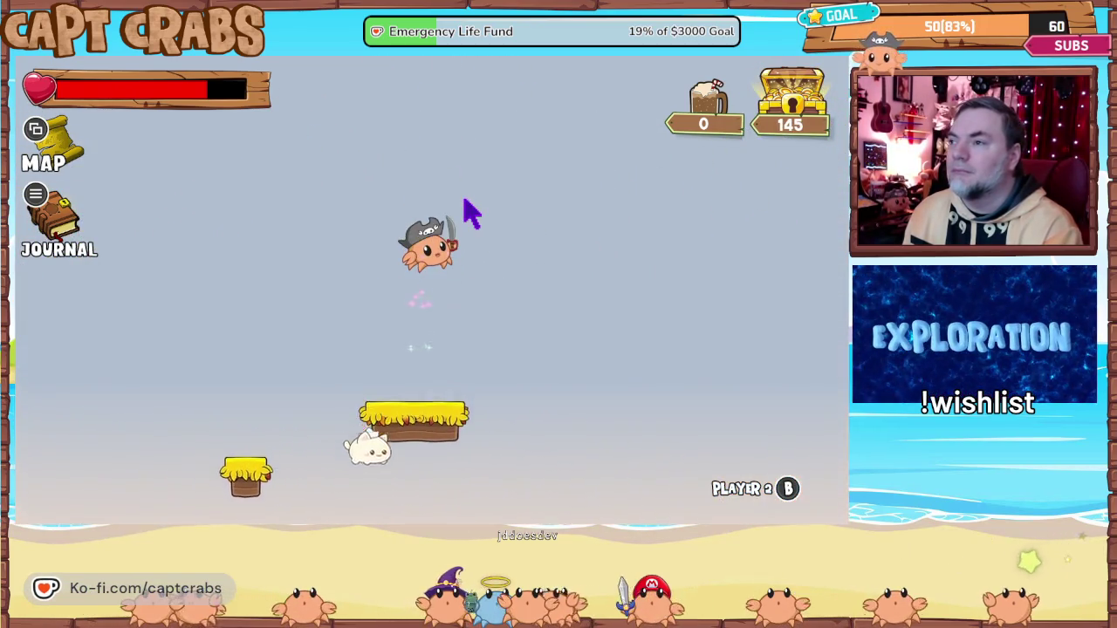
key("Left")
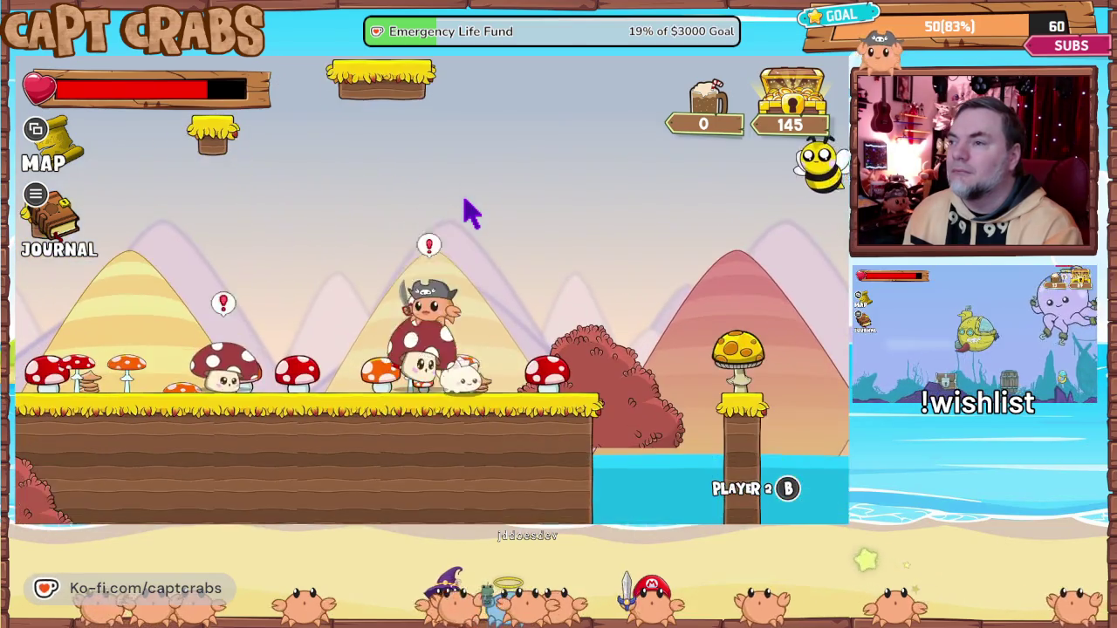
key("Left")
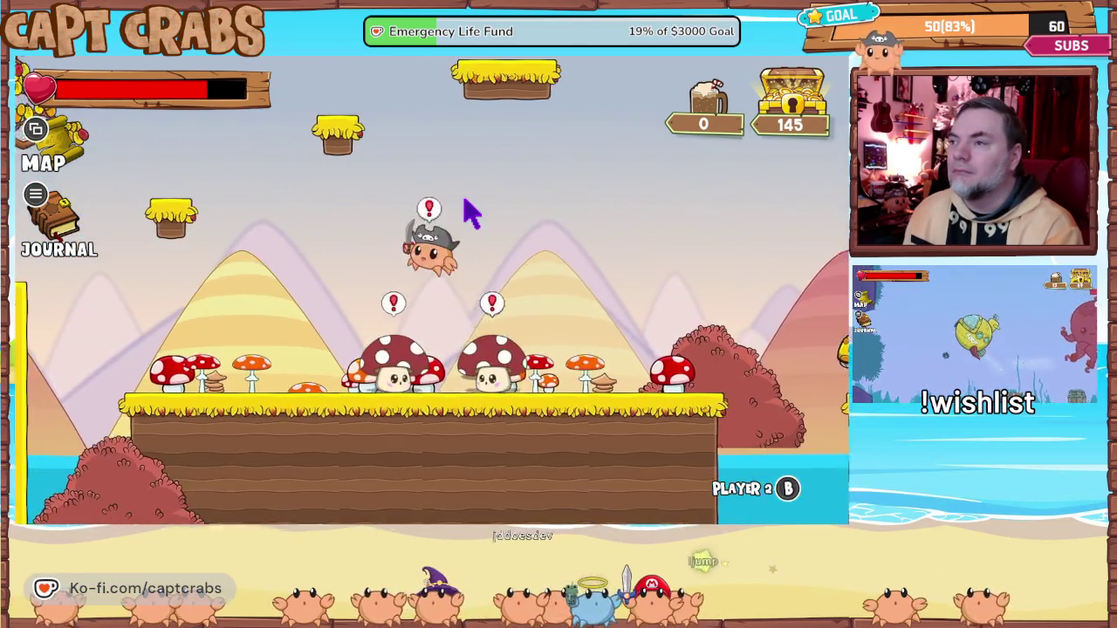
key("Left")
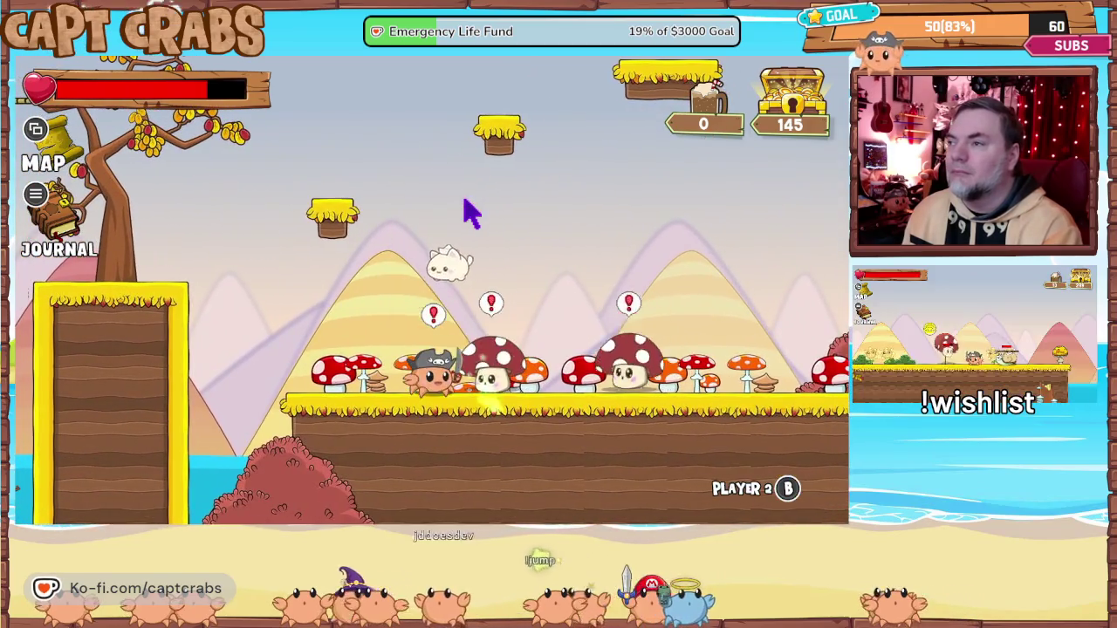
- Defeat the mushroom enemies, collect coins across the bush platforms, and beat the enemy by the tree
key("Left")
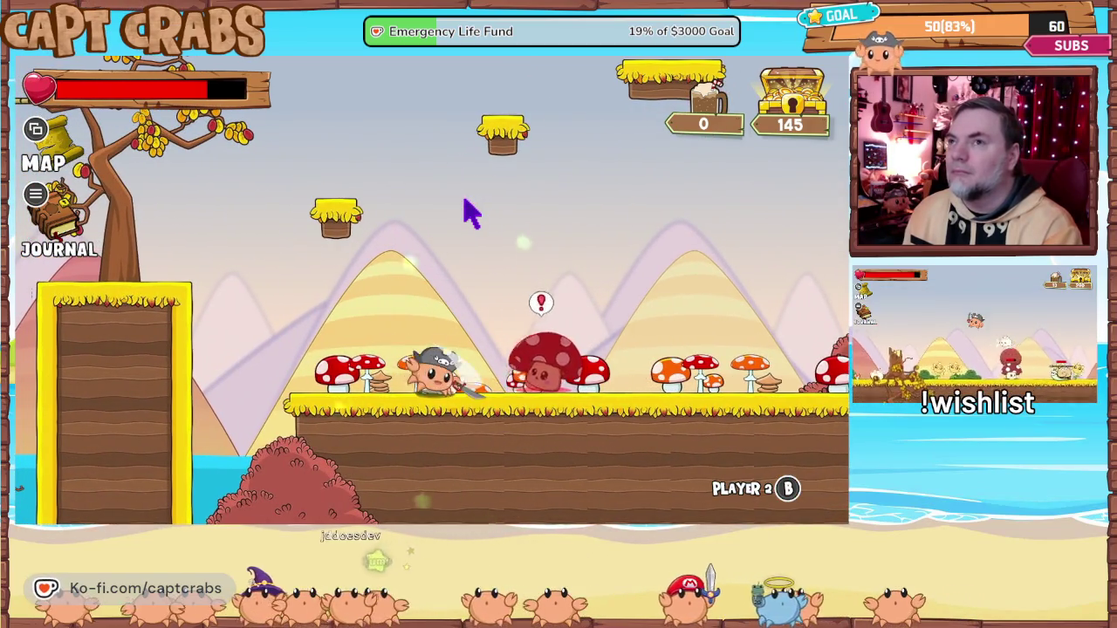
key("Right")
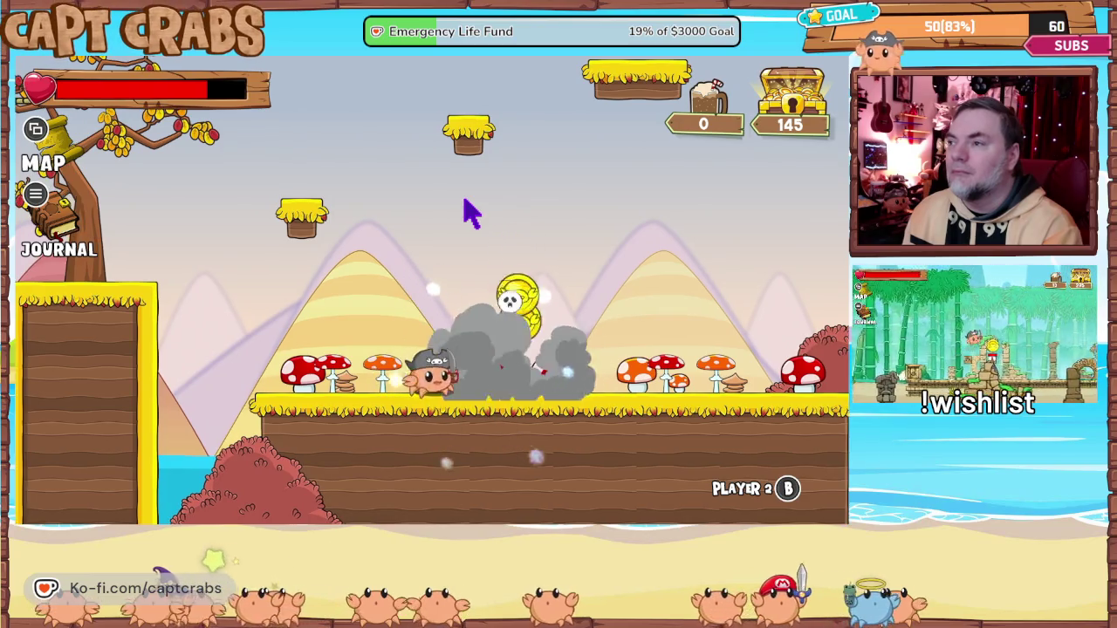
key("Right")
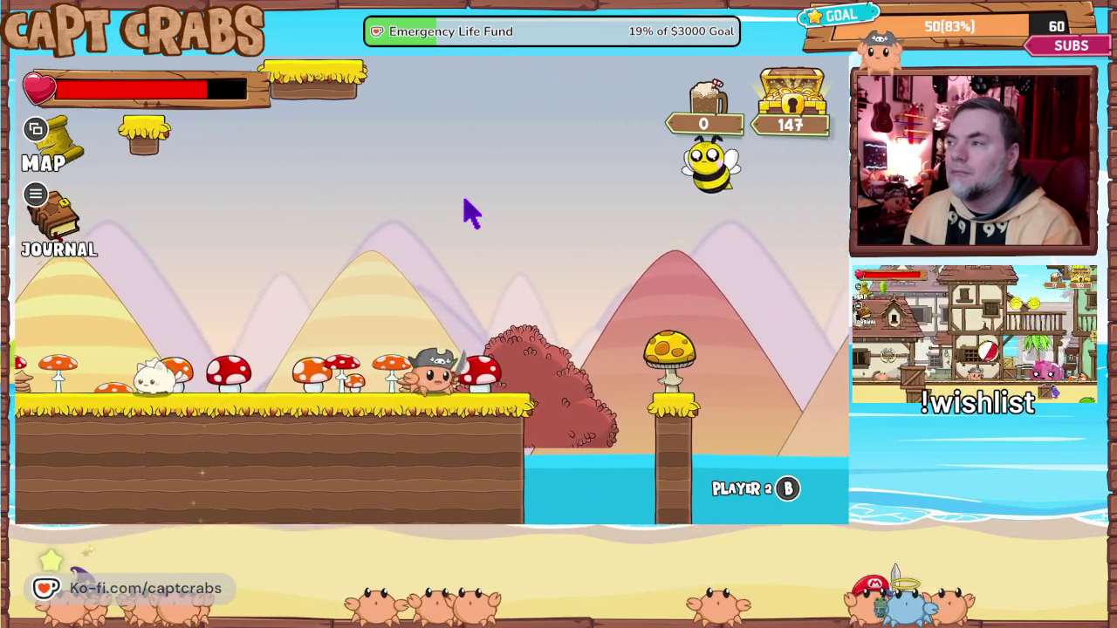
key("space")
key("space")
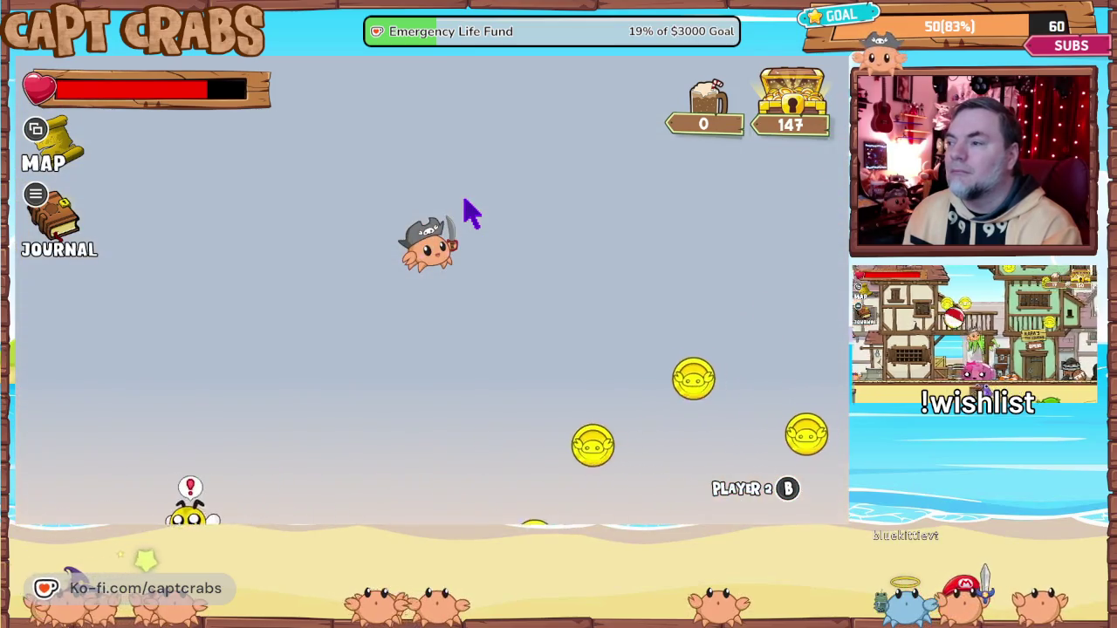
key("Right")
key("space")
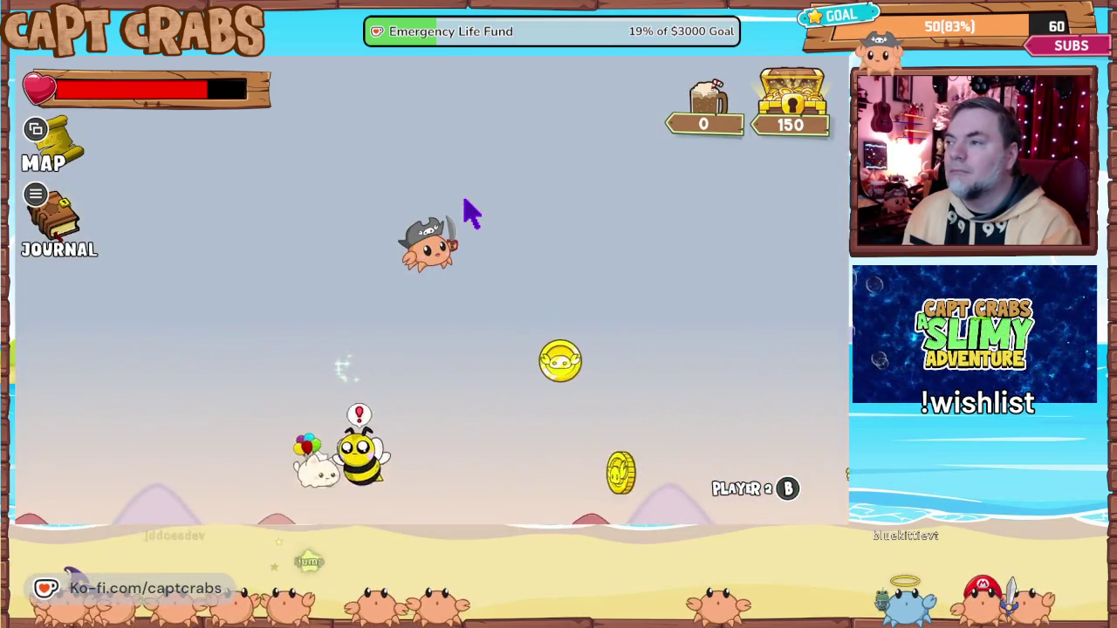
key("Right")
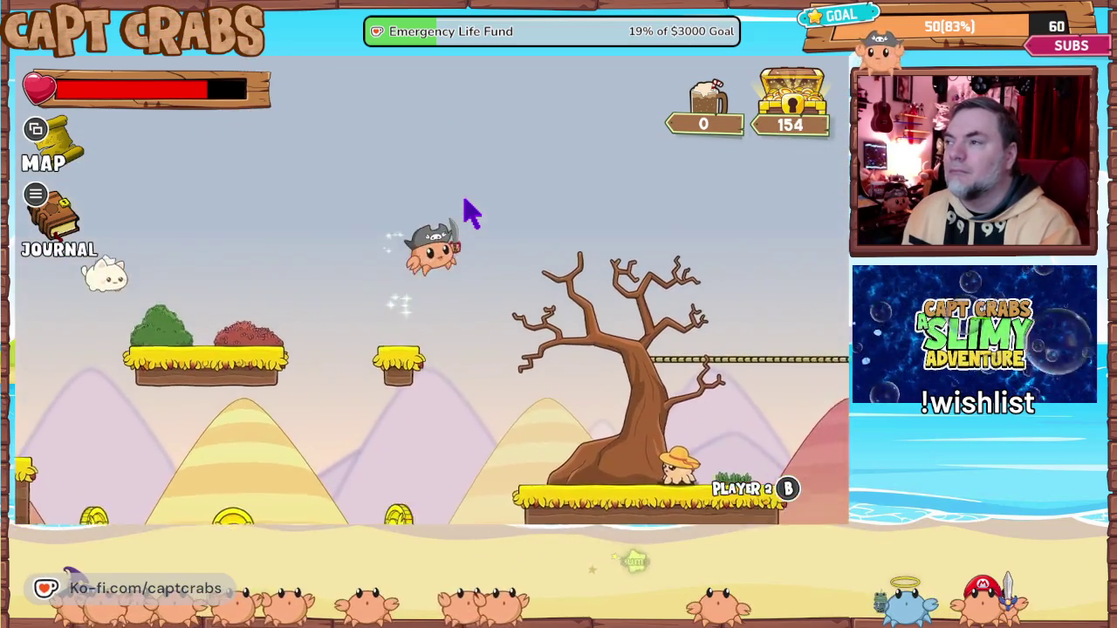
key("Right")
key("Left")
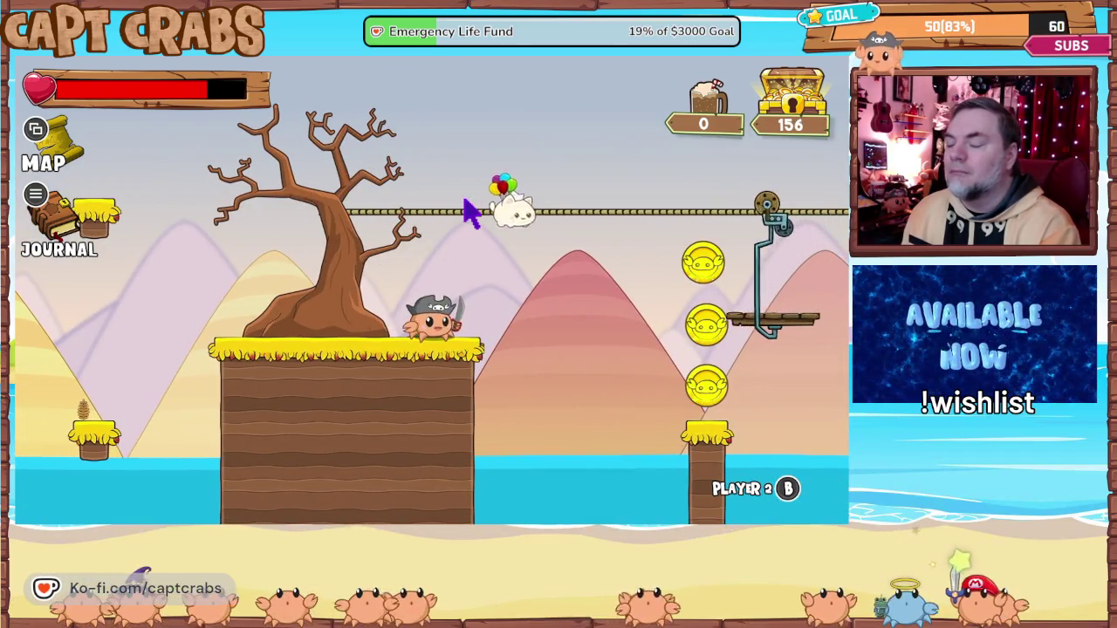
- Ride the rope trolley to the tree platform, grab the coins and reach the flag pole
key("space")
key("Right")
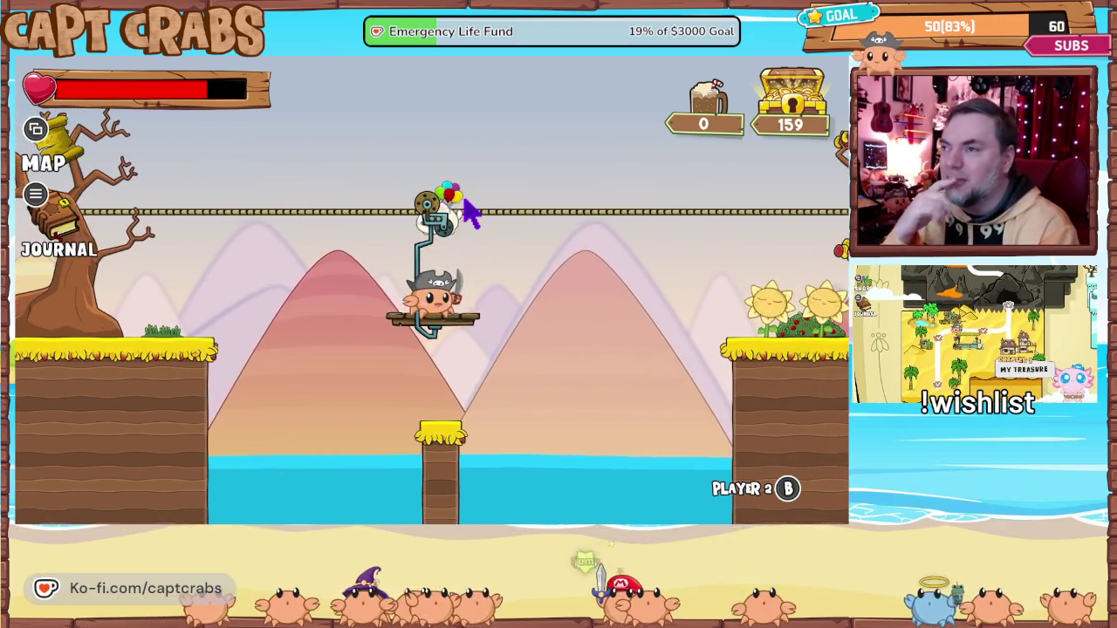
key("space")
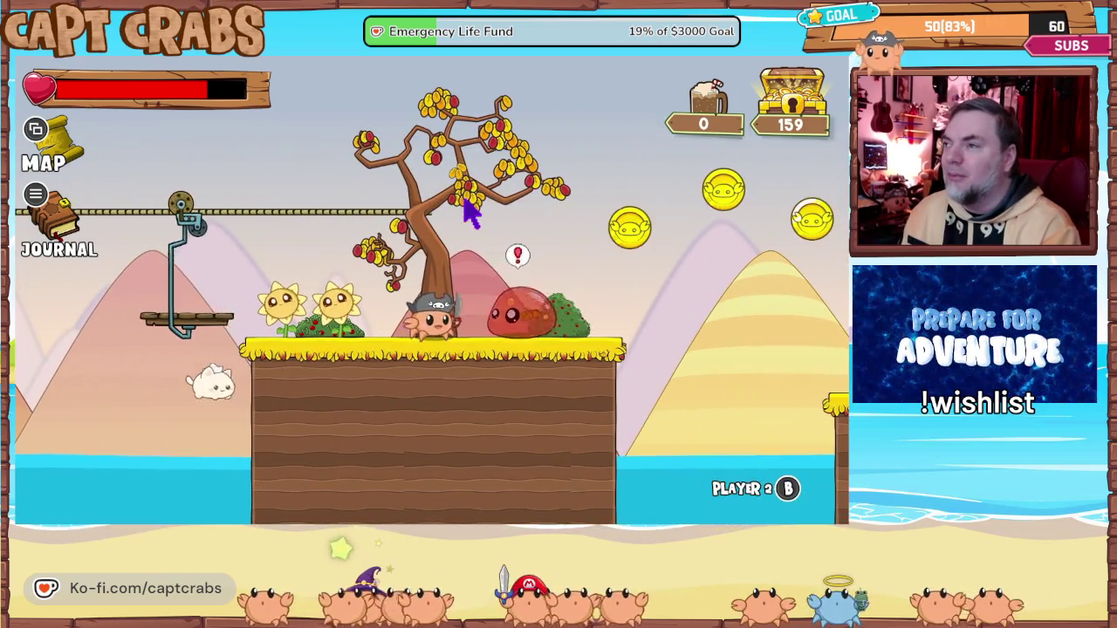
key("Right")
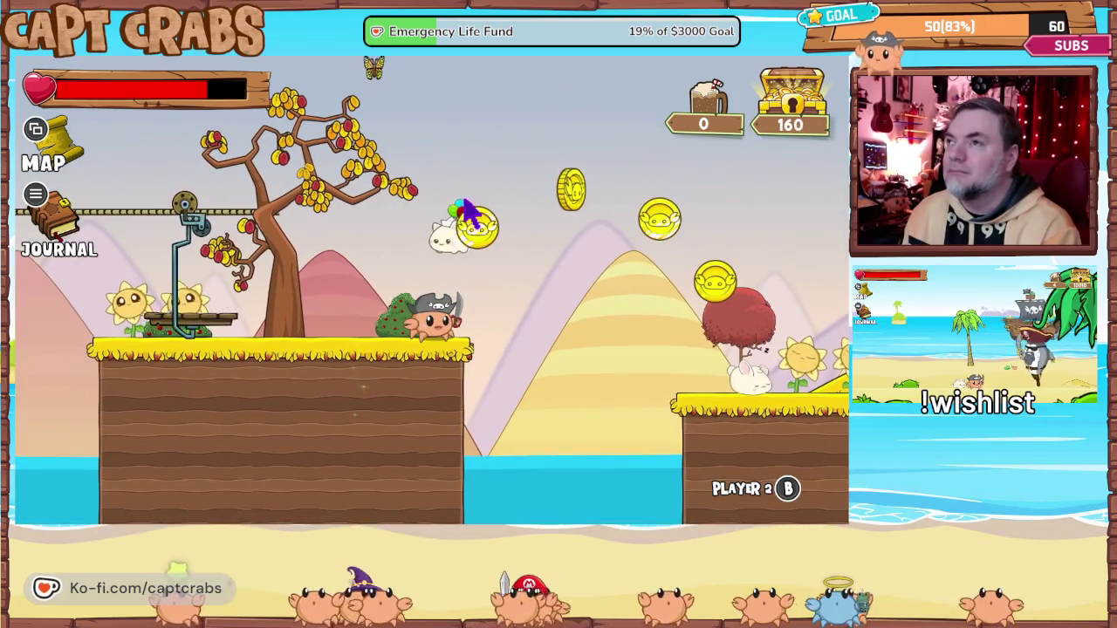
key("space")
key("Right")
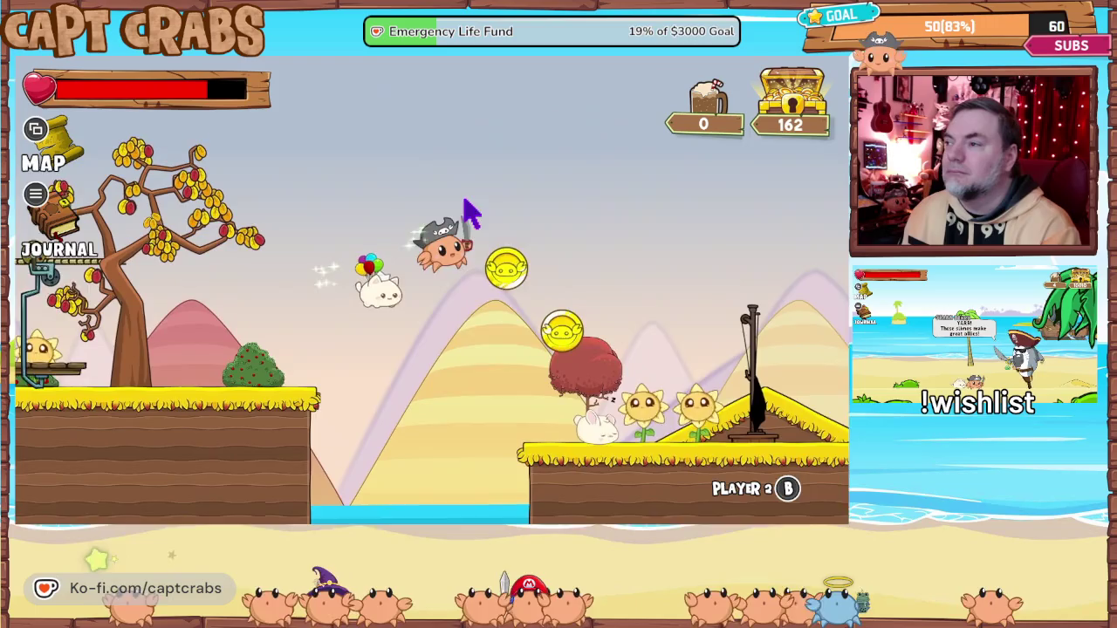
key("Right")
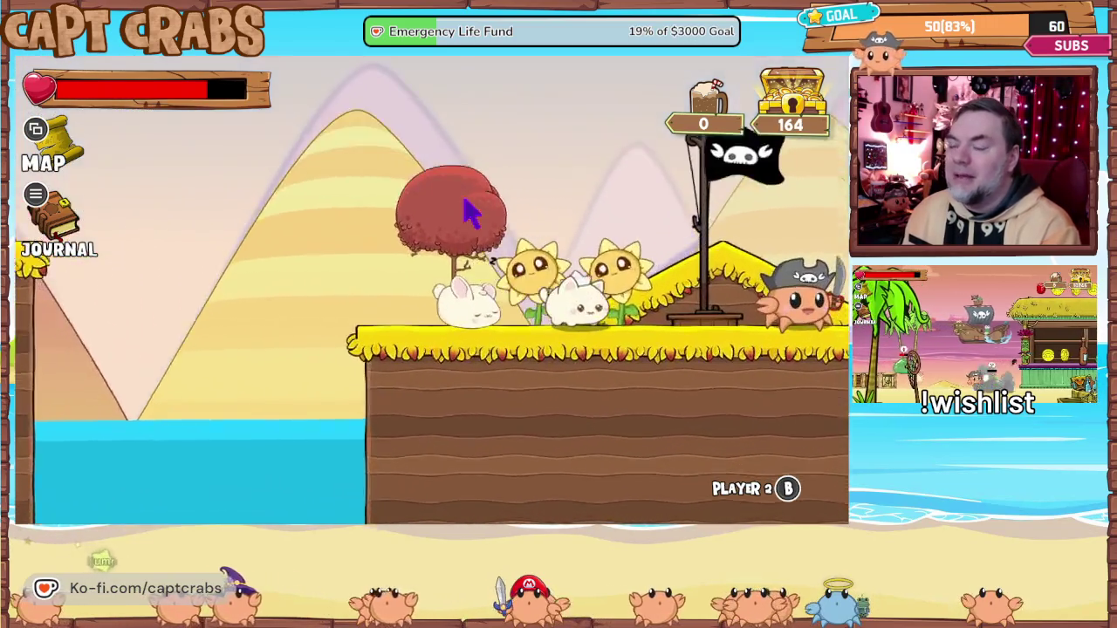
key("Up")
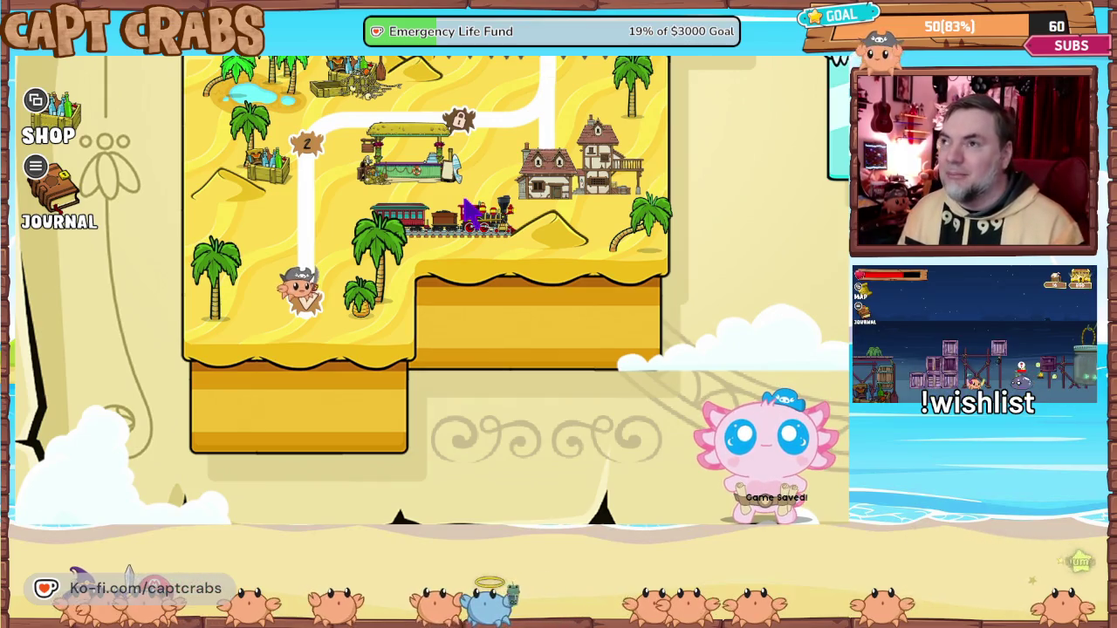
- From the world map, page the journal to Options and choose Exit Game
key("Escape")
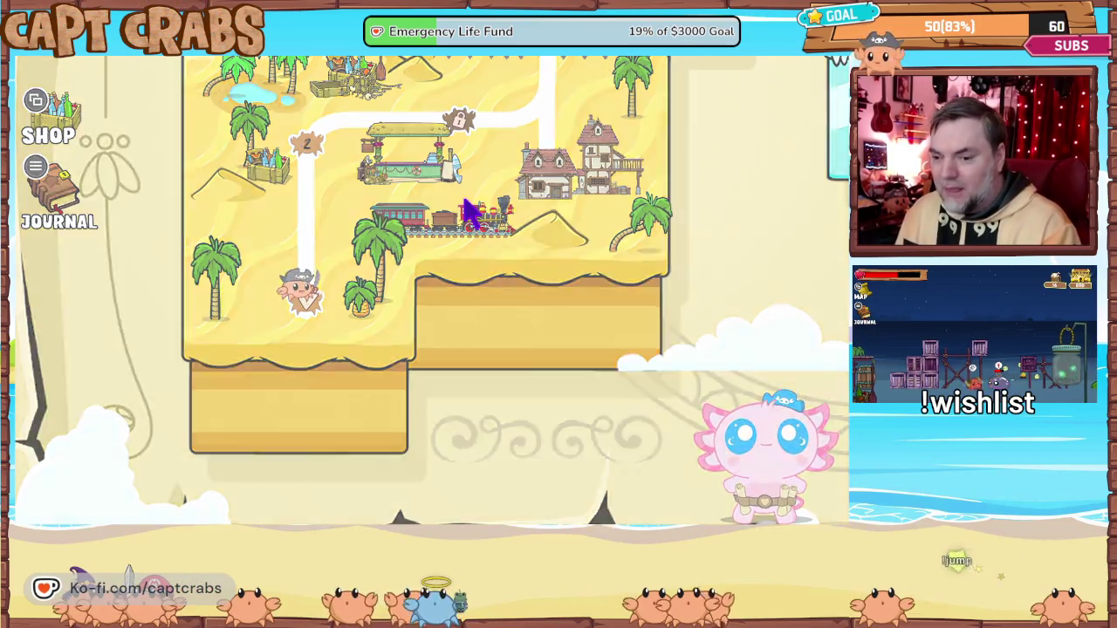
key("e")
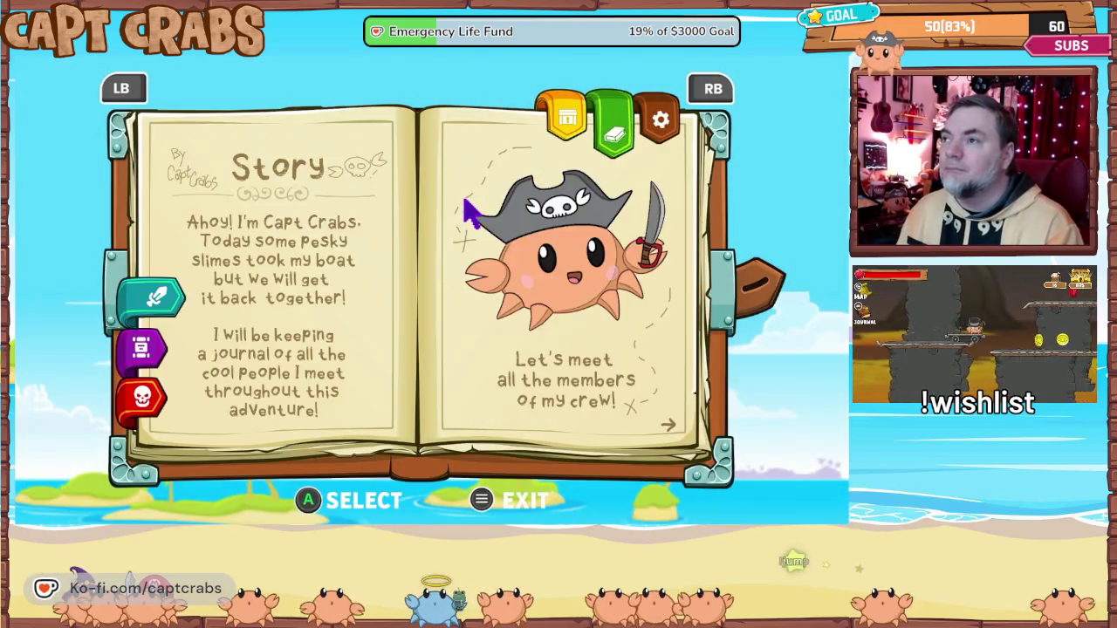
key("e")
key("Return")
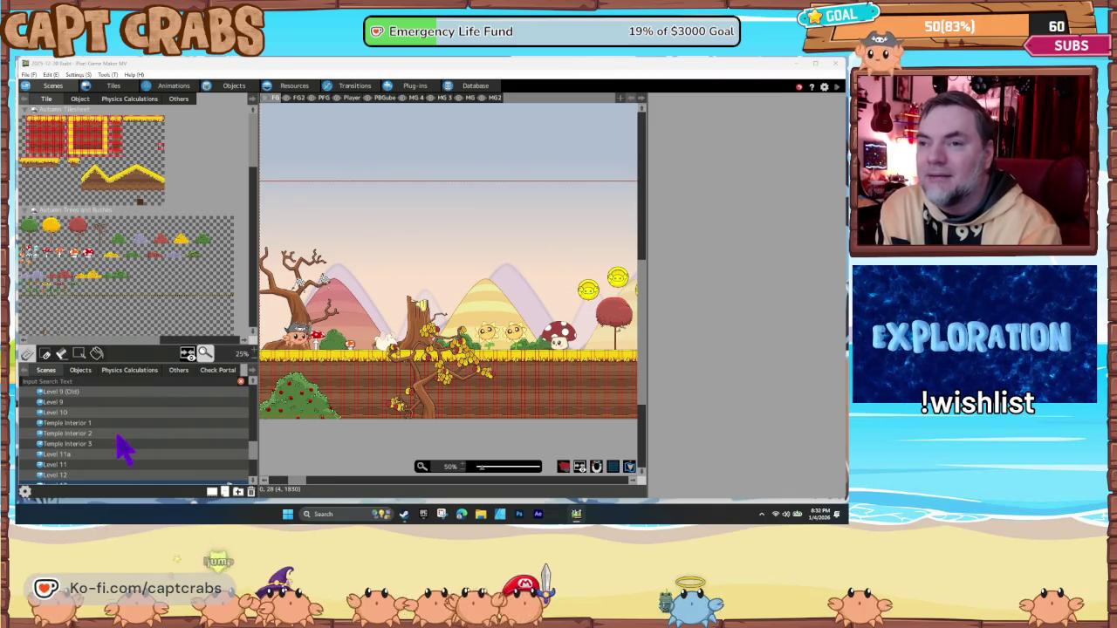
- Select the underwater Level 15 in the Scenes list and set it as the start scene
scroll(122, 446, "down", 5)
left_click(75, 407)
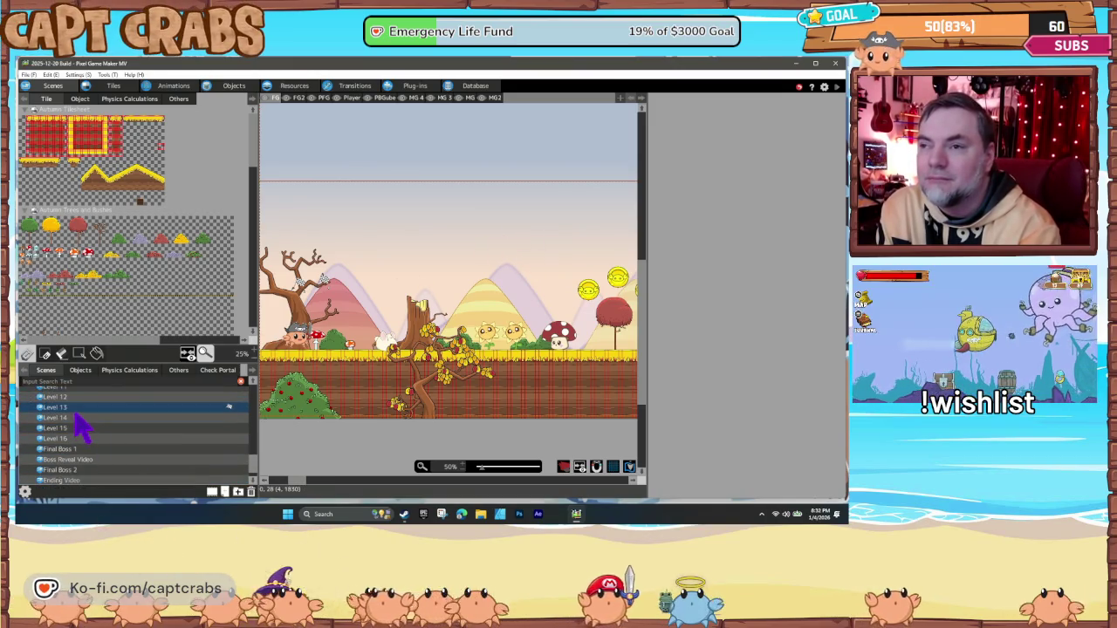
left_click(75, 418)
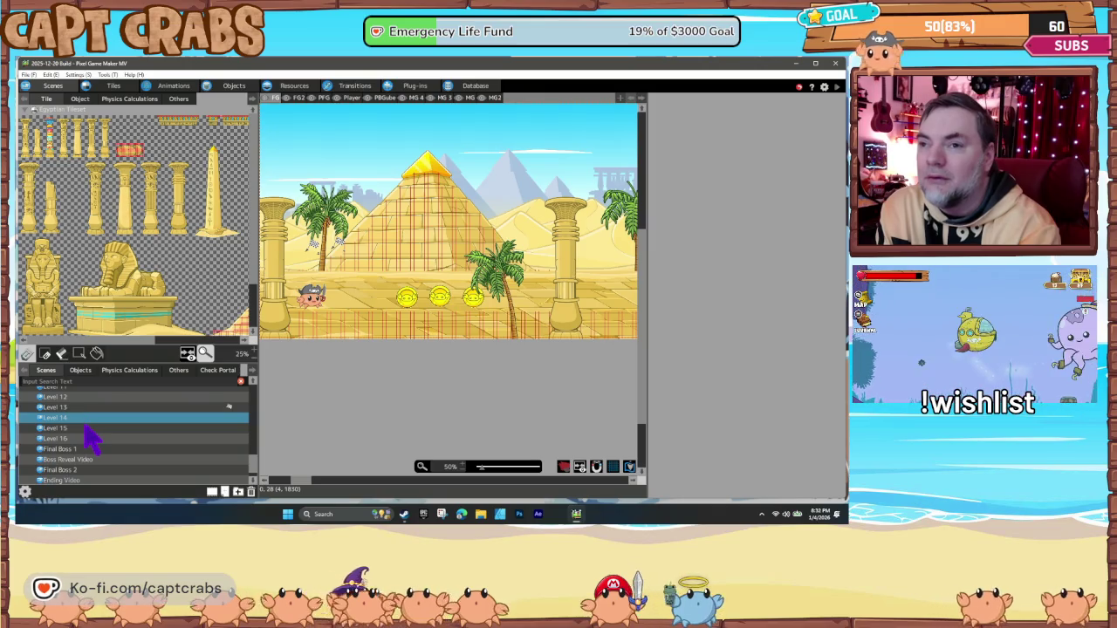
left_click(87, 427)
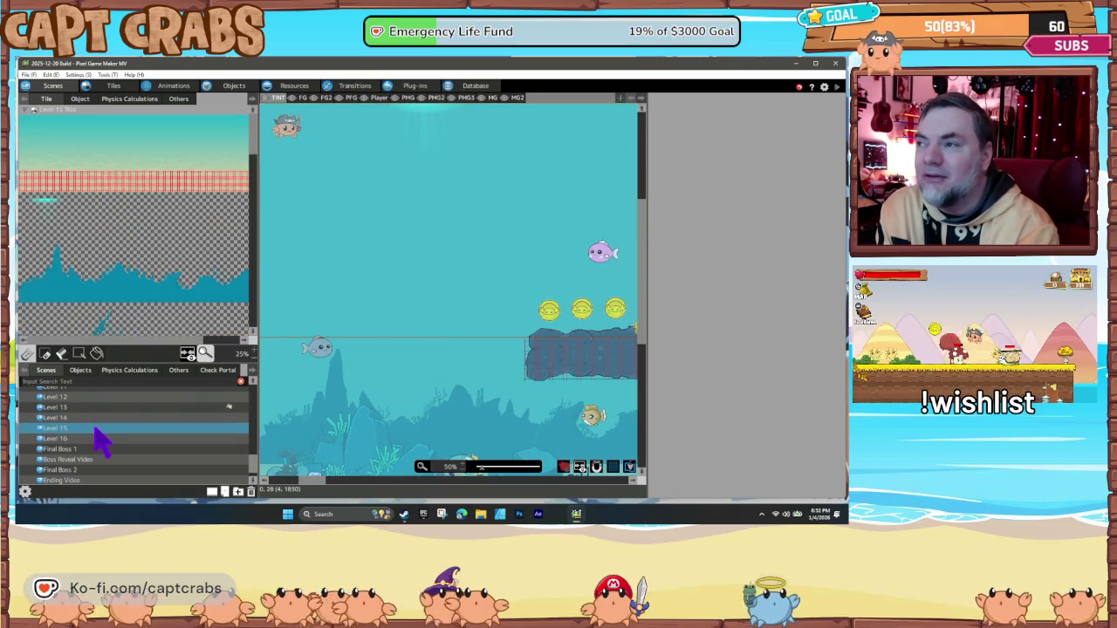
right_click(97, 433)
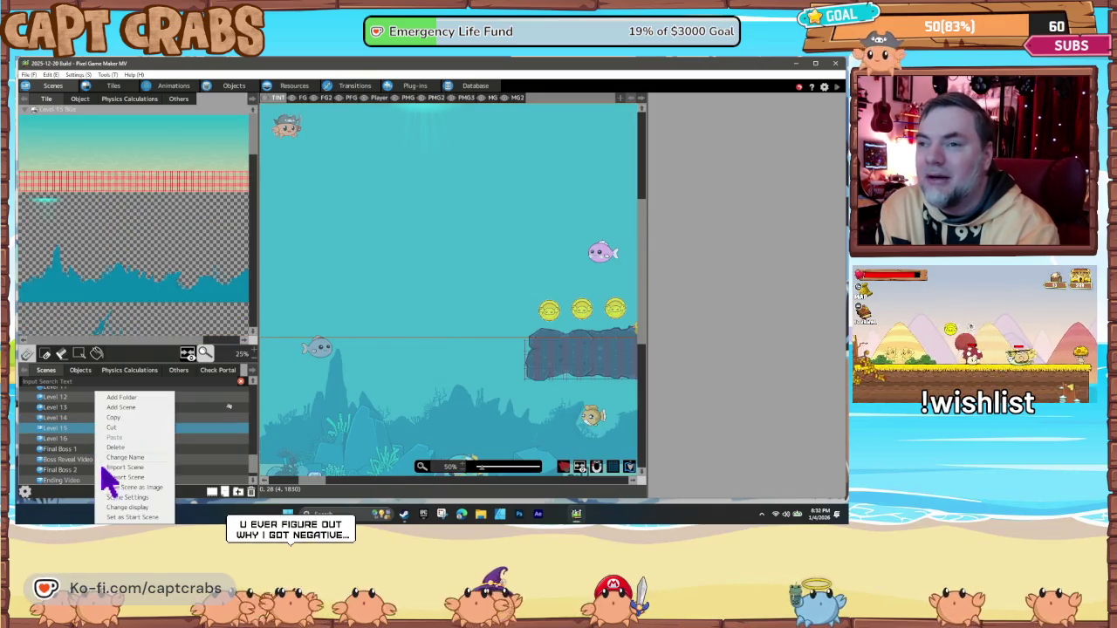
left_click(129, 518)
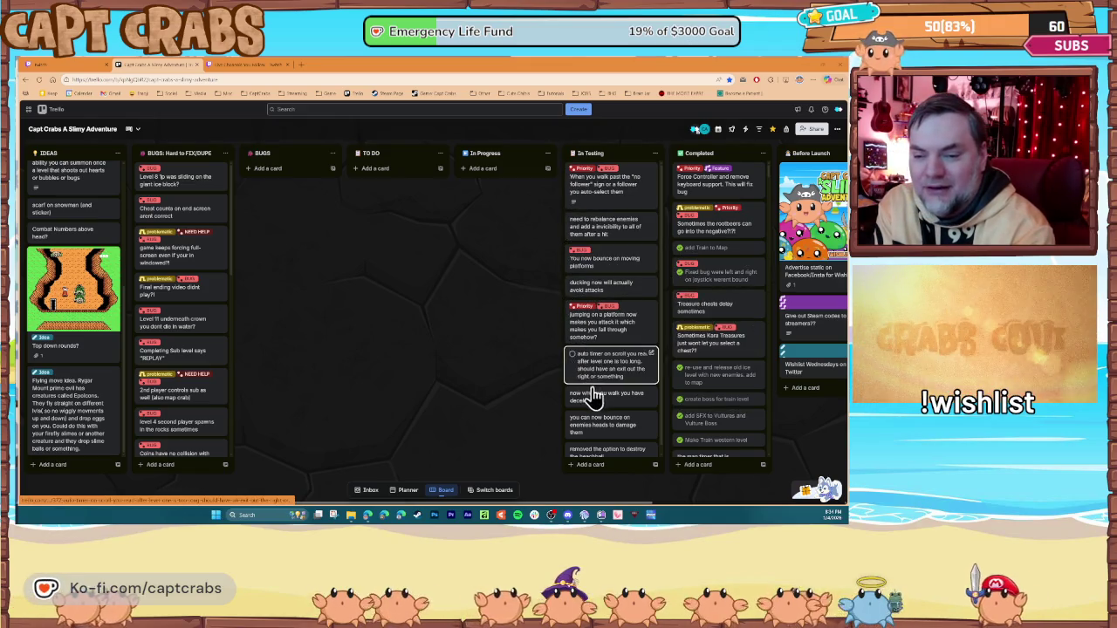
scroll(599, 406, "down", 1)
scroll(601, 410, "down", 1)
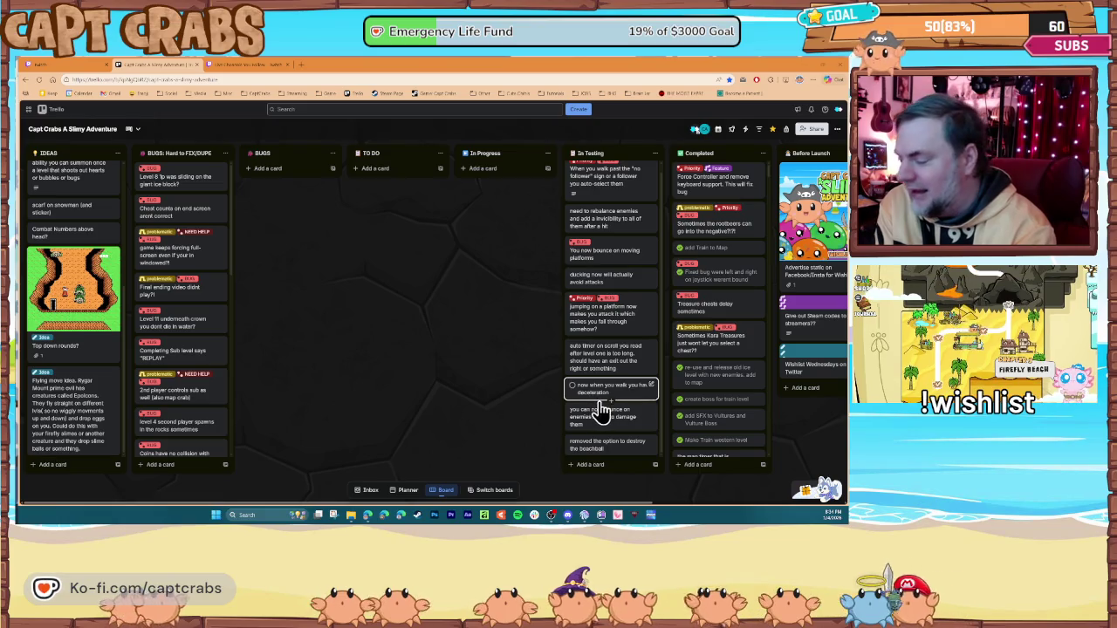
scroll(603, 402, "up", 1)
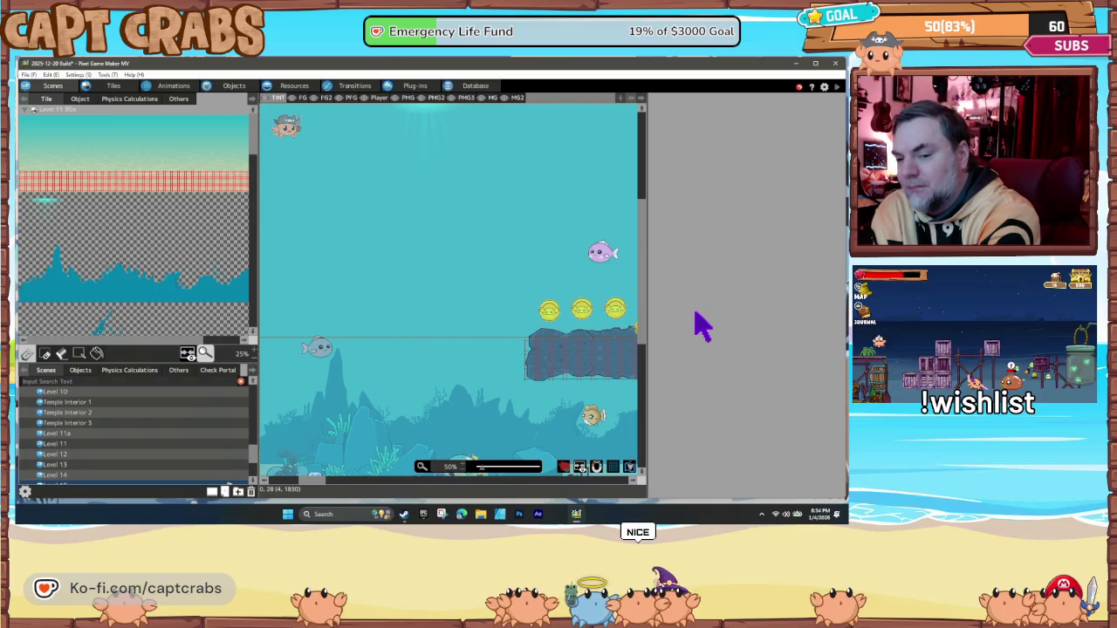
- Playtest with F5, swim right through the underwater level, and bring up the exit prompt
key("F5")
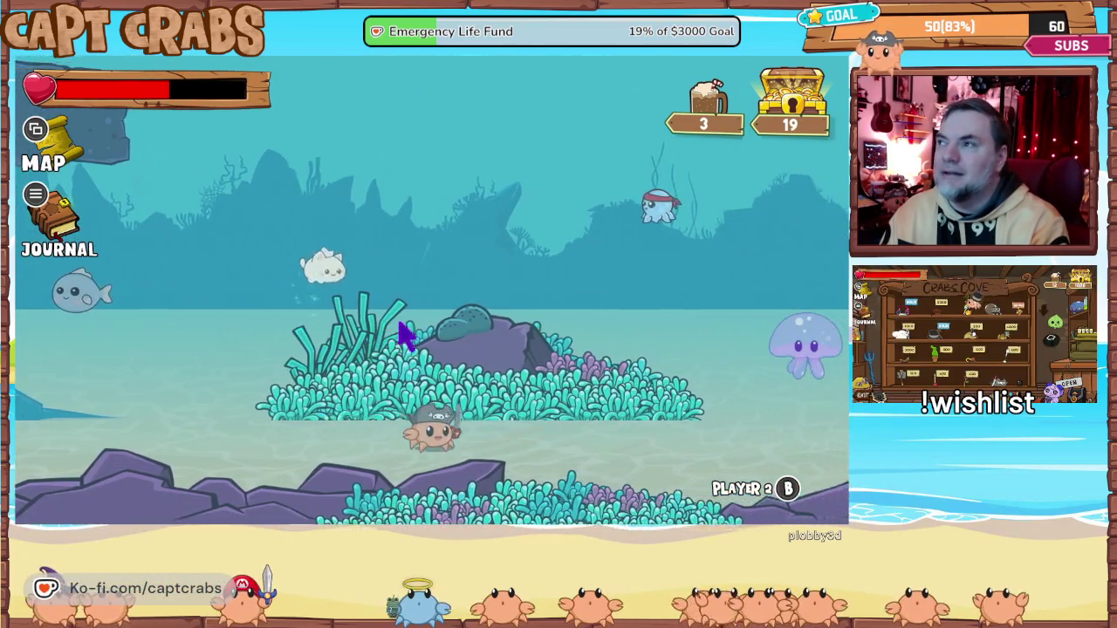
key("Right")
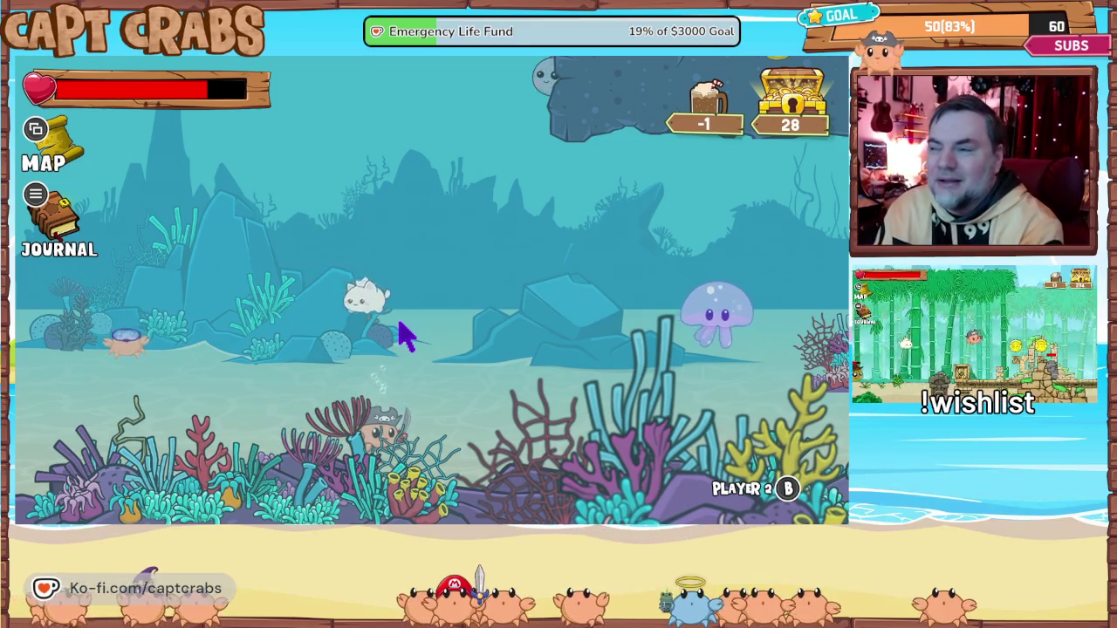
key("Escape")
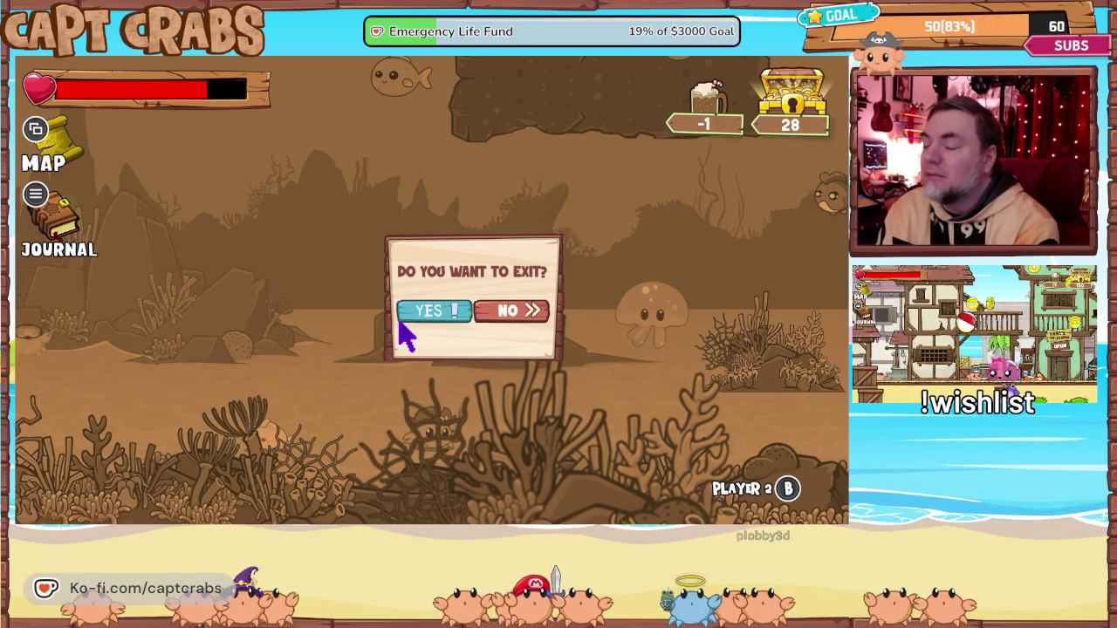
- Confirm YES to leave, buy two root beers in the tavern, and walk back into town
left_click(400, 321)
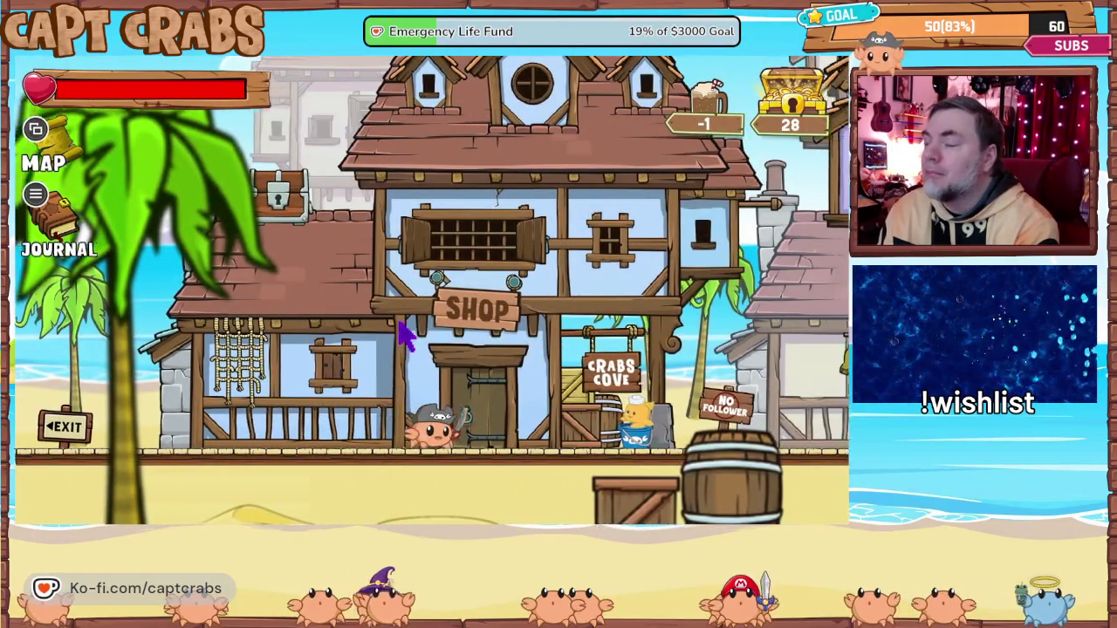
key("d")
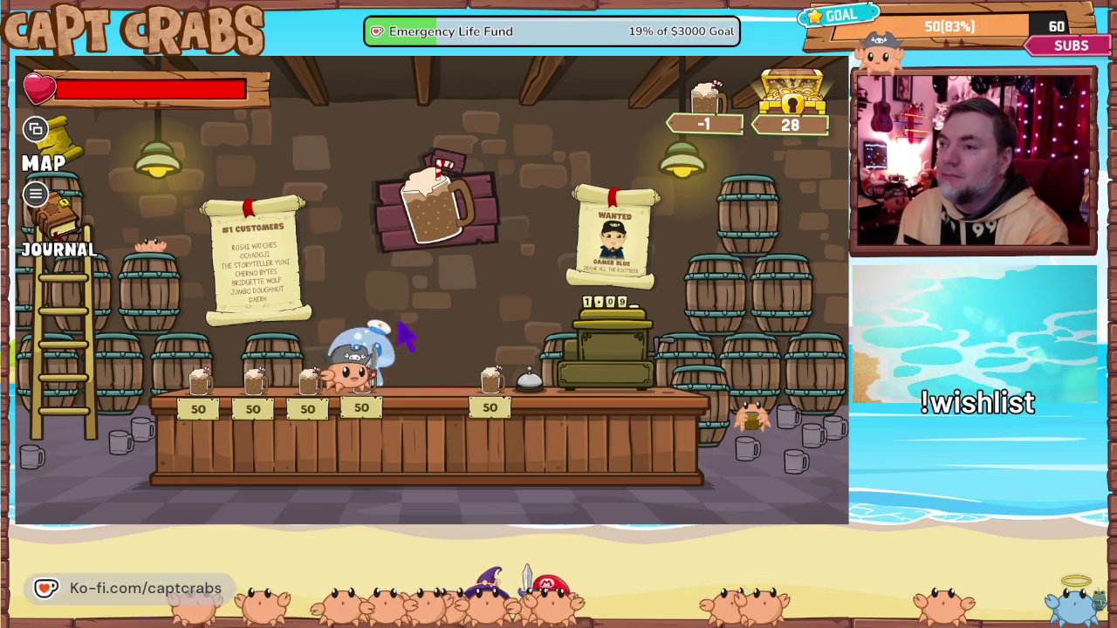
key("a")
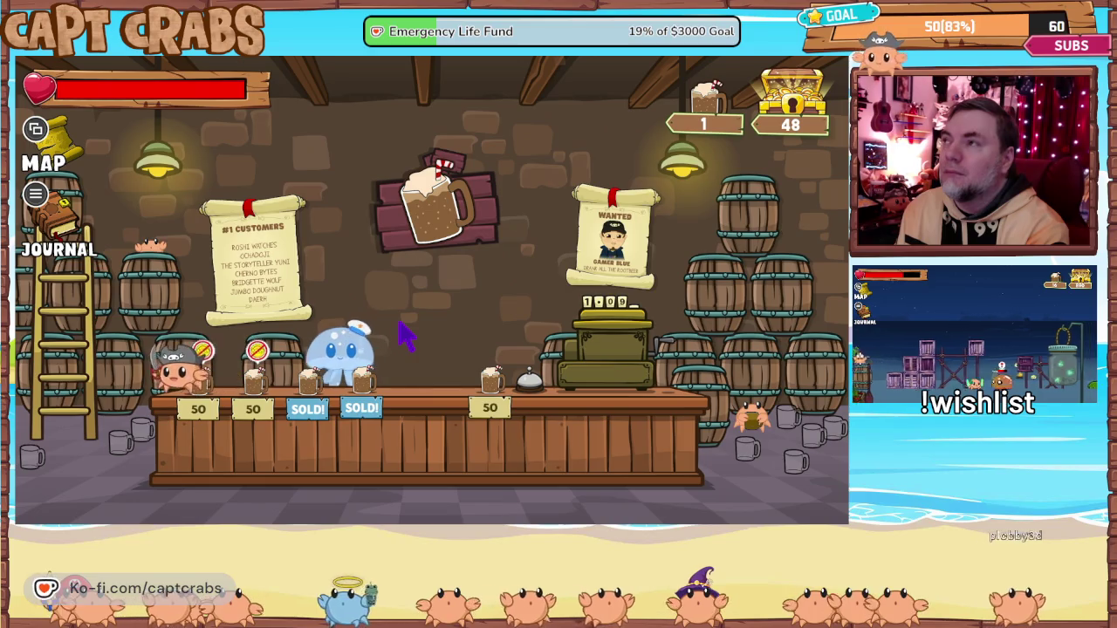
key("Left")
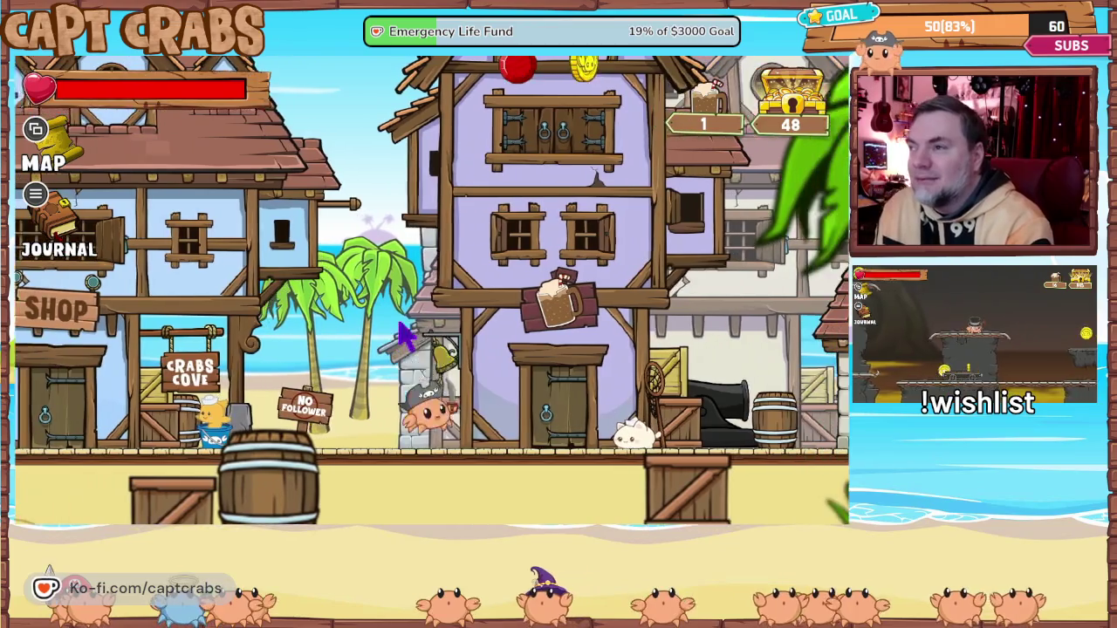
- Walk the crab right past the Treasury, jumping for coins, to the Kara's Treasures door
key("Right")
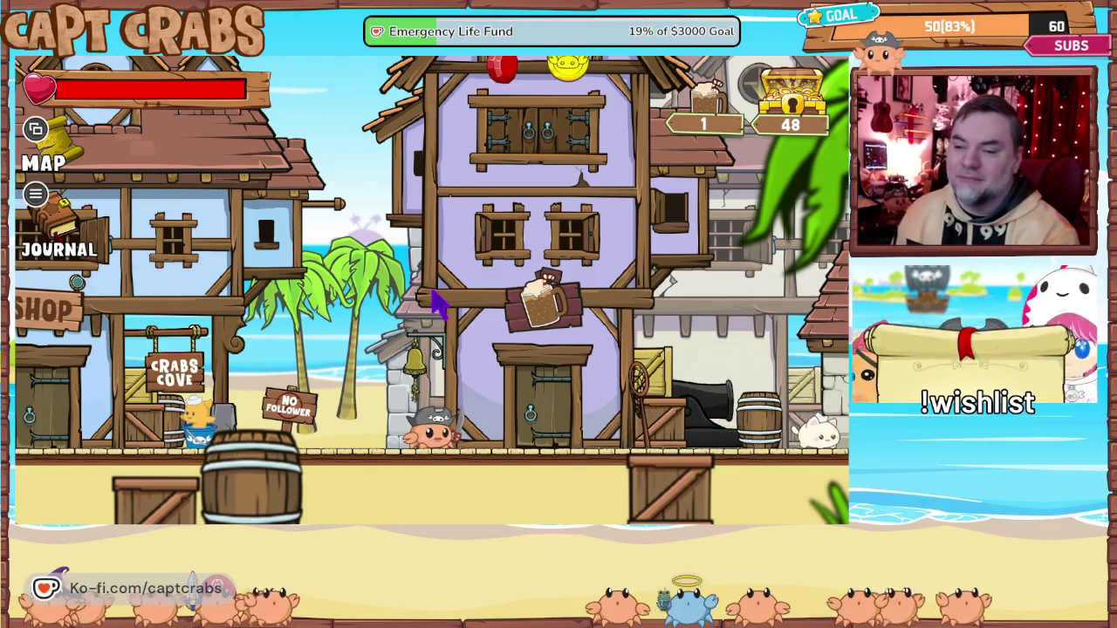
key("Left")
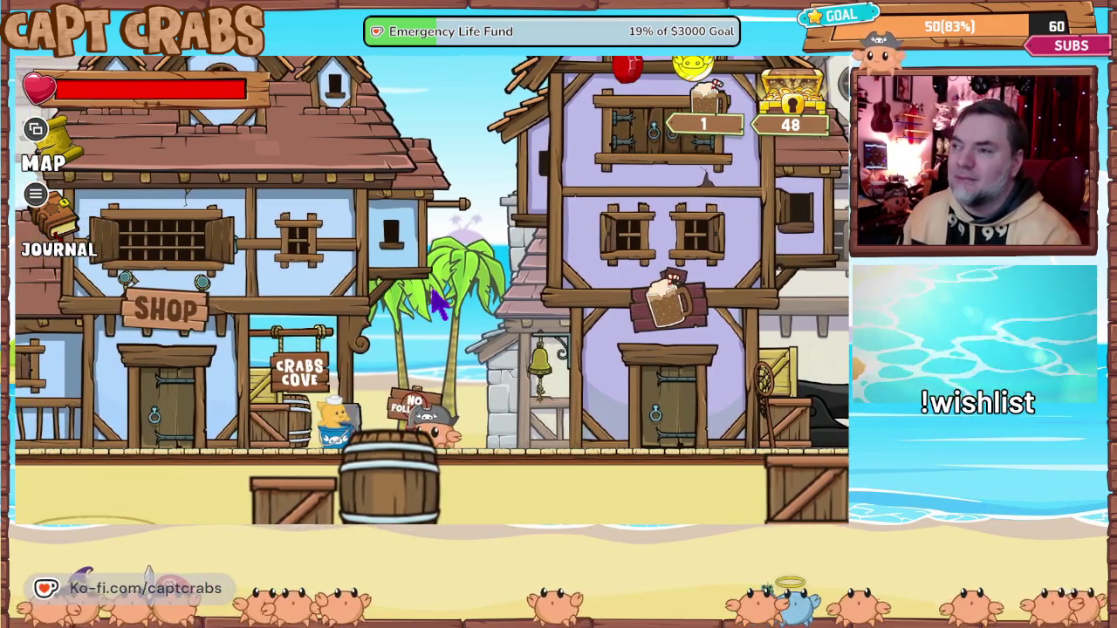
key("space")
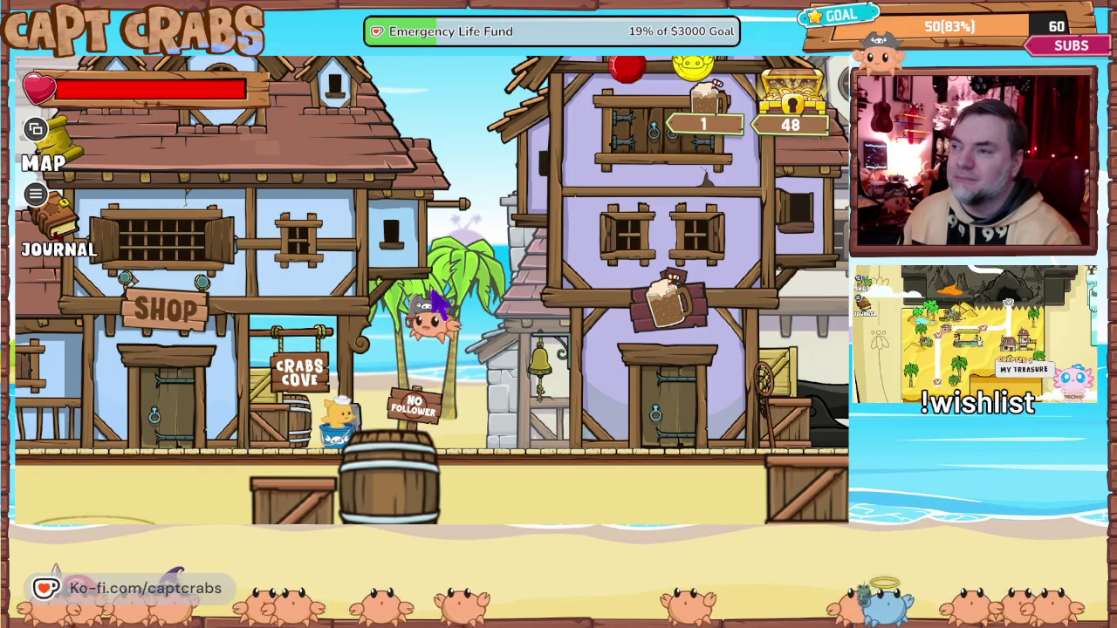
key("Left")
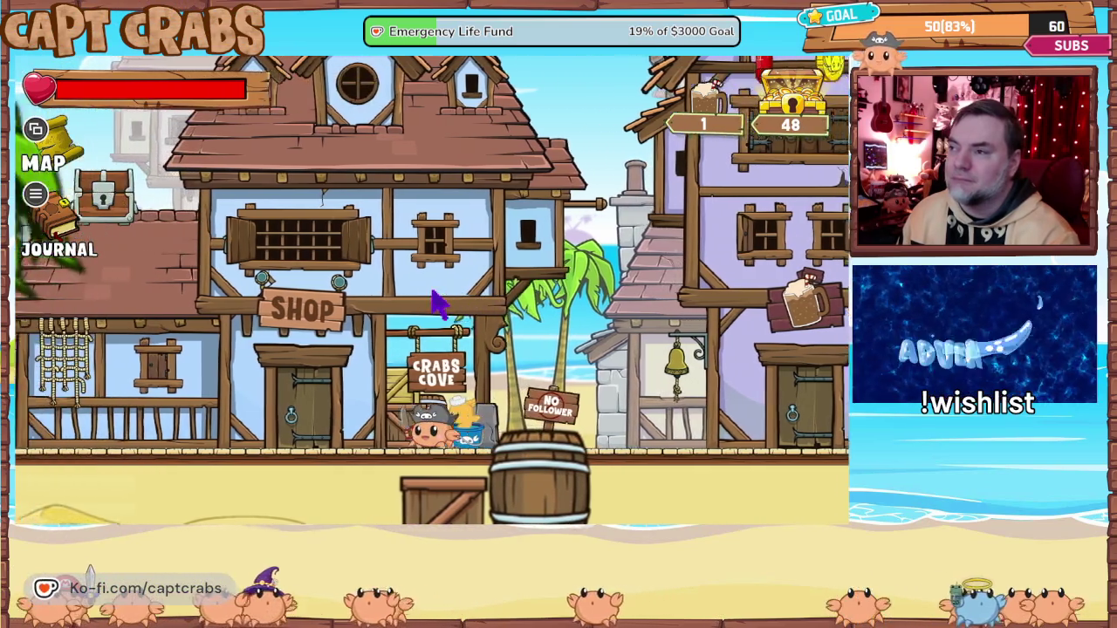
key("Right")
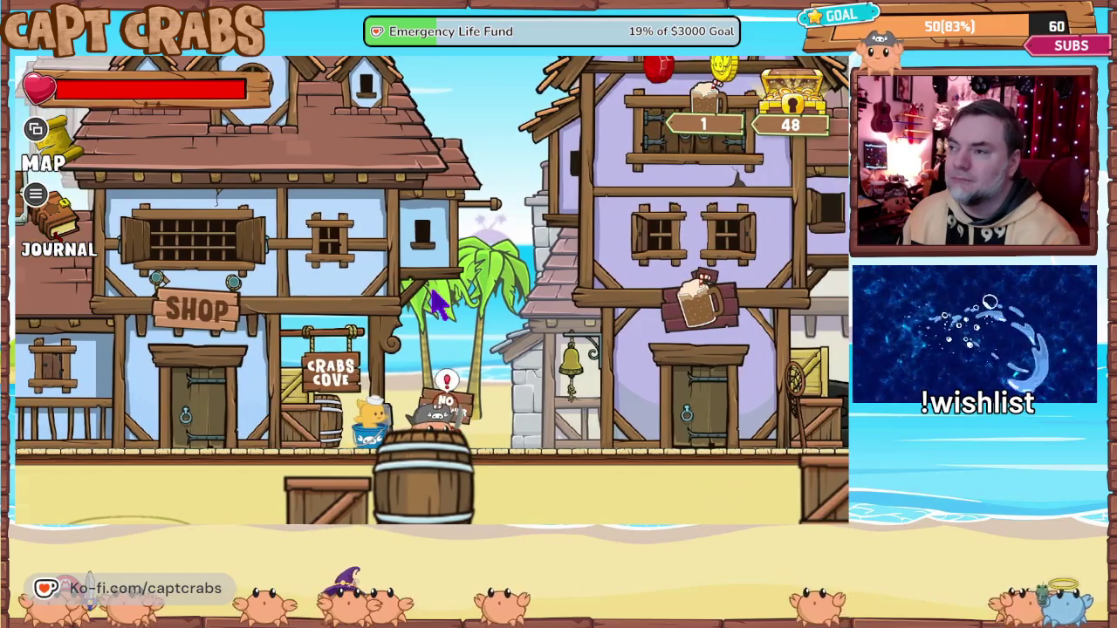
key("Right")
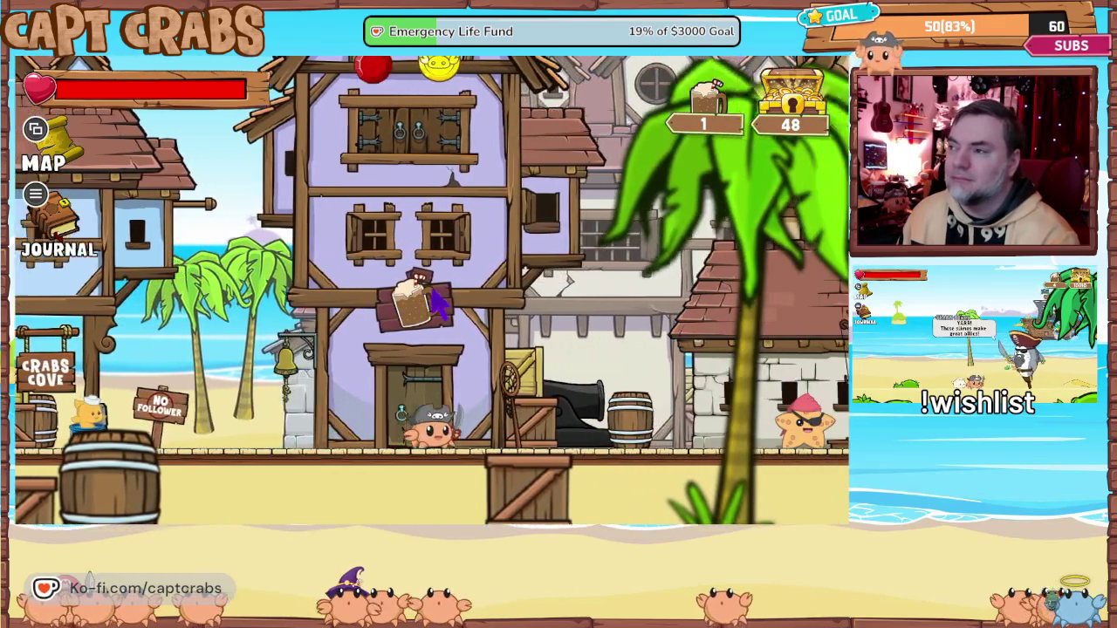
key("Right")
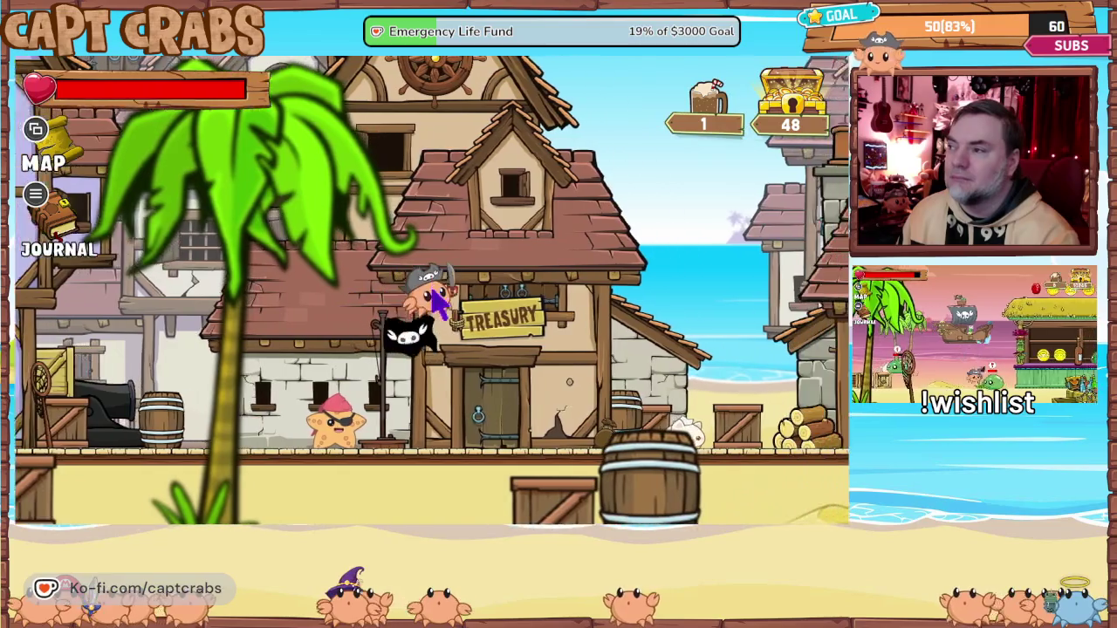
key("Right")
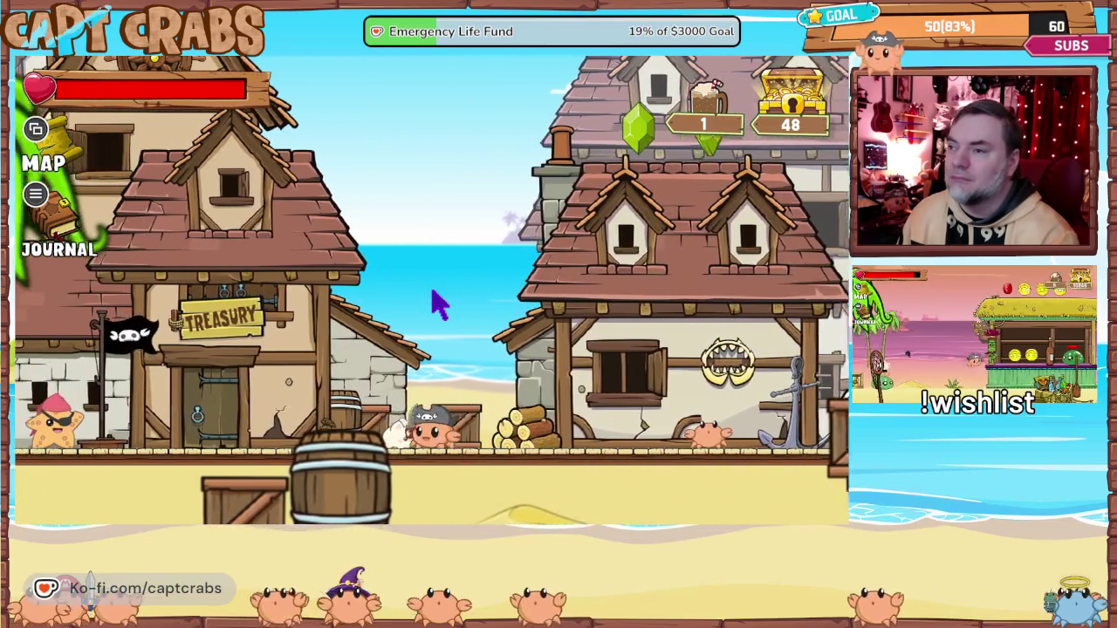
key("Right")
key("space")
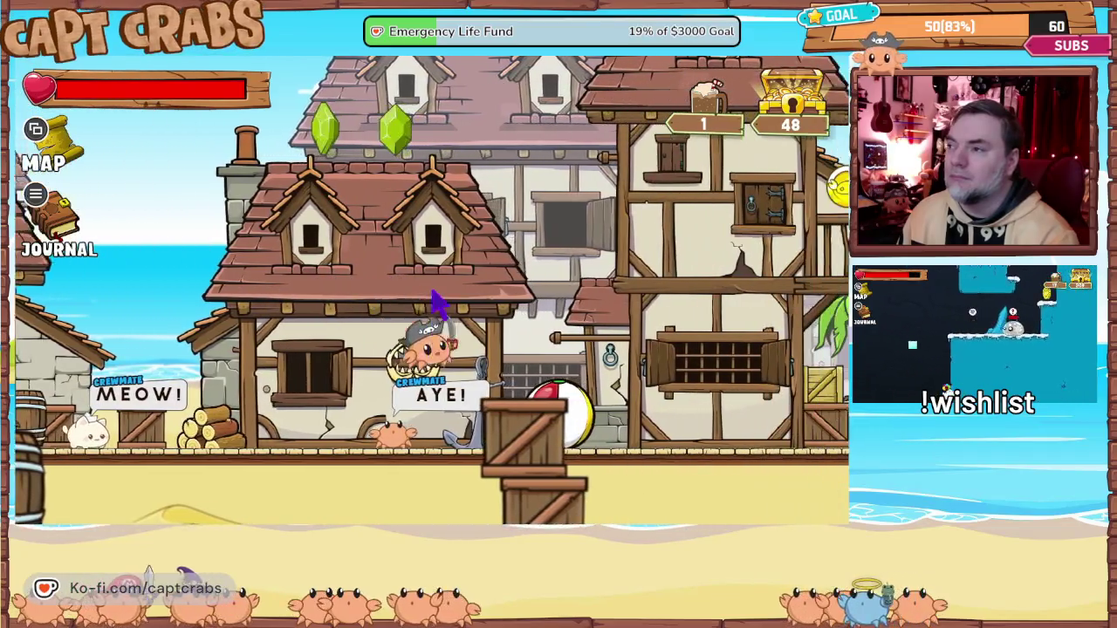
key("Right")
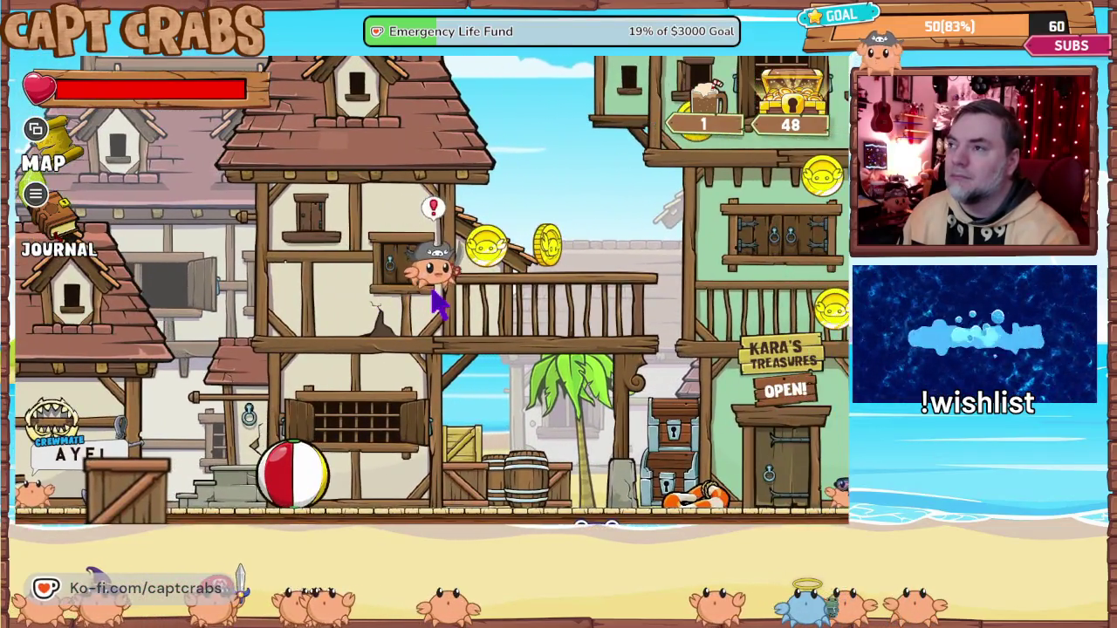
key("Left")
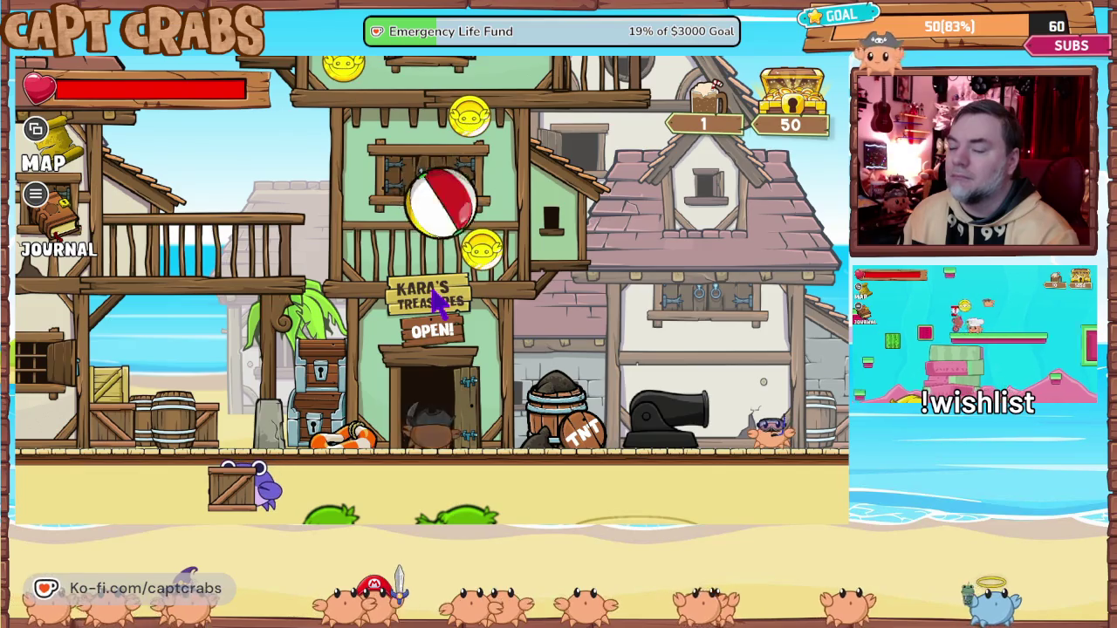
- Visit the Kara's Treasures shop, then walk along the street and exit town to the world map
left_click(434, 302)
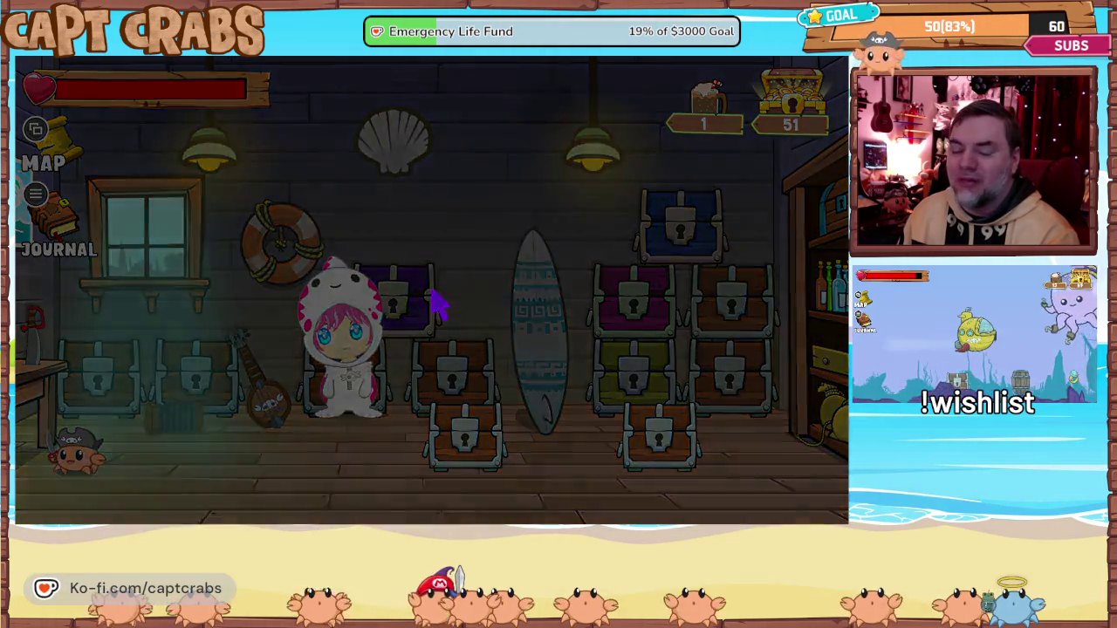
key("Right")
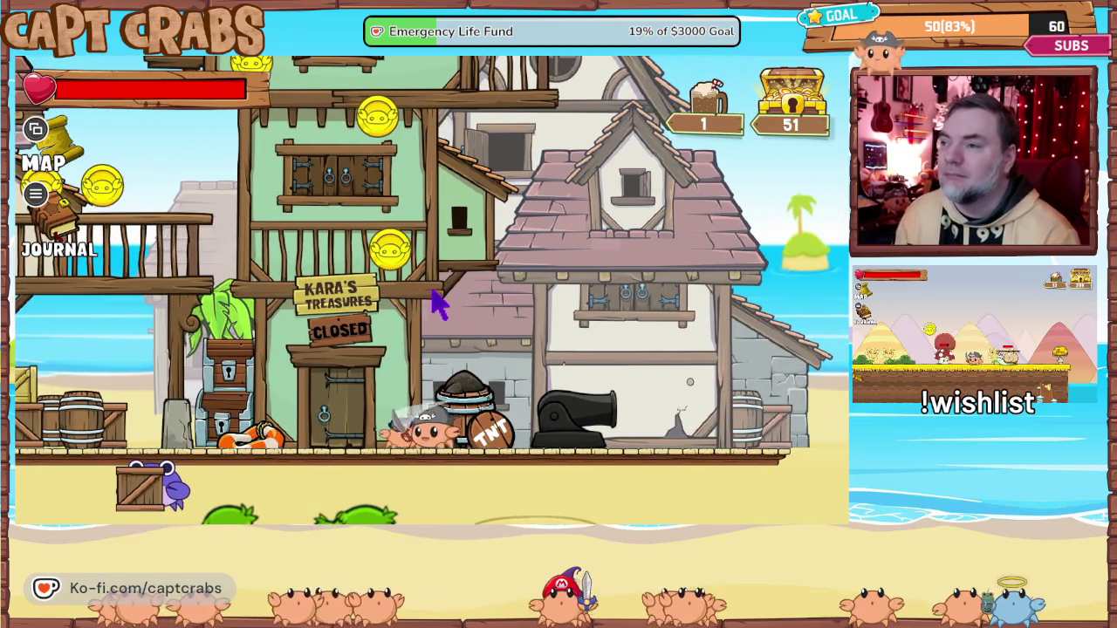
key("Left")
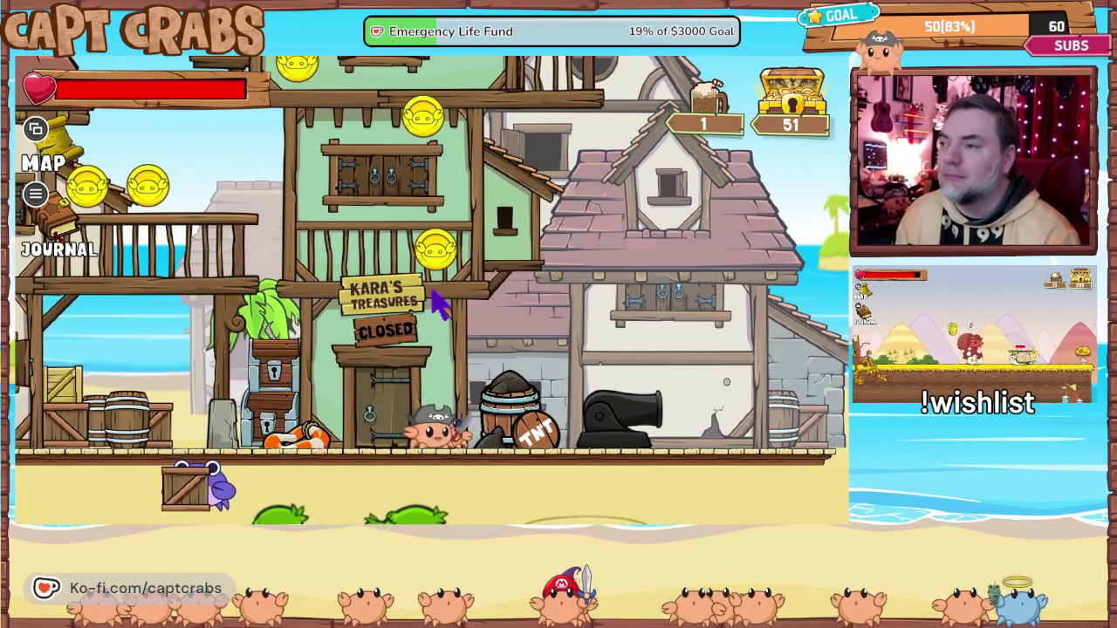
key("Right")
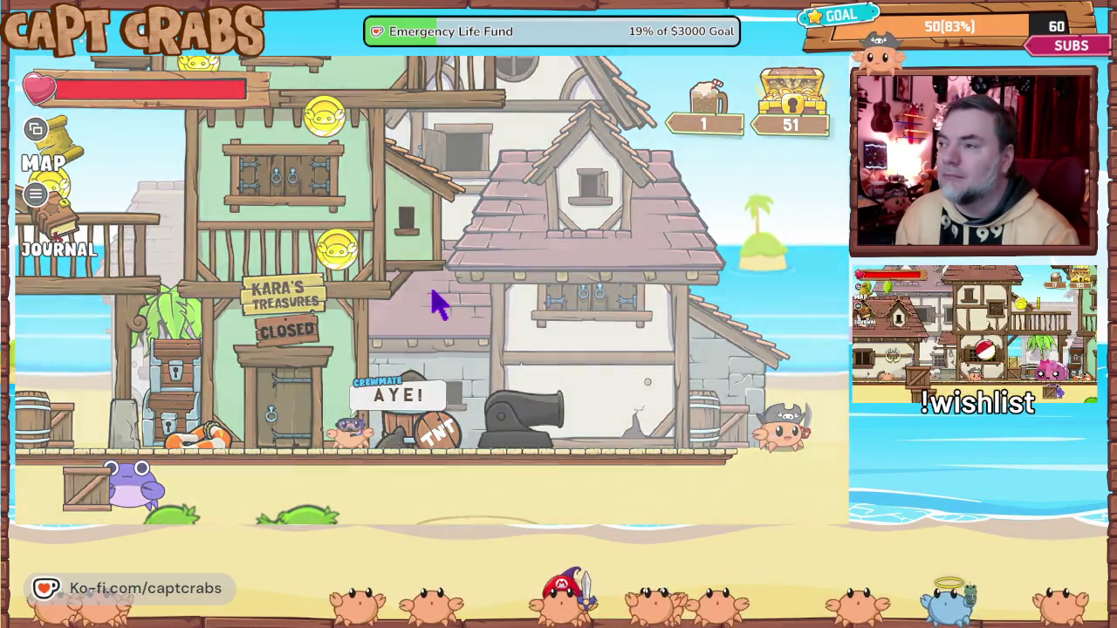
key("Up")
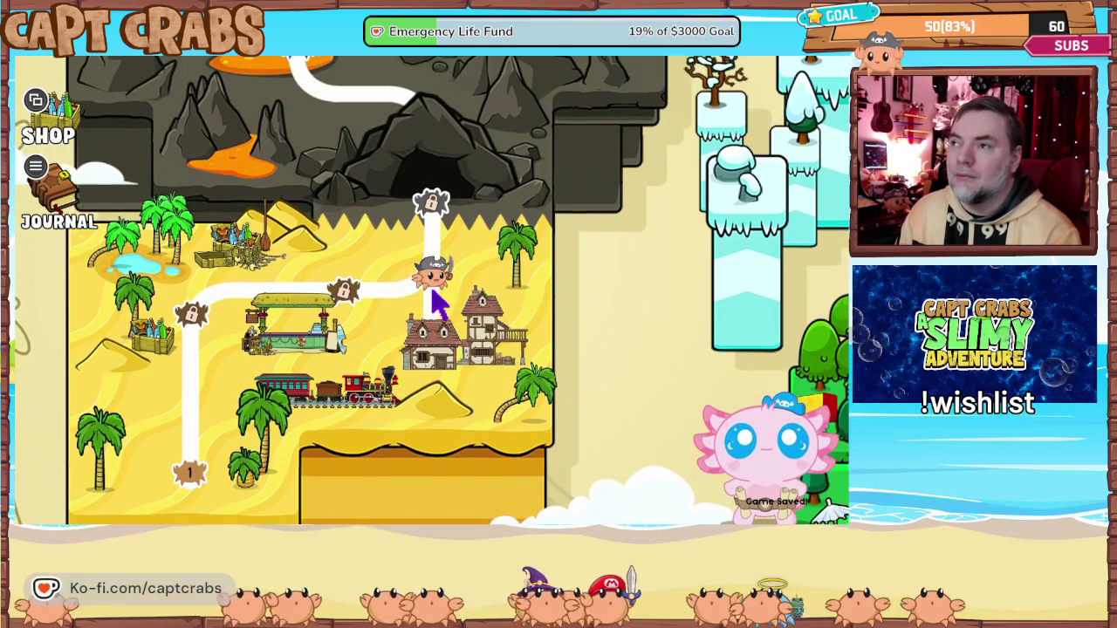
- Steer the crab marker left along the world-map path into beach Level 1
key("Left")
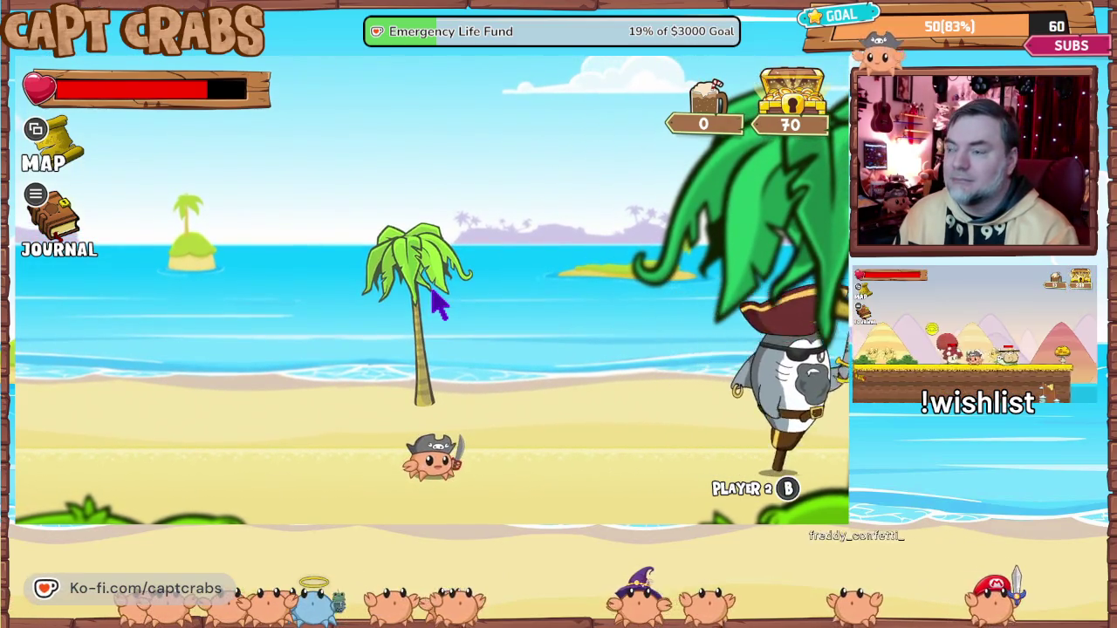
- Walk the crab right past the exploding bomb, jumping to grab a coin near the crates
key("Right")
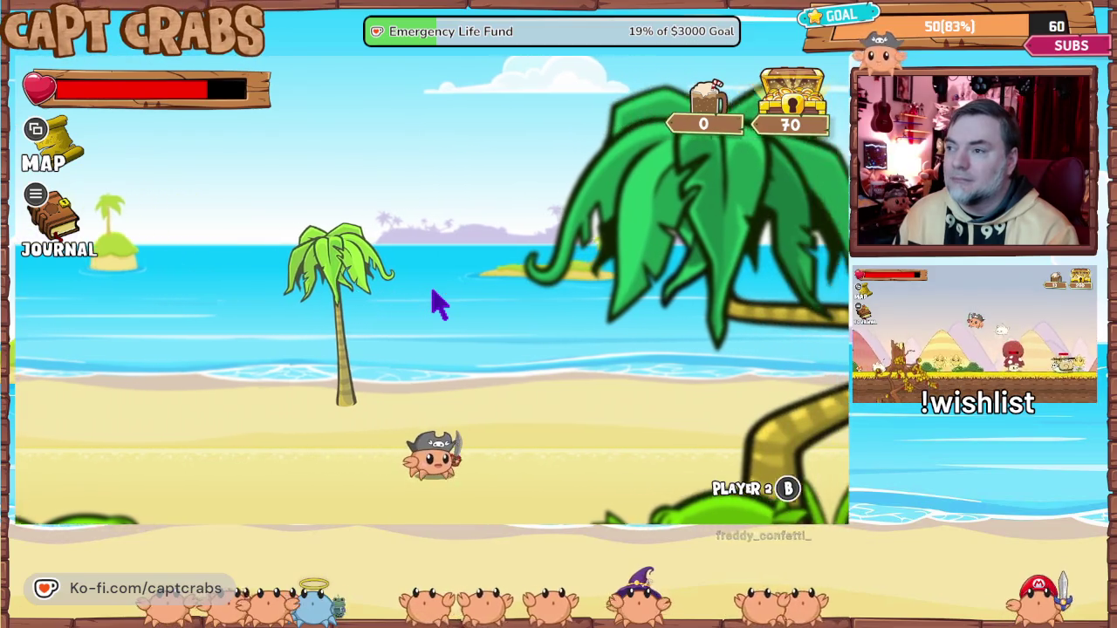
key("Right")
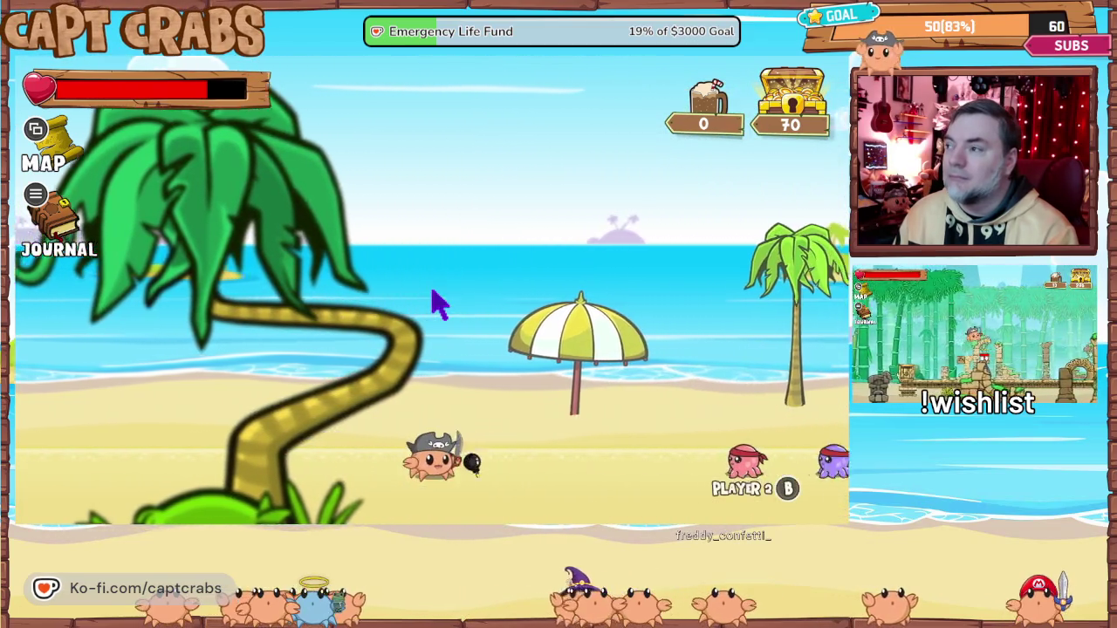
key("Right")
key("Right")
key("space")
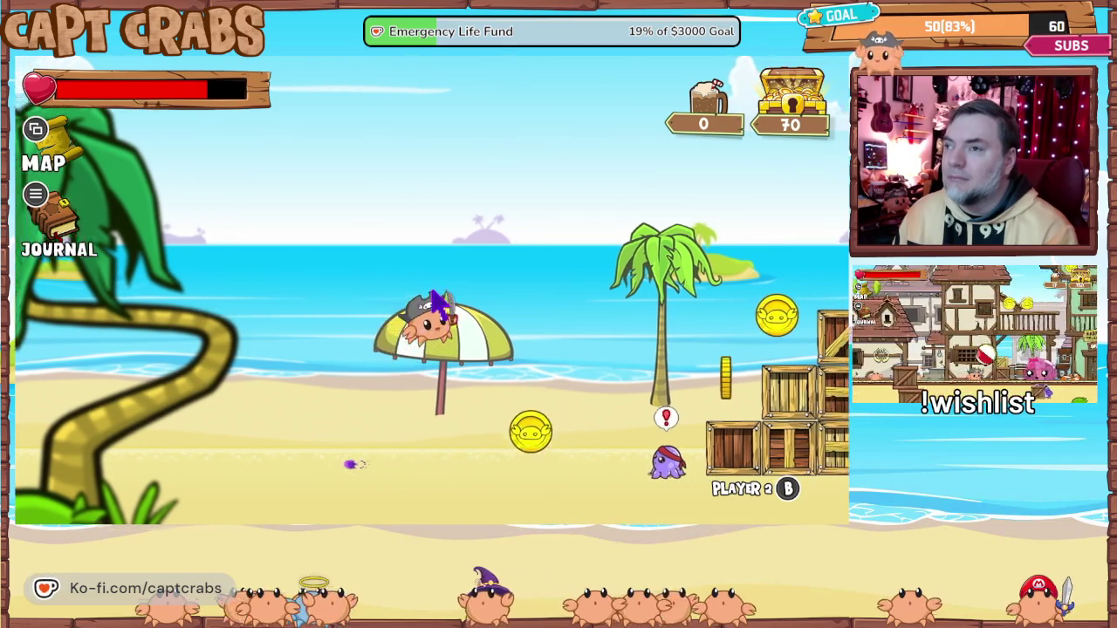
key("space")
key("Right")
key("space")
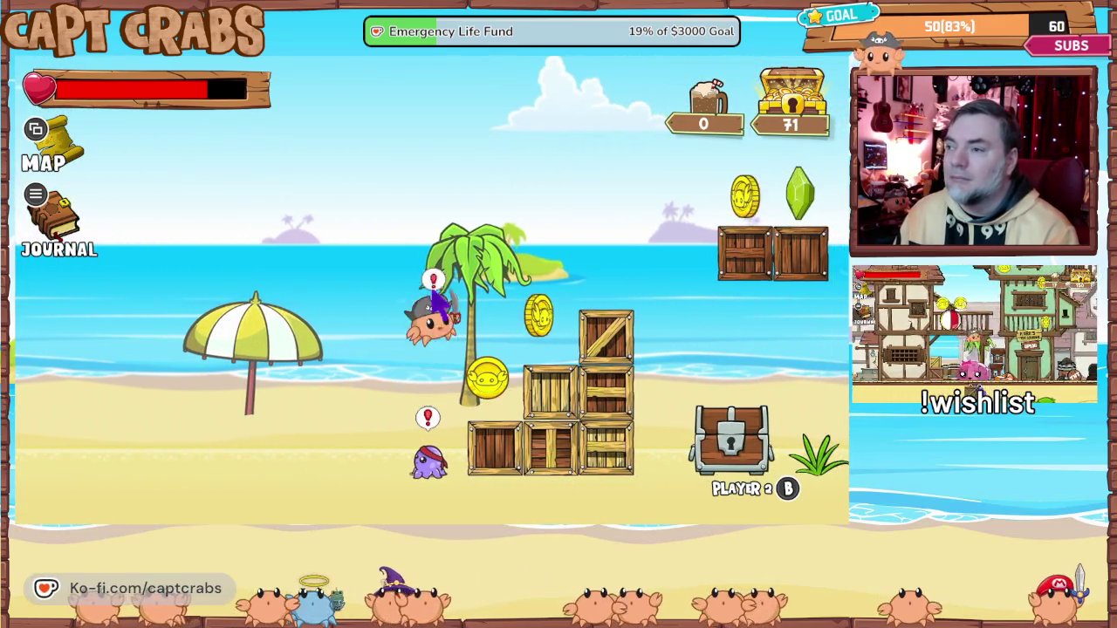
key("Left")
- Jump back and forth to collect another coin, then line up in front of the crates
key("Left")
key("Right")
key("space")
key("Left")
key("Right")
key("space")
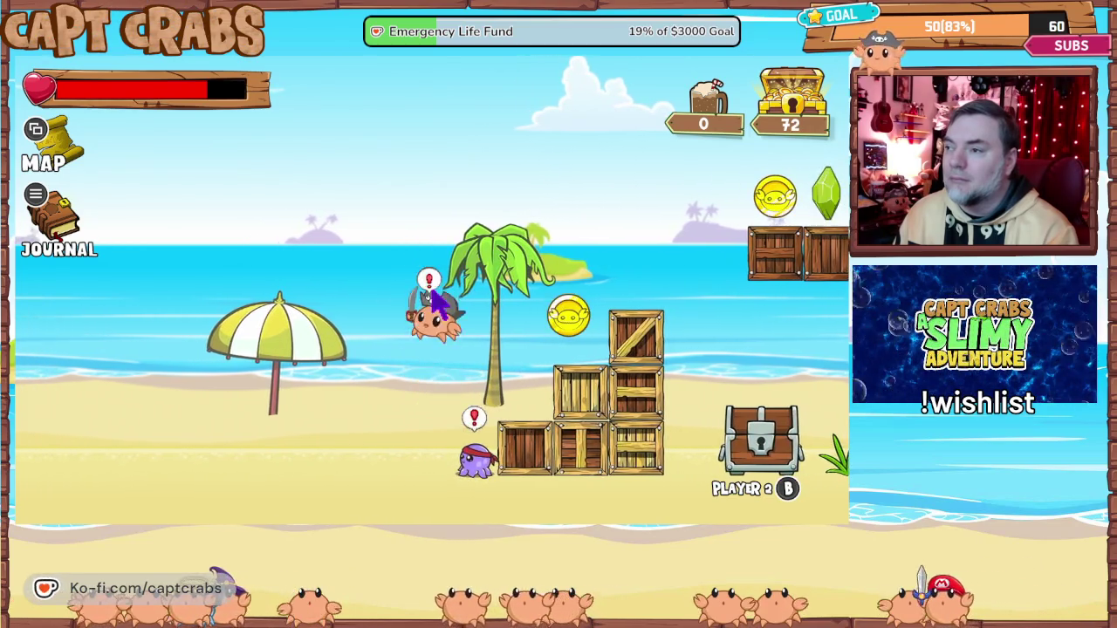
key("Left")
key("Right")
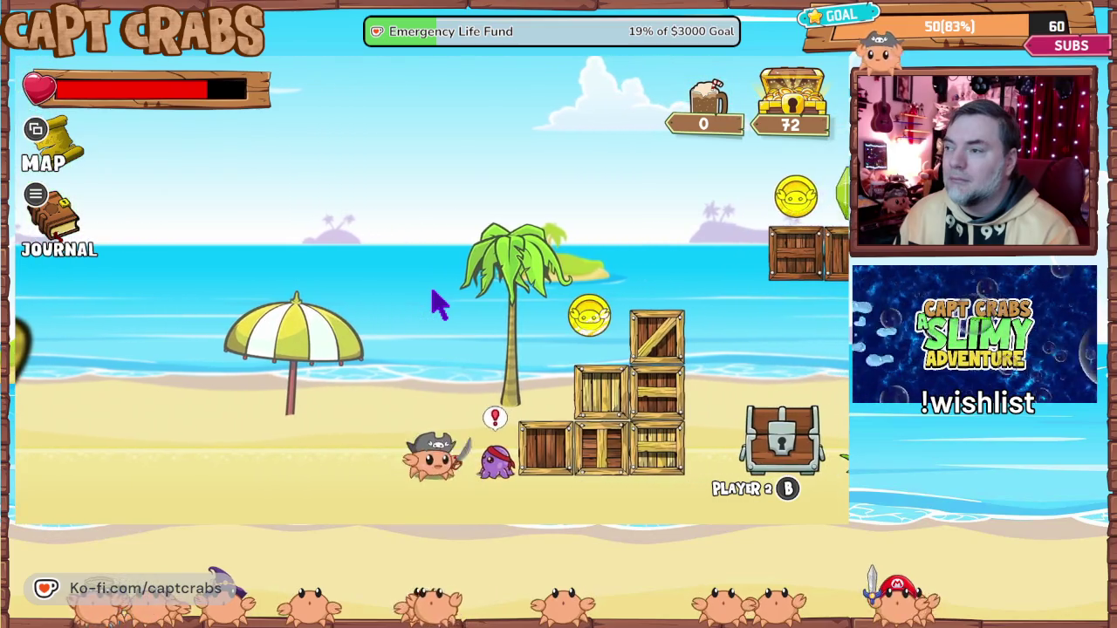
- Climb the crate stack and cross the floating crates for coins and gems, then open the treasure chest
key("Right")
key("space")
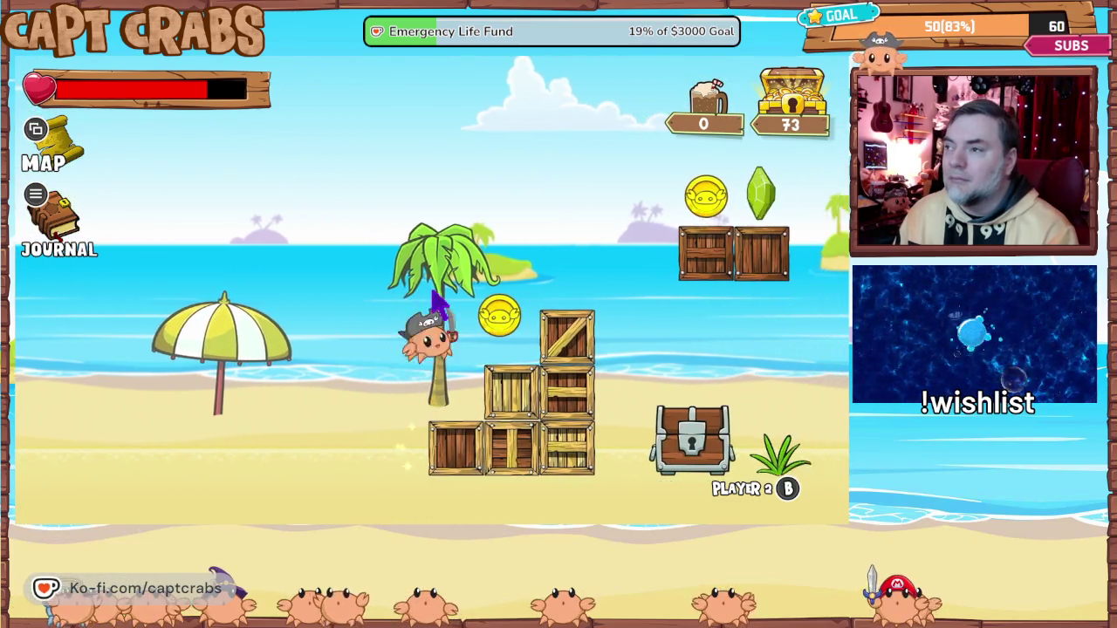
key("space")
key("Right")
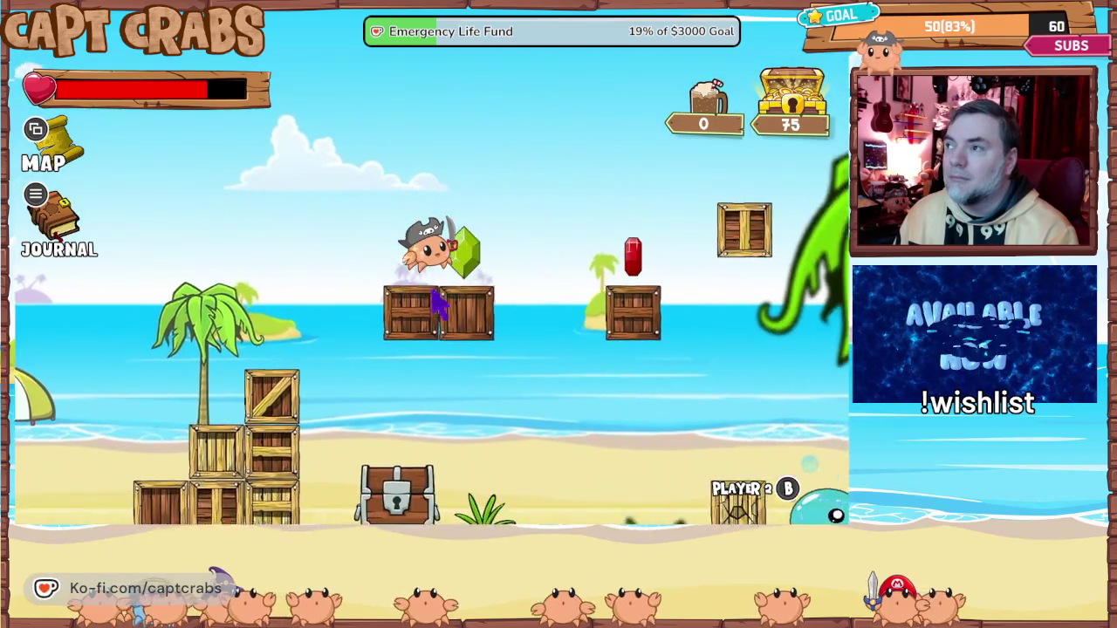
key("space")
key("space")
key("Left")
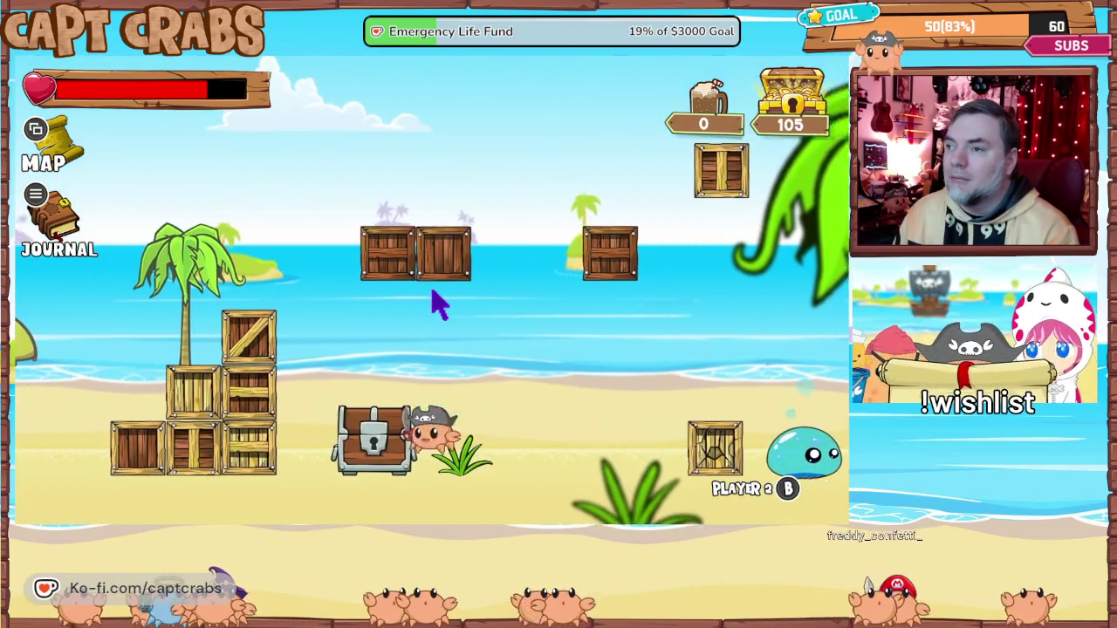
key("space")
key("Right")
key("Right")
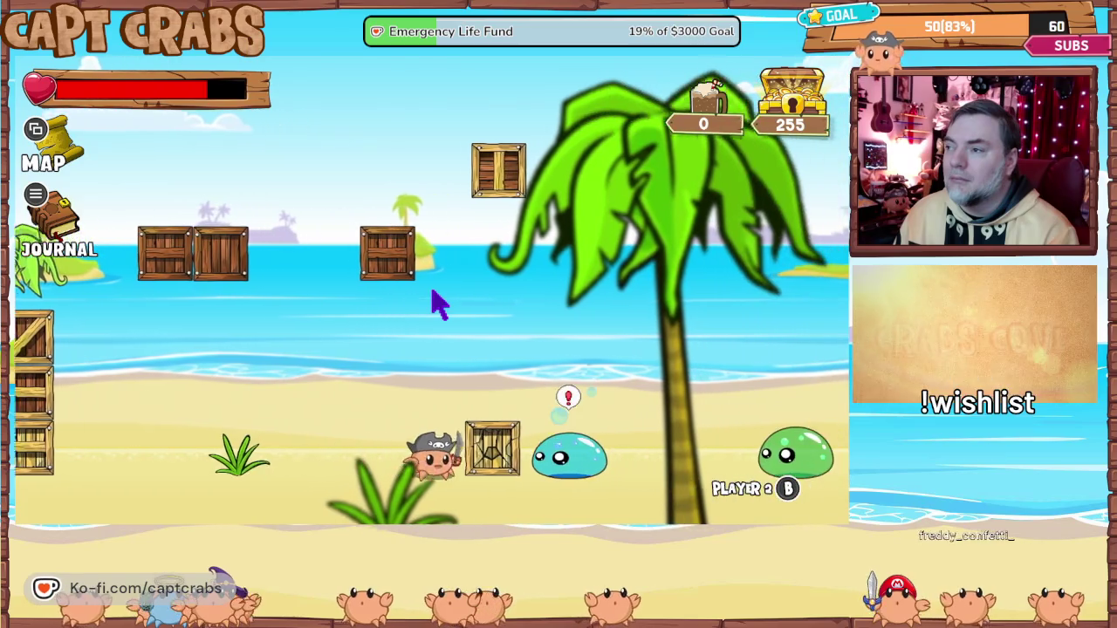
- Attack the blue slime, then walk right collecting coins toward the root beer mug
key("Left")
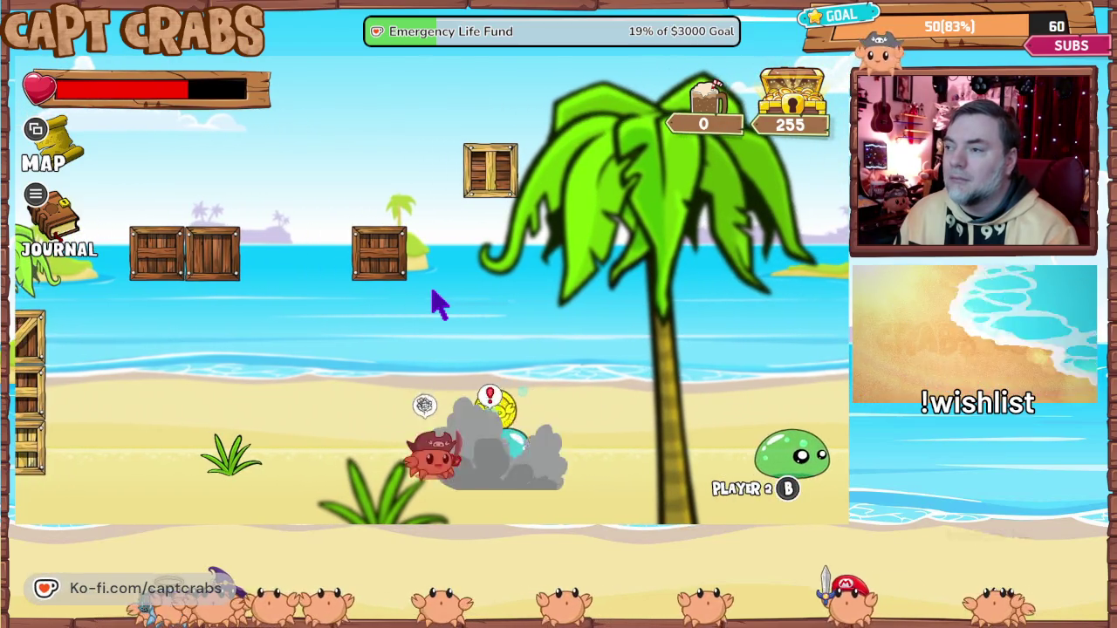
key("Right")
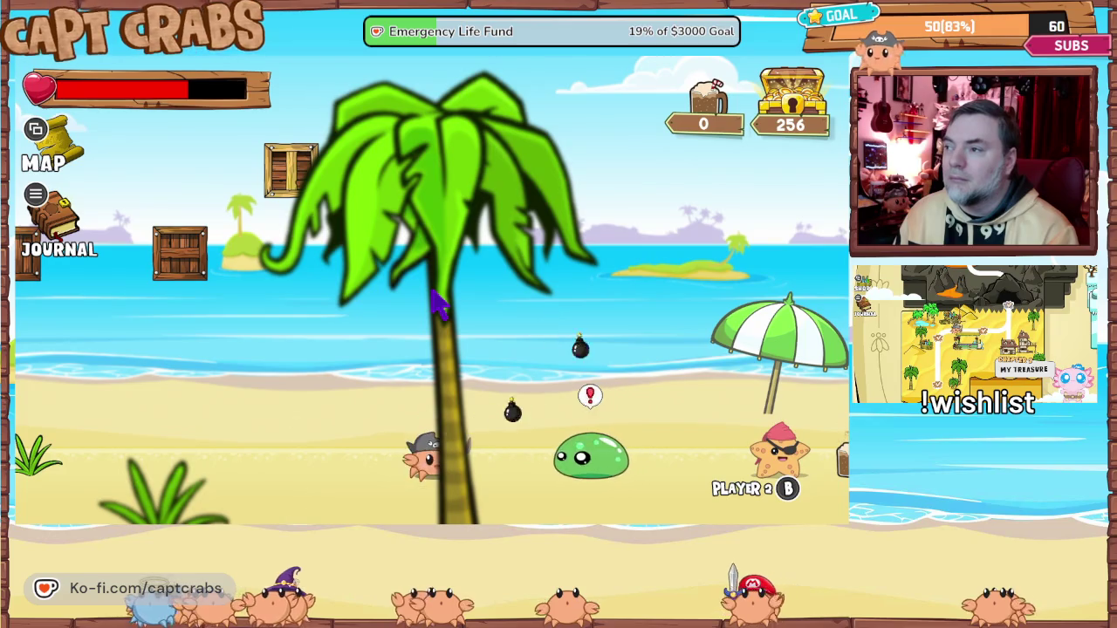
key("Right")
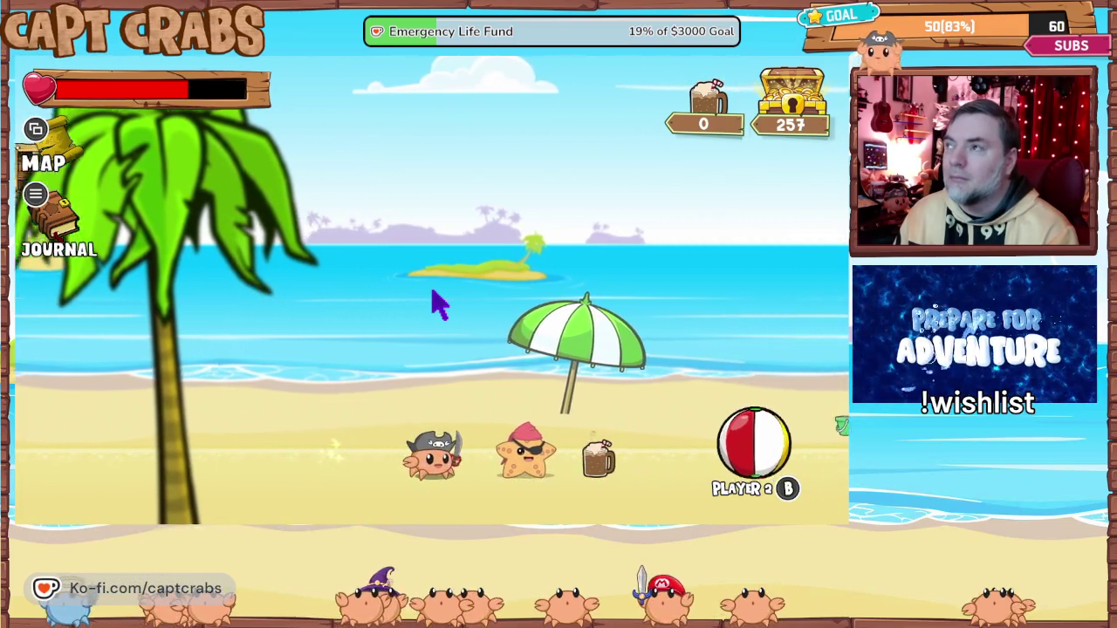
key("Right")
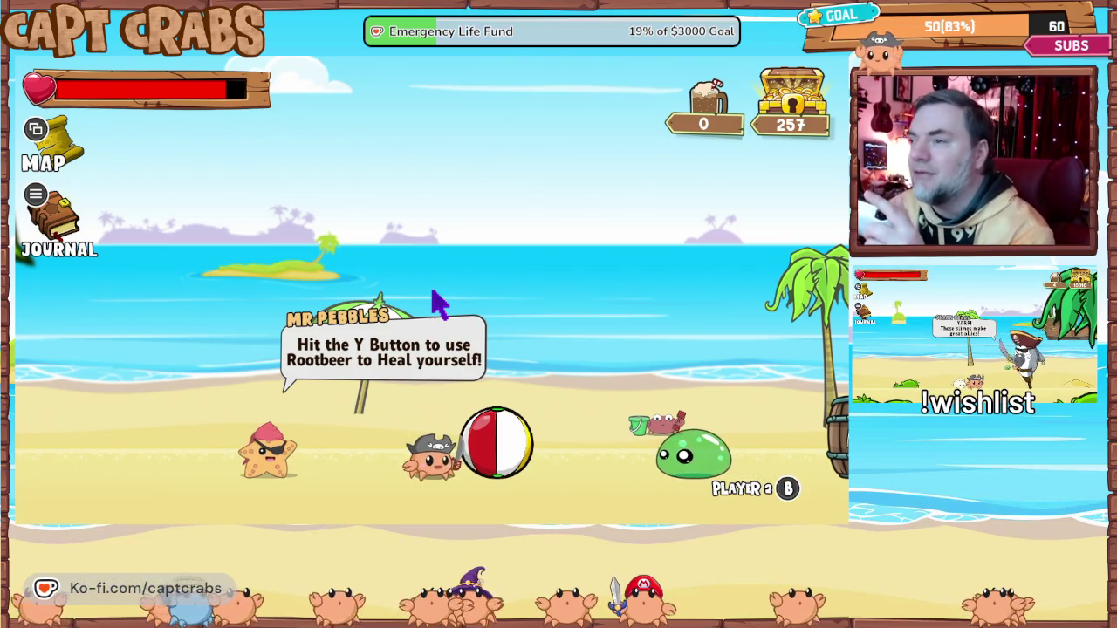
- Push the beach ball, jump the slime, grab a coin and the root beer mug, then reach the skull flagpole
key("Right")
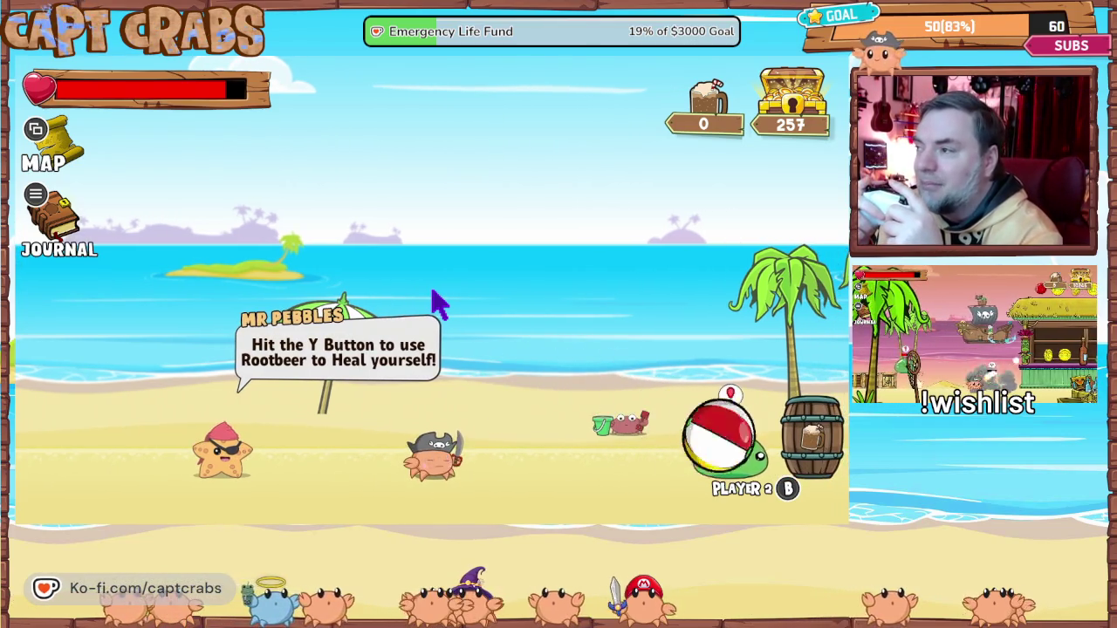
key("Right")
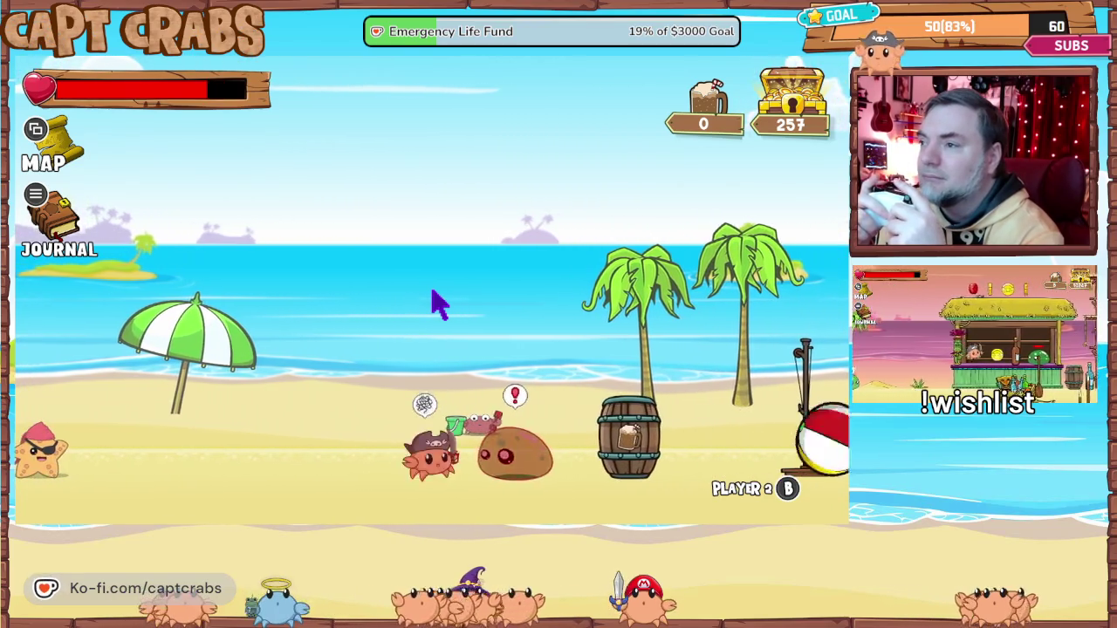
key("space")
key("Right")
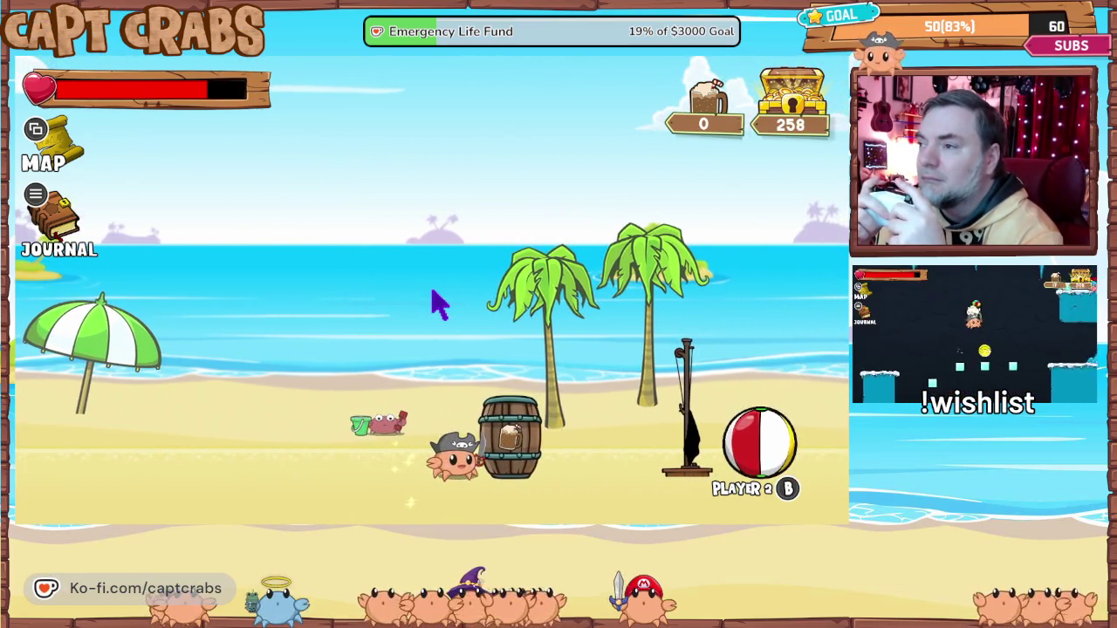
key("Right")
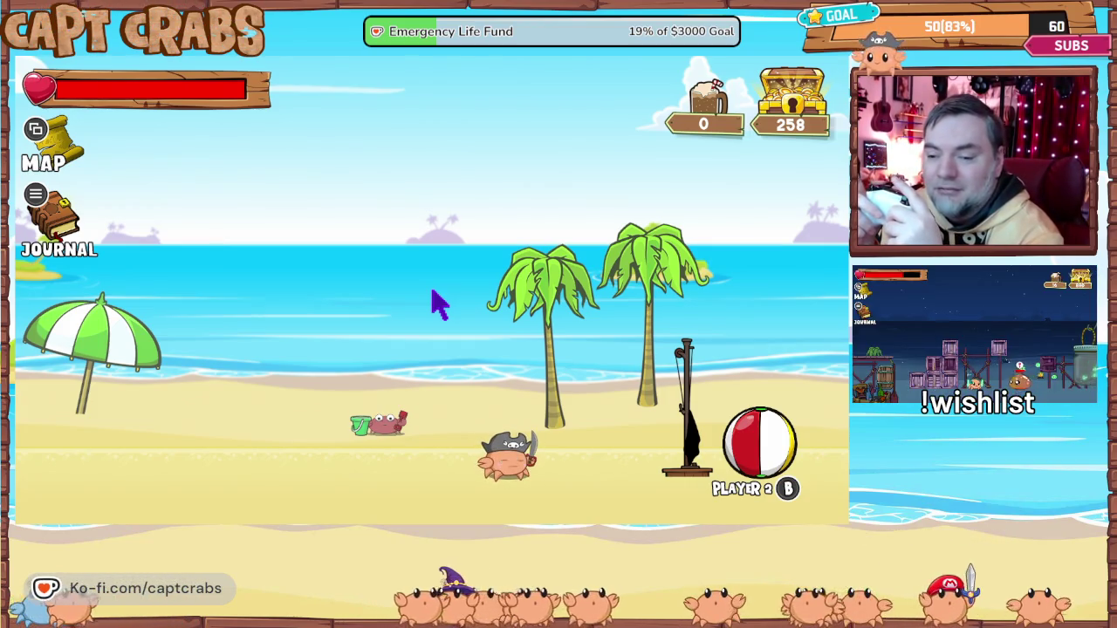
key("Right")
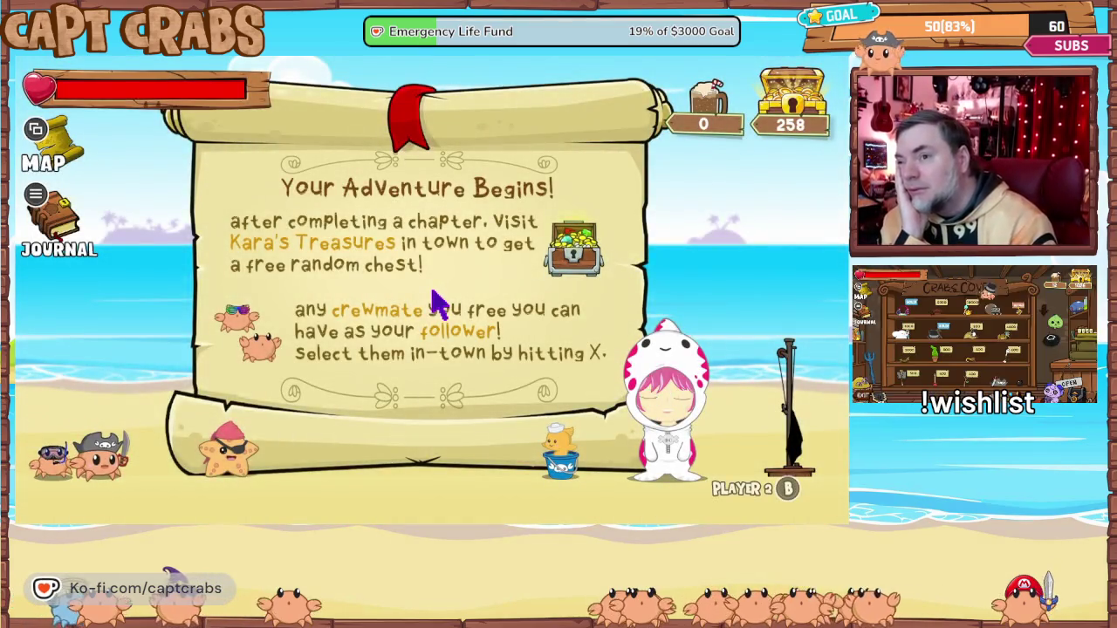
key("Right")
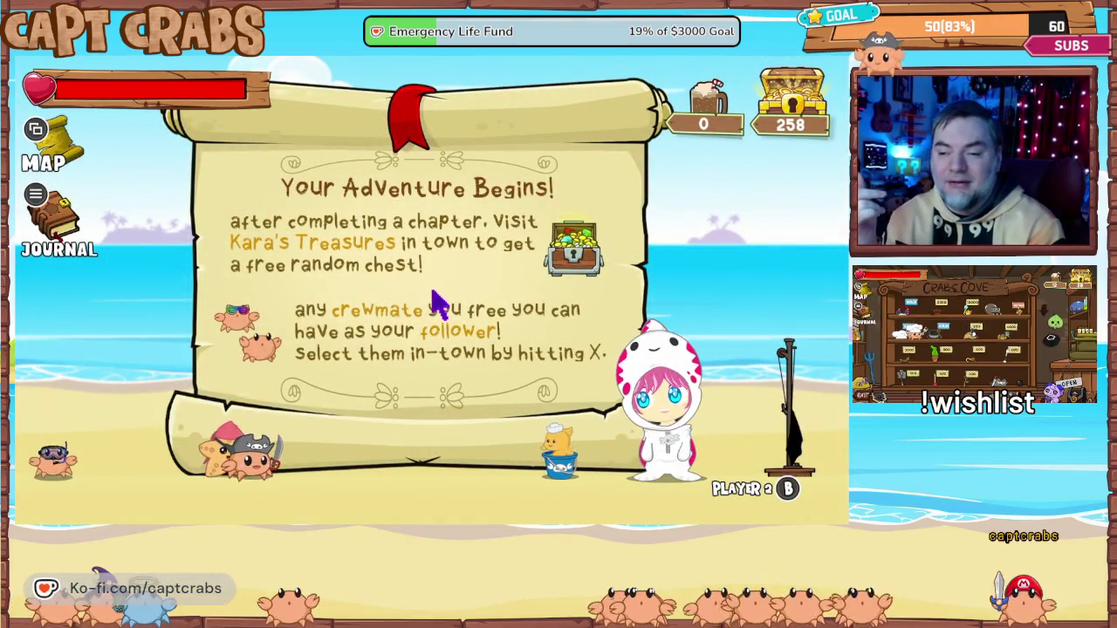
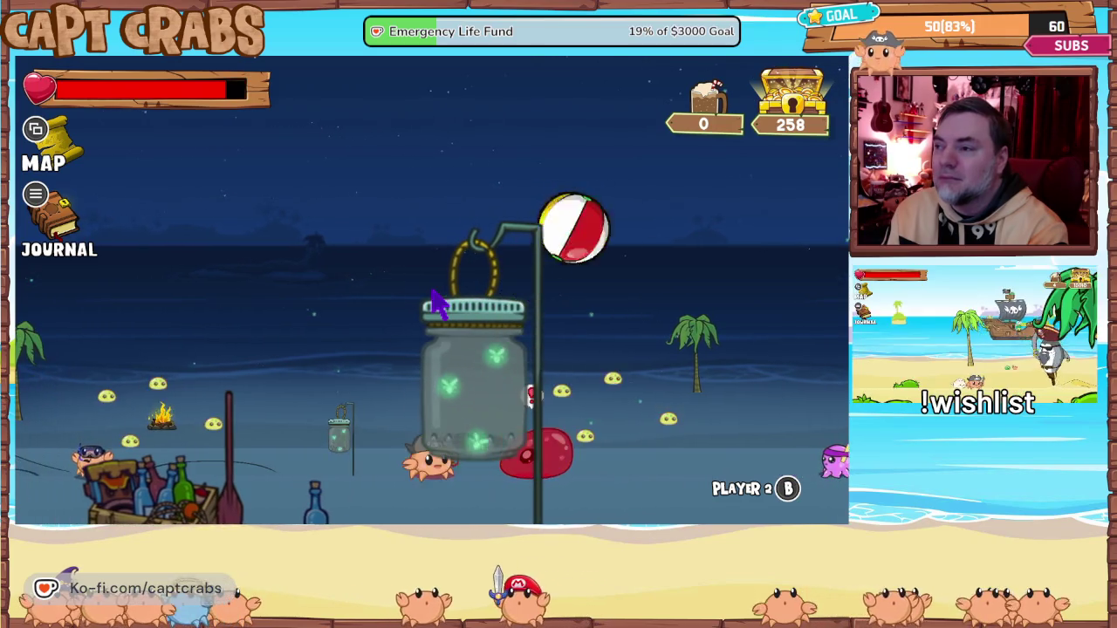
- Run the crab right onto the scaffold, defeat the red enemy and grab its coin
key("Right")
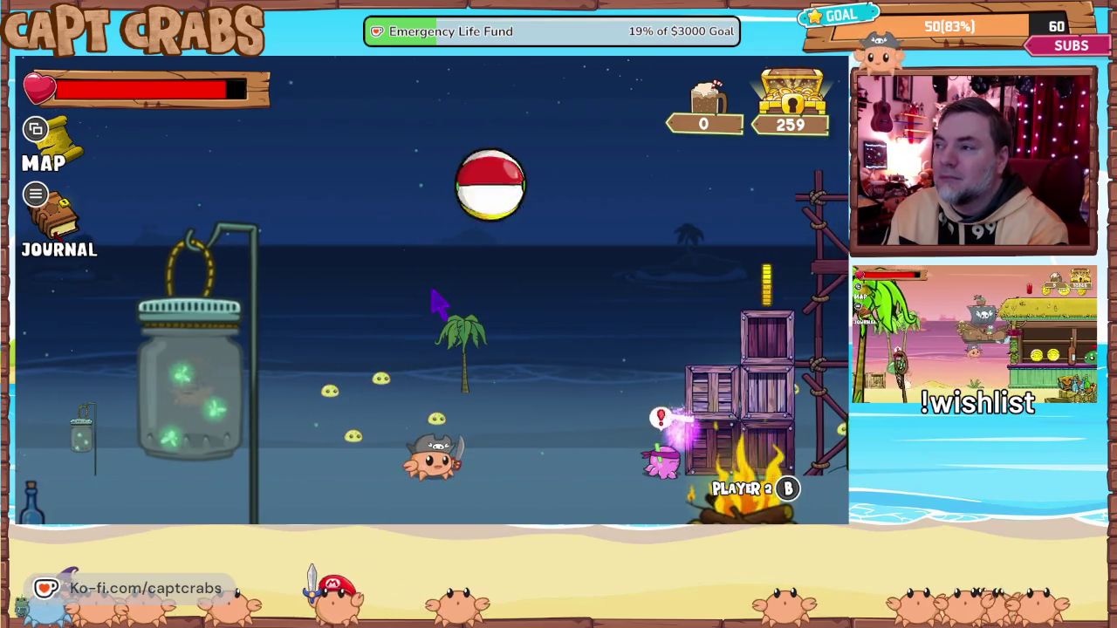
key("Right")
key("Right")
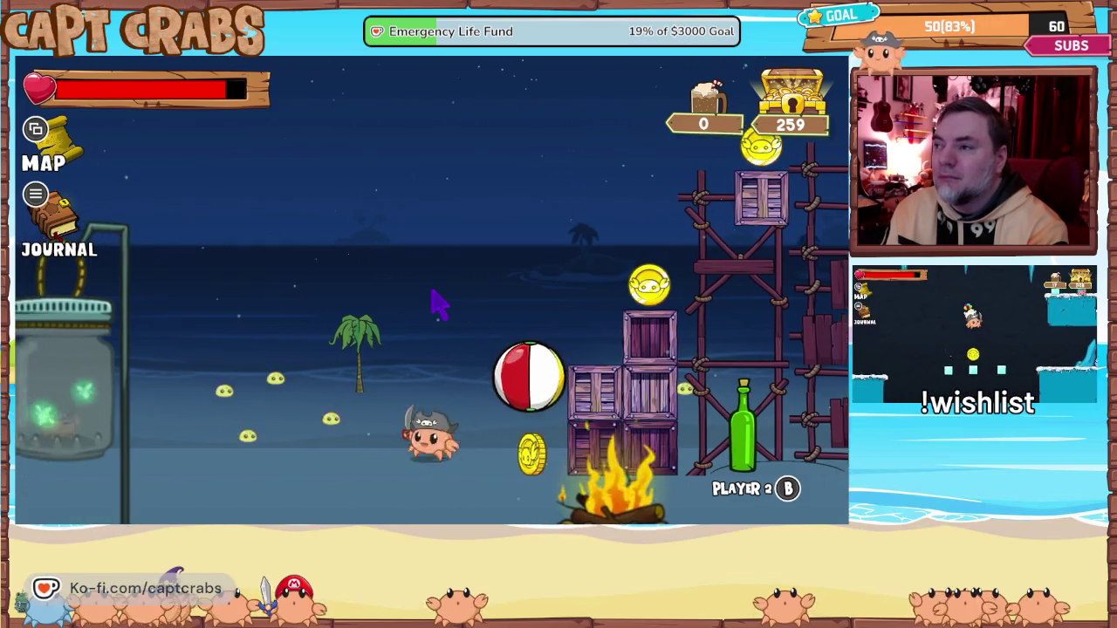
key("Right")
key("space")
key("Right")
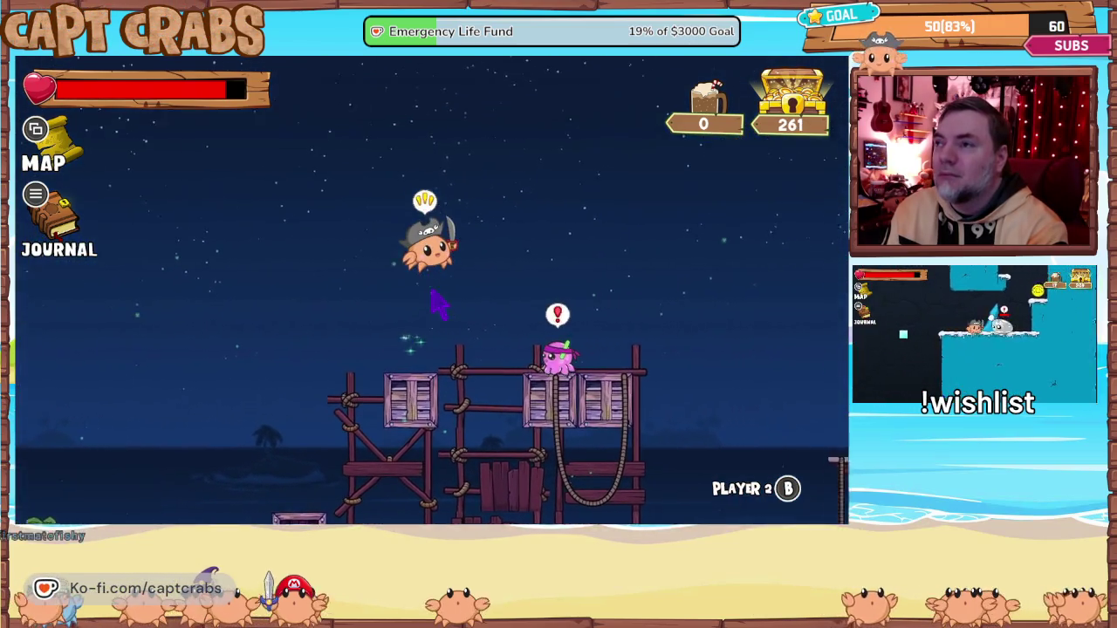
left_click(436, 301)
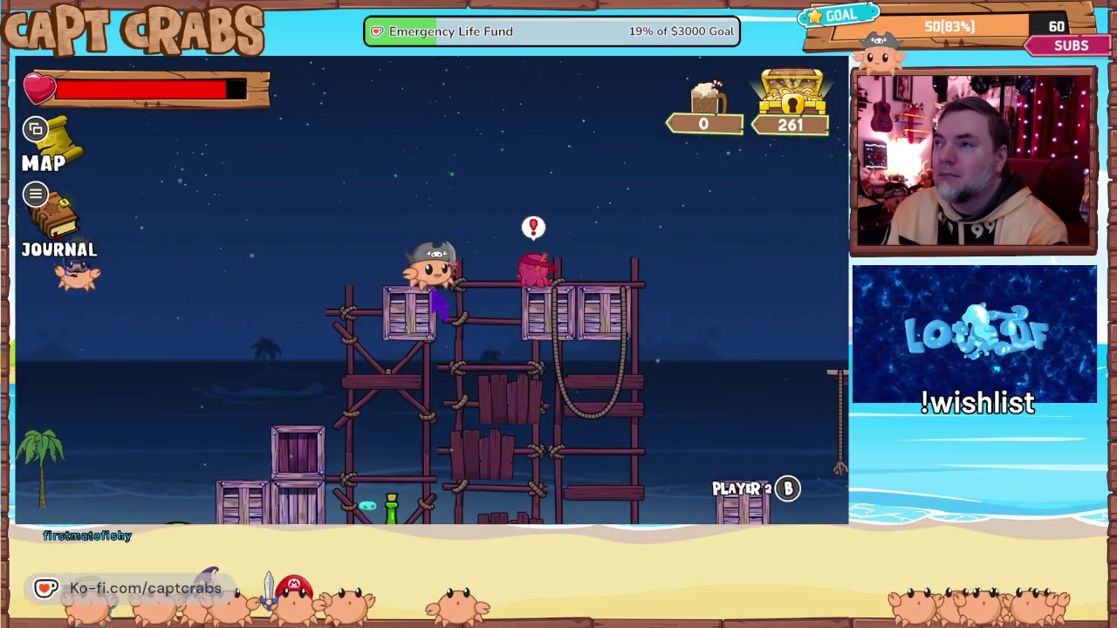
key("space")
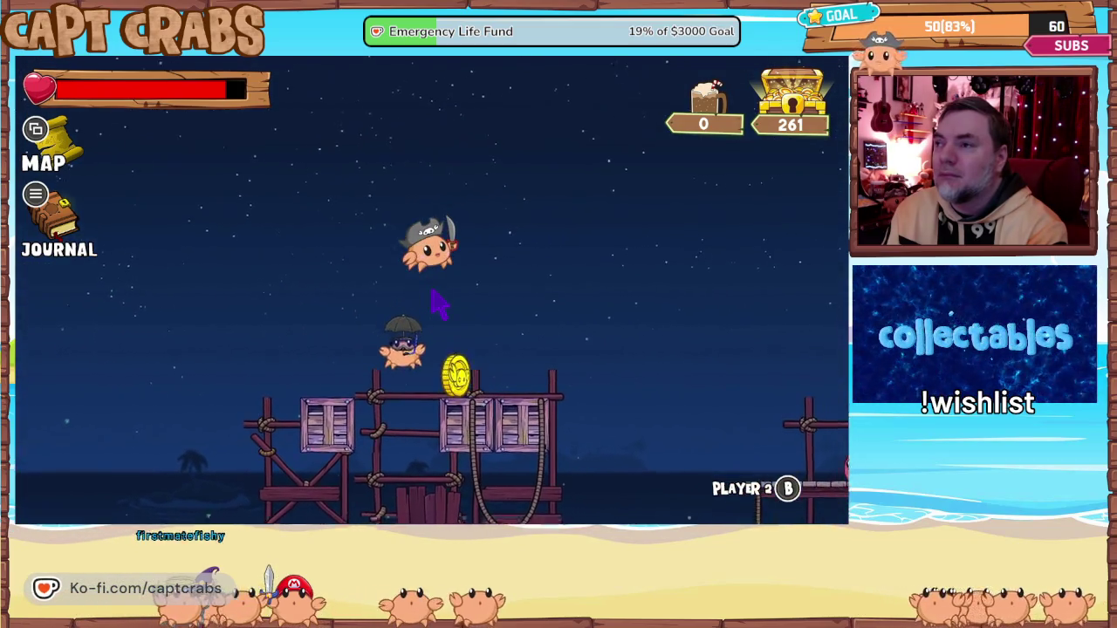
key("Right")
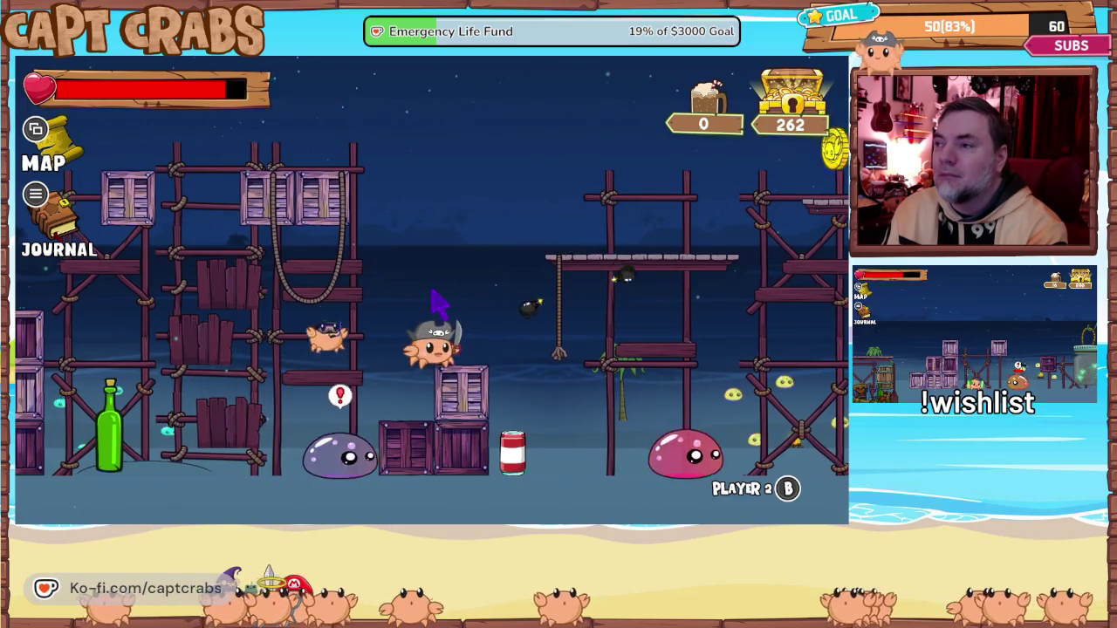
- Drop off the crate and collect coins while crossing the scaffolds to the right
key("Right")
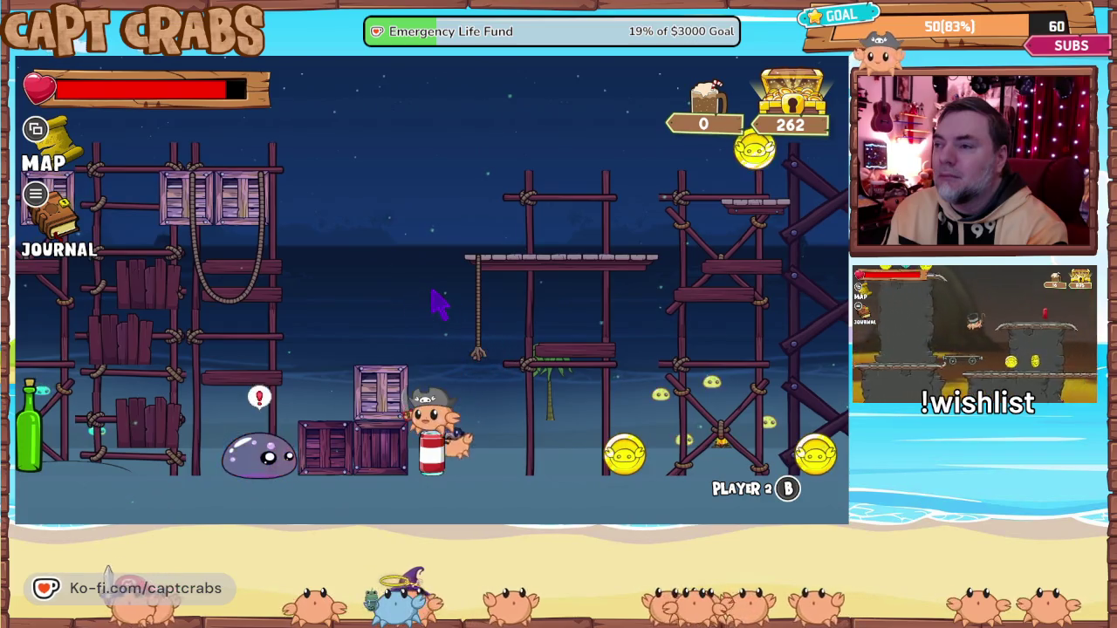
key("Right")
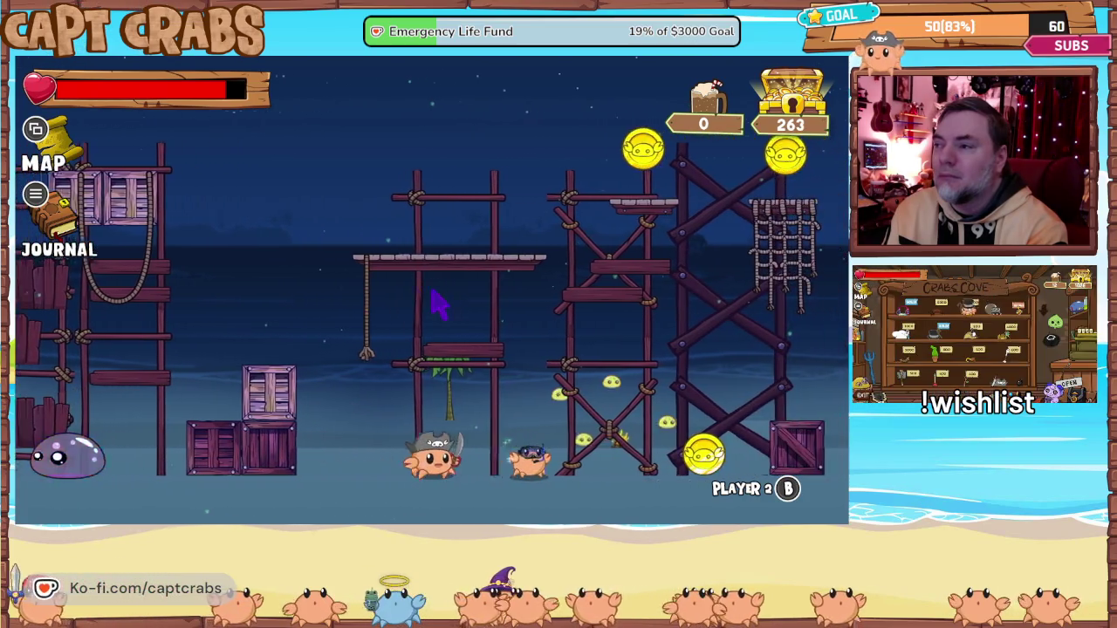
key("Right")
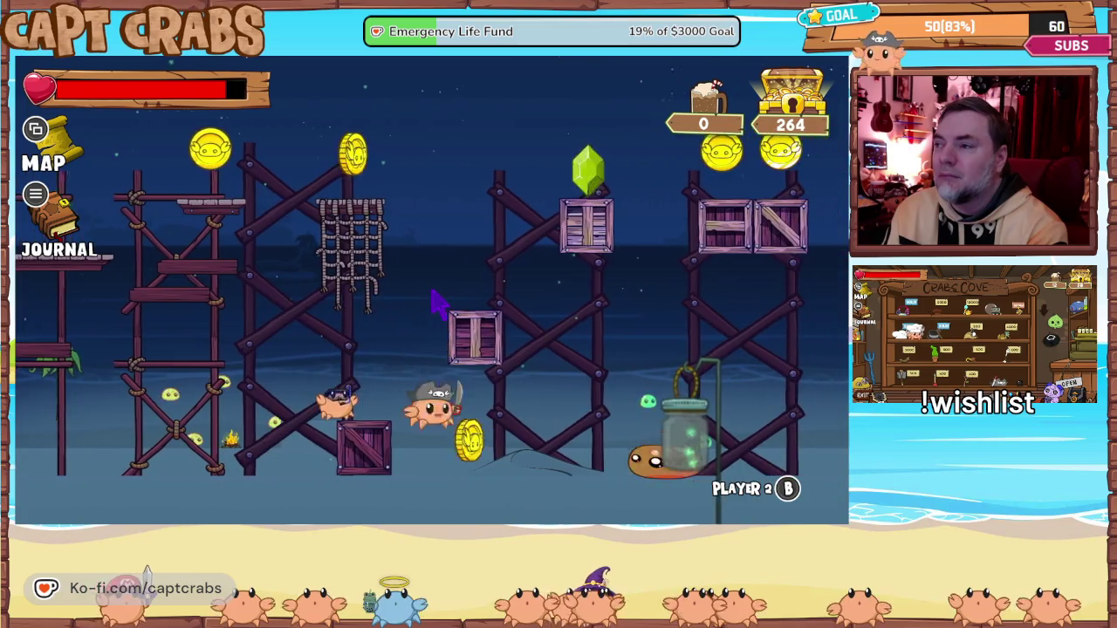
key("Right")
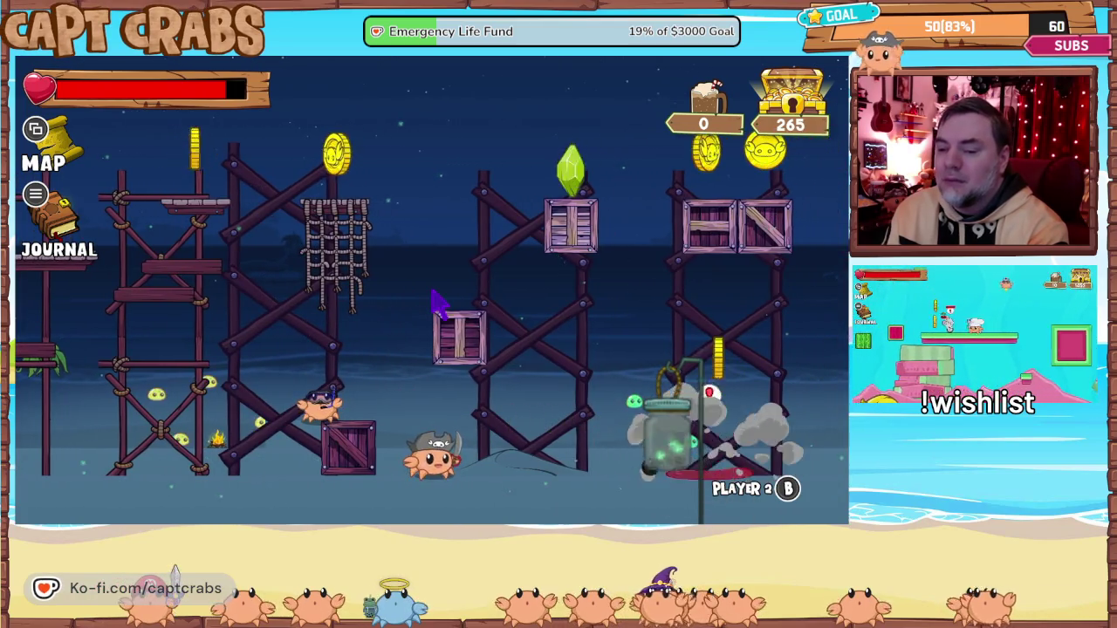
key("Right")
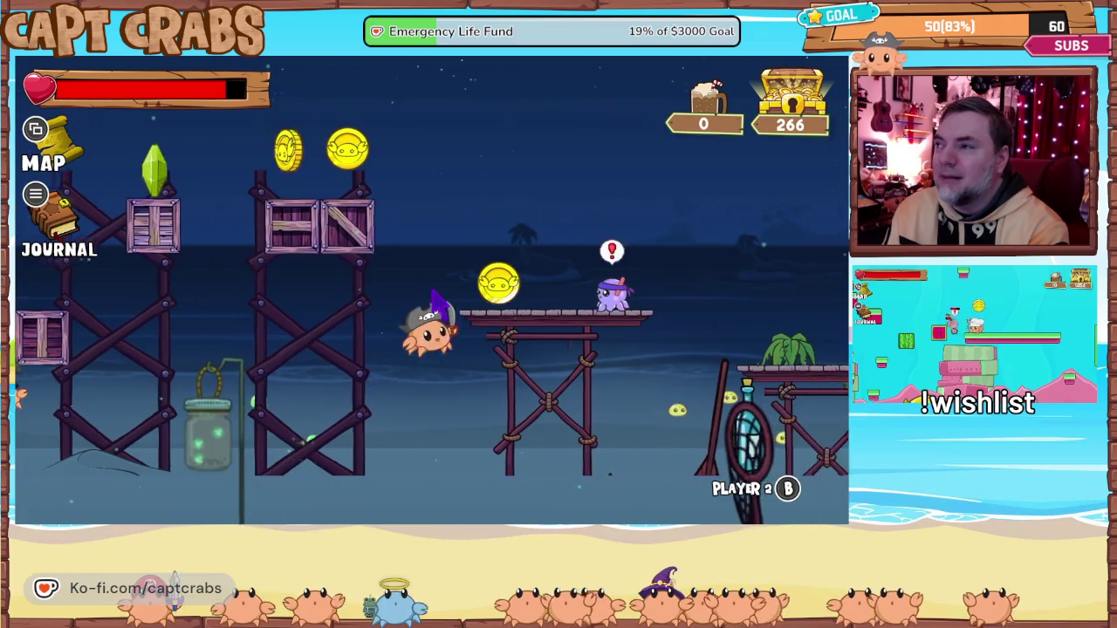
key("Right")
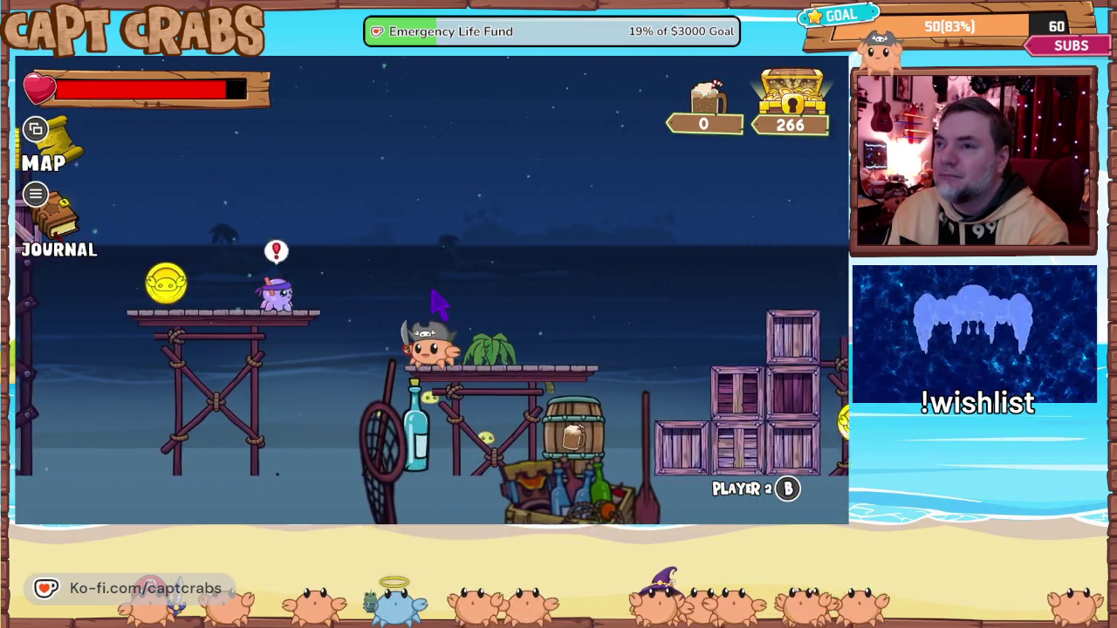
- Hop back left, stomp the purple octopus, and run right along the piers, reaching 268 coins
key("Left")
key("space")
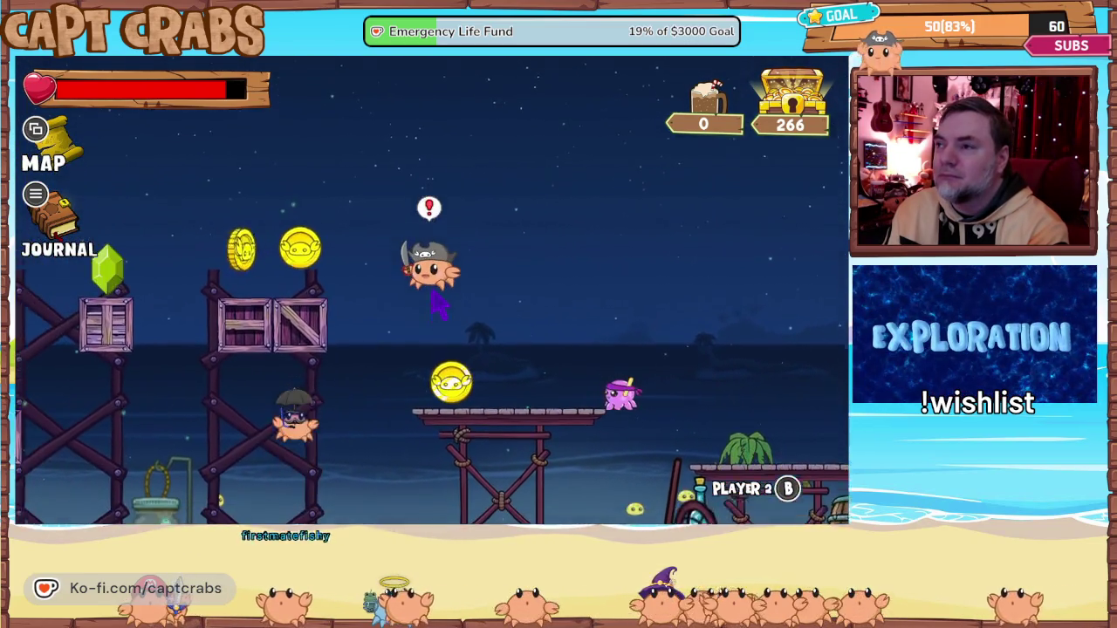
key("Right")
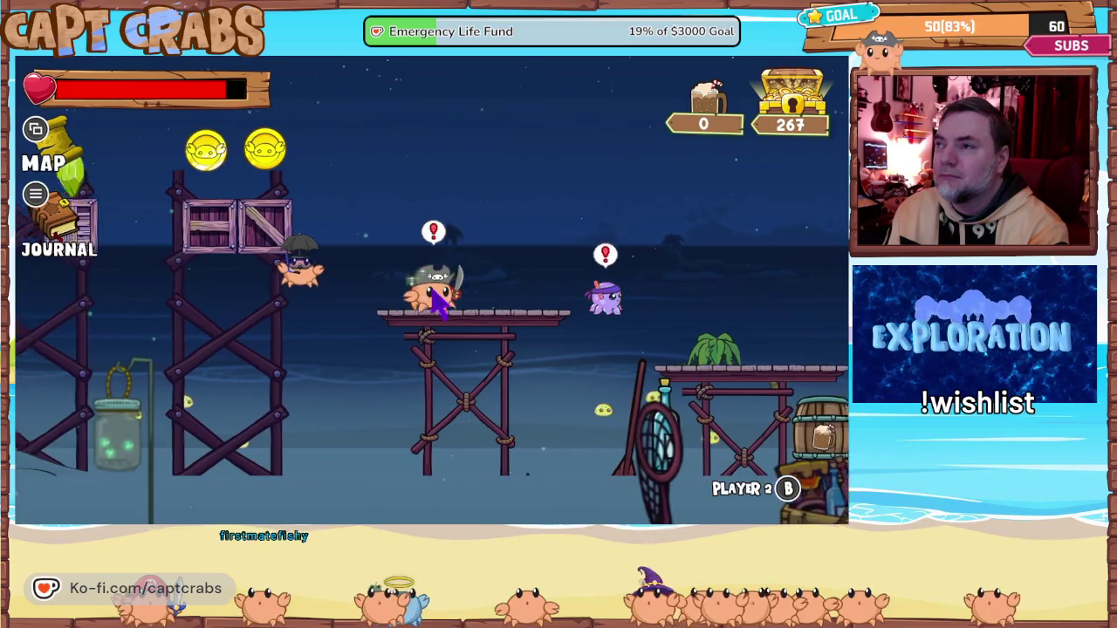
key("space")
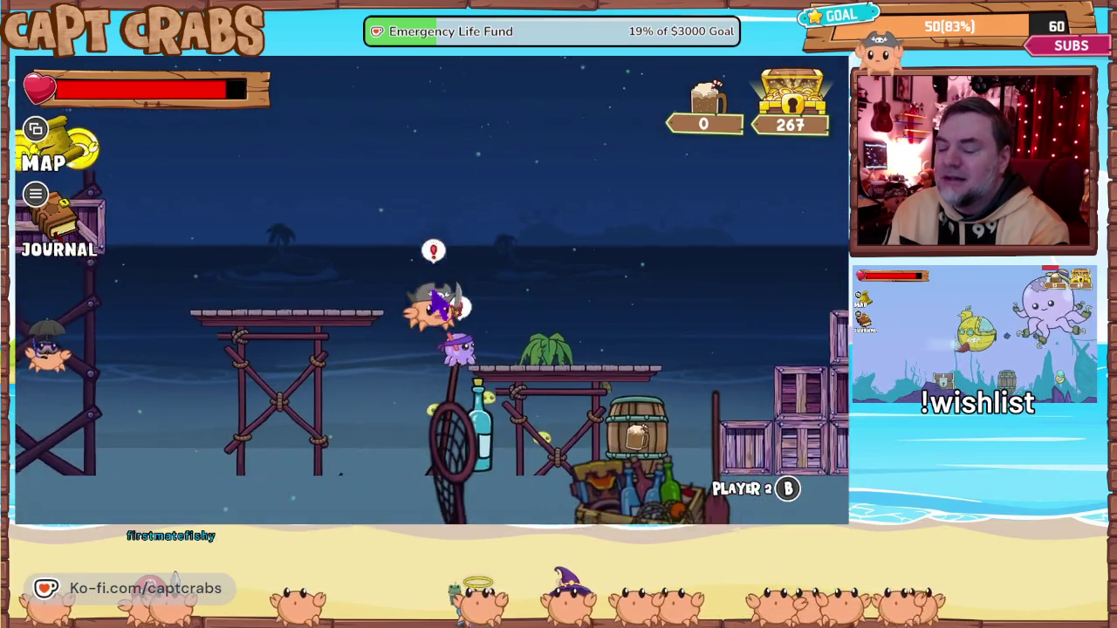
key("Left")
key("space")
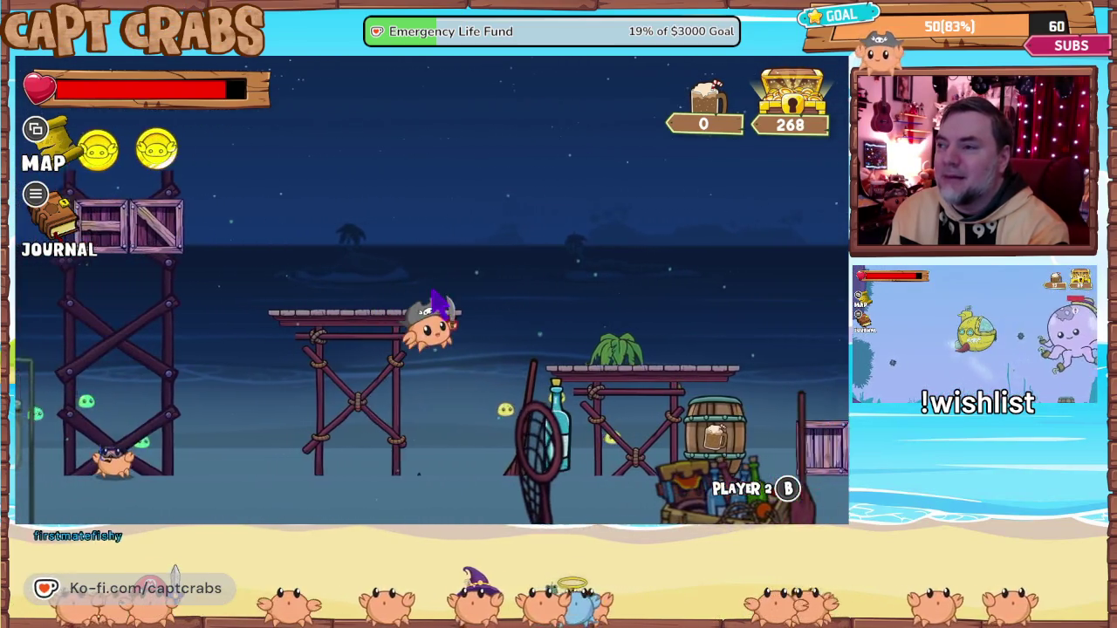
key("Right")
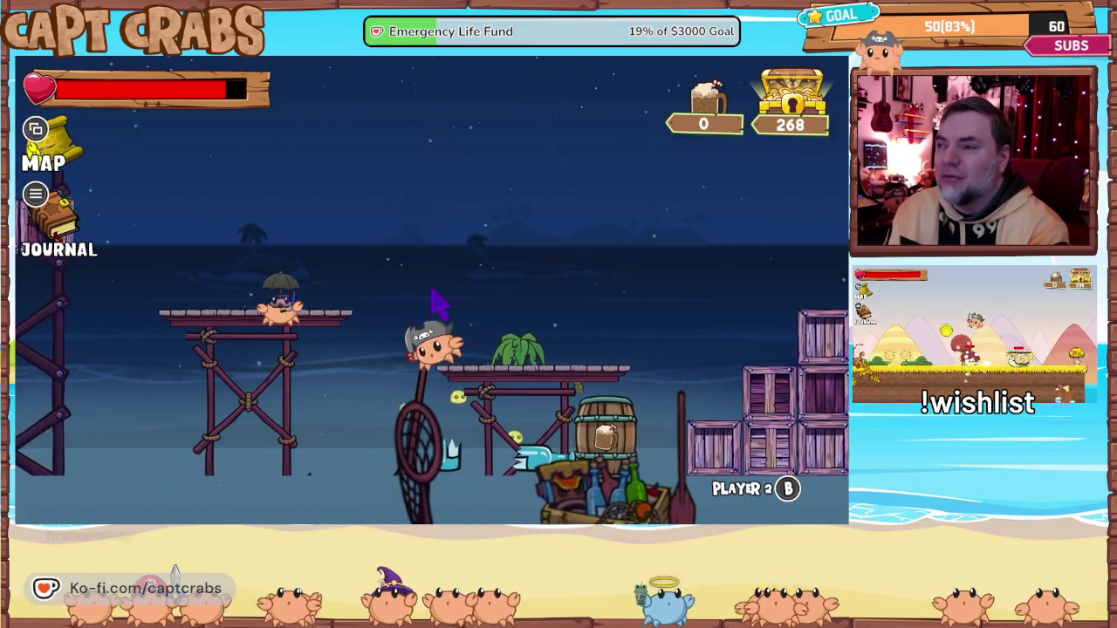
key("Right")
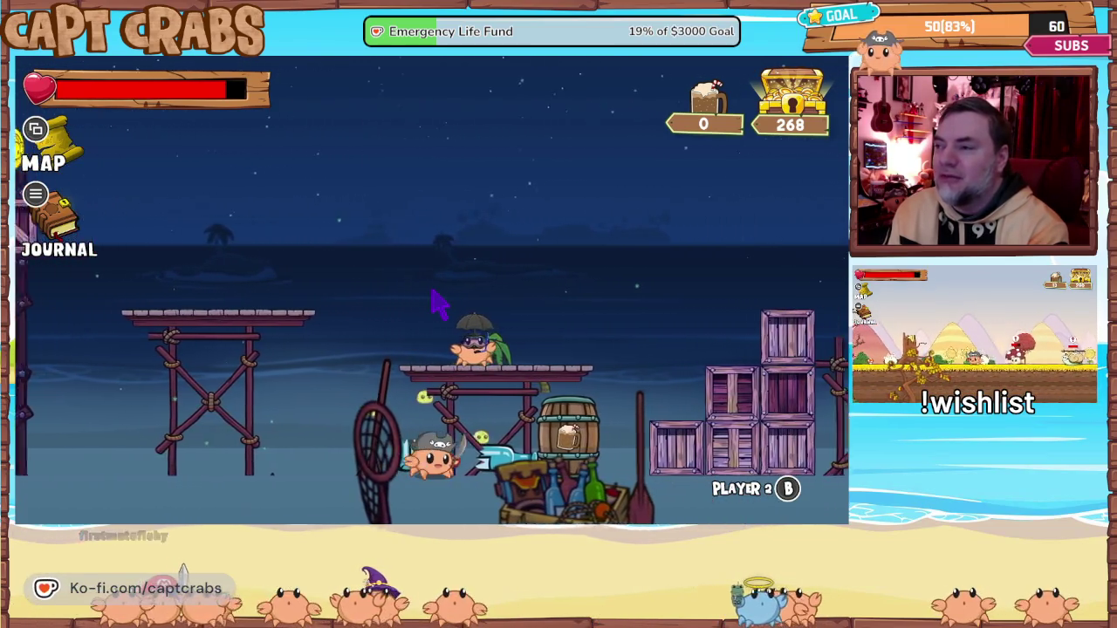
- Run right past the crates and jar, jumping to collect treasure
key("Right")
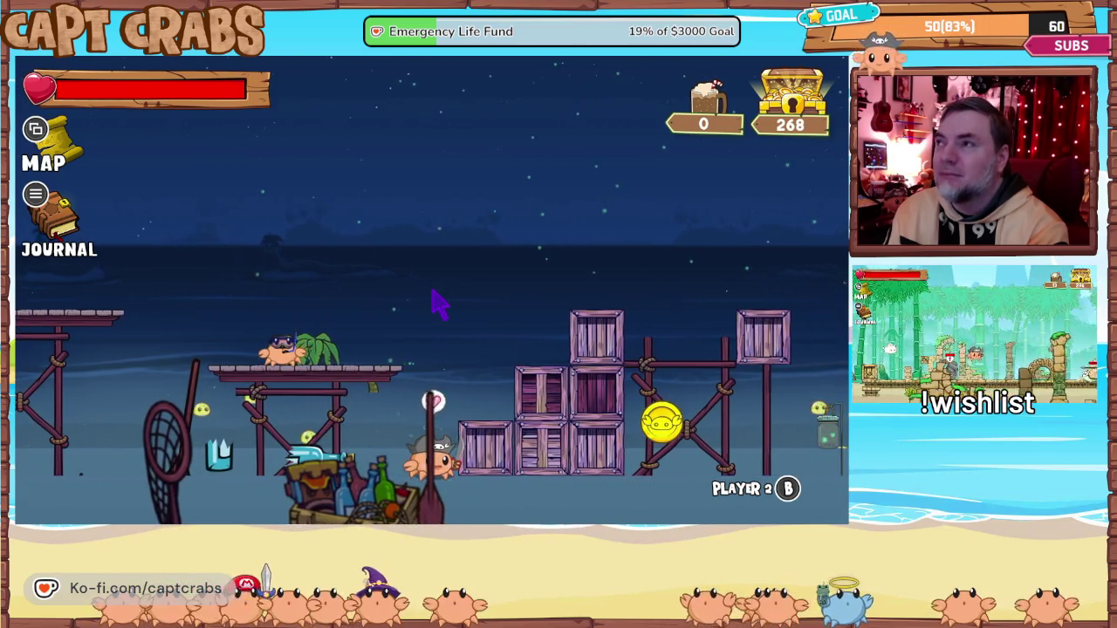
key("Right")
key("space")
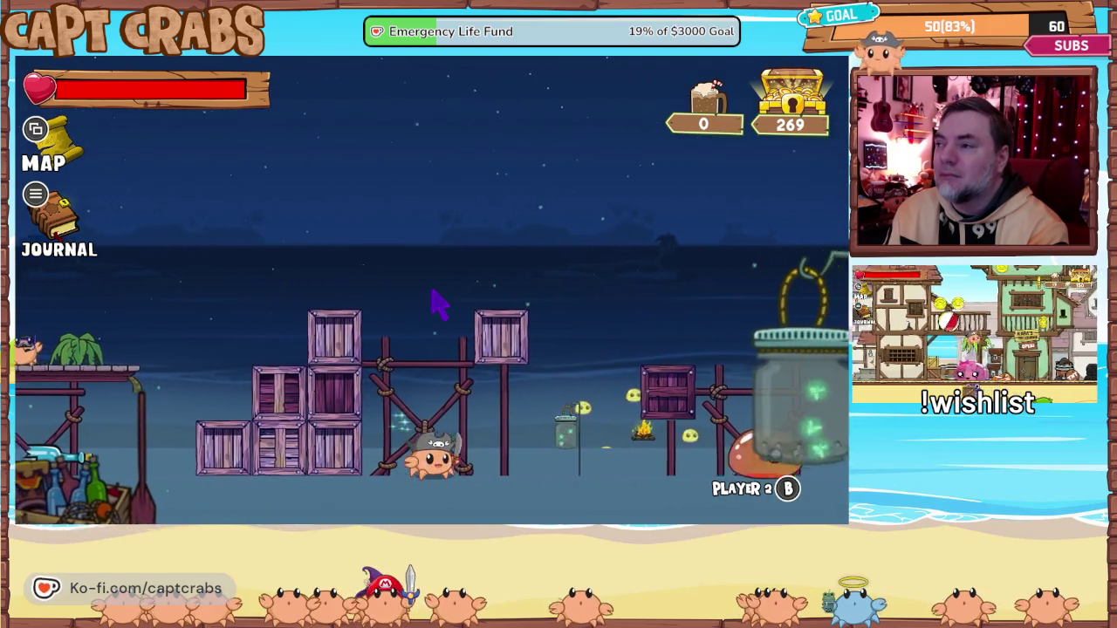
key("Right")
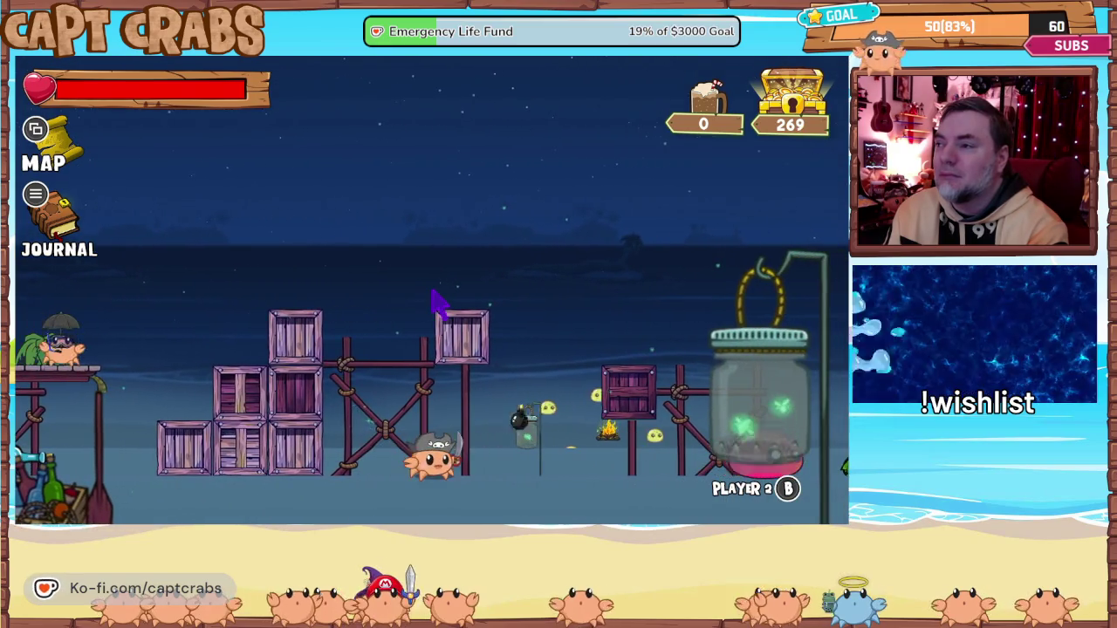
key("Right")
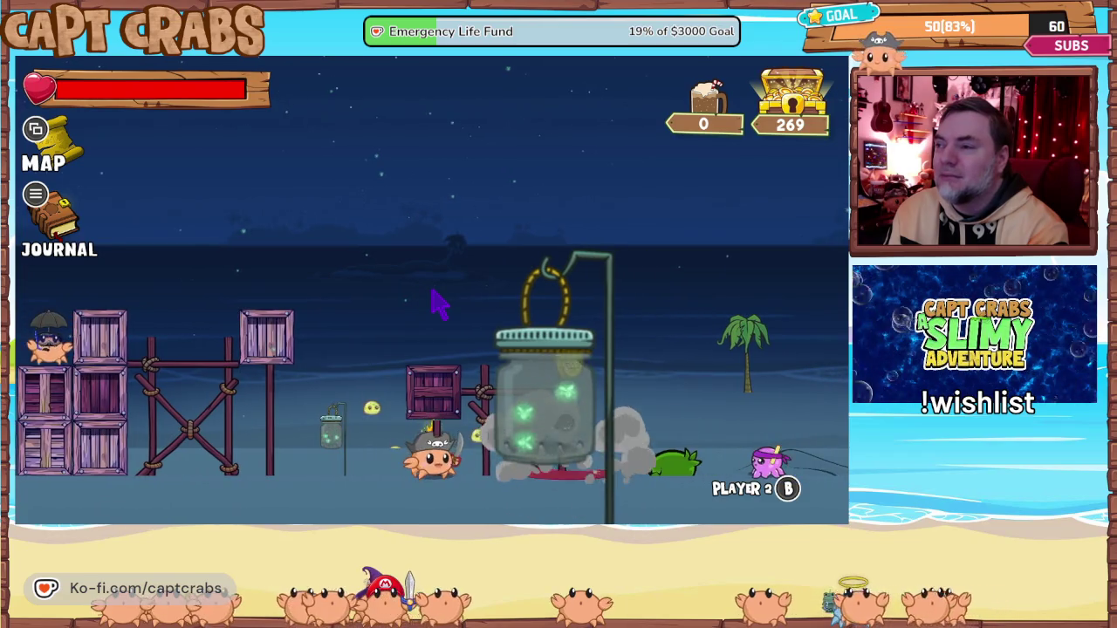
key("Right")
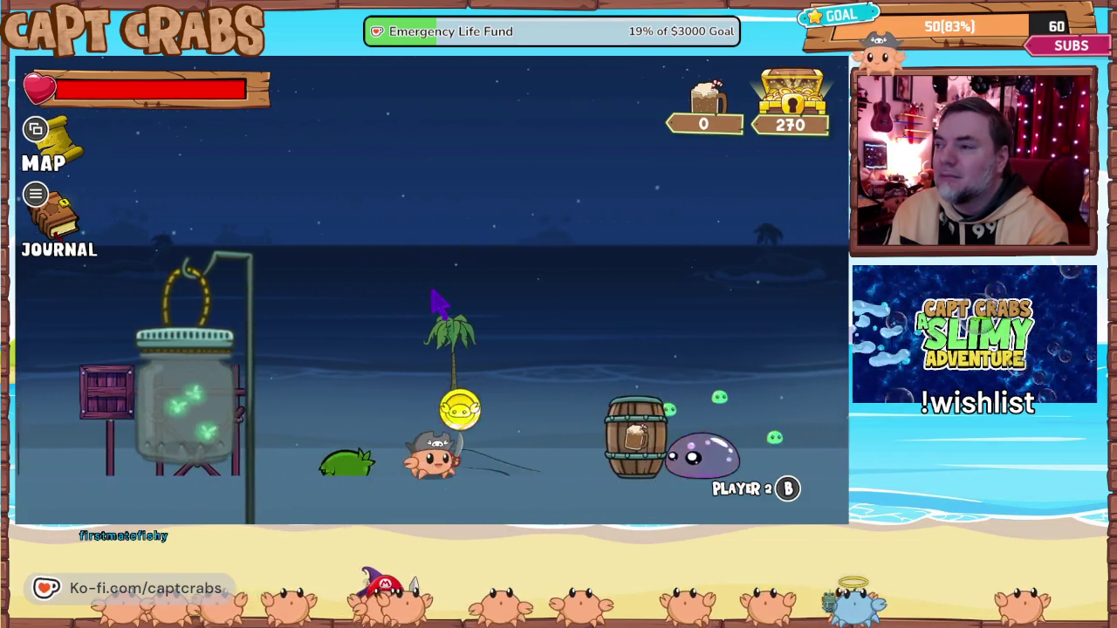
key("Right")
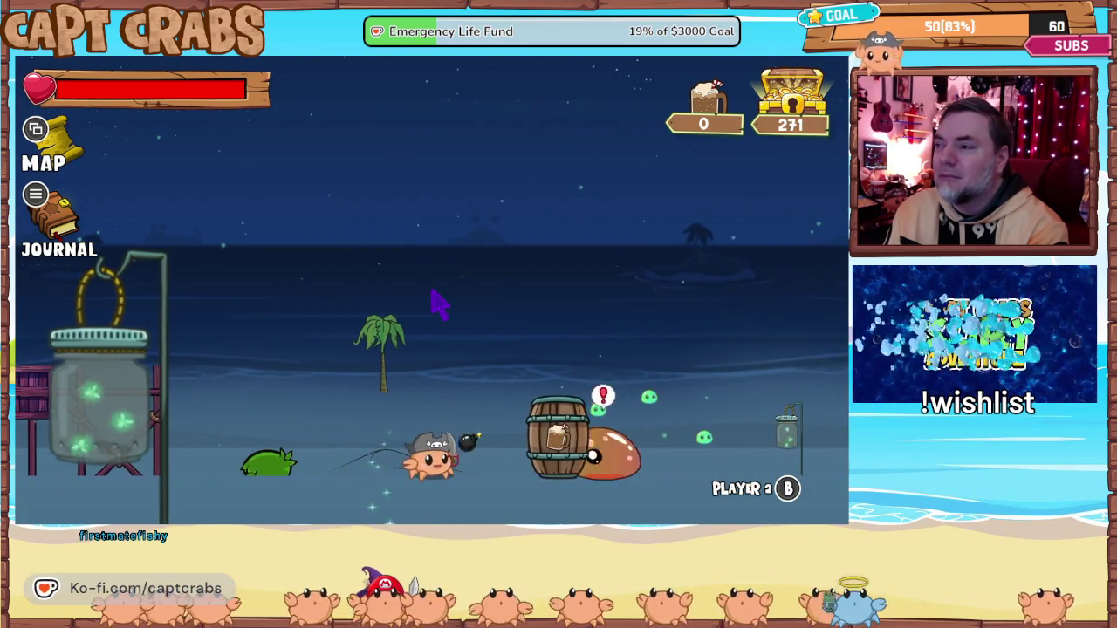
- Smash the contraption for its coin and mug, then climb barrels and platforms, reaching 348 treasure
key("Right")
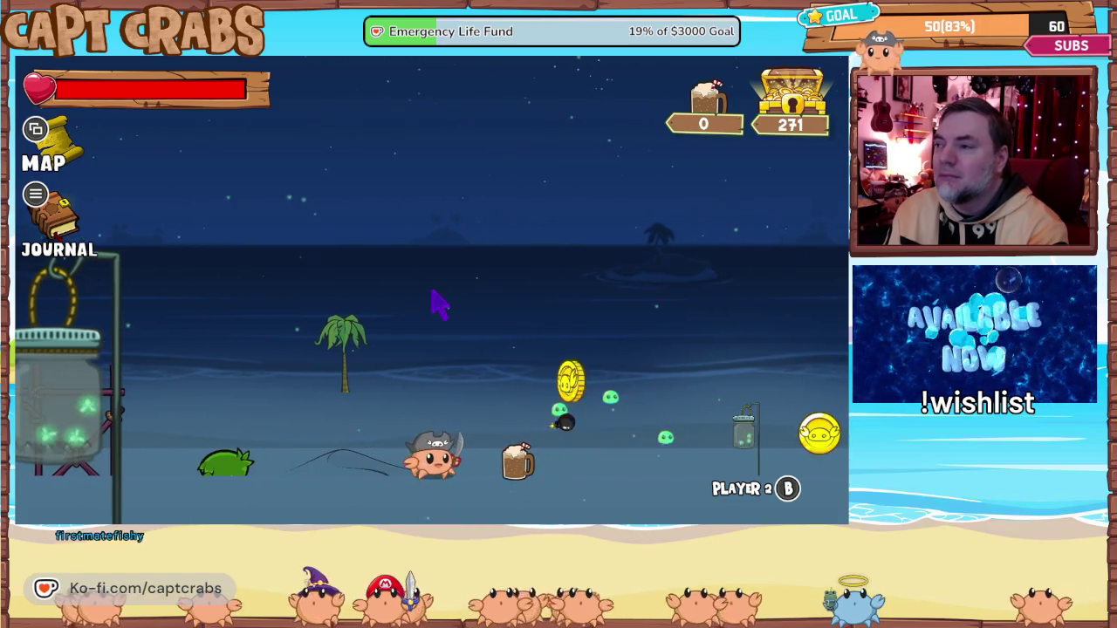
key("Right")
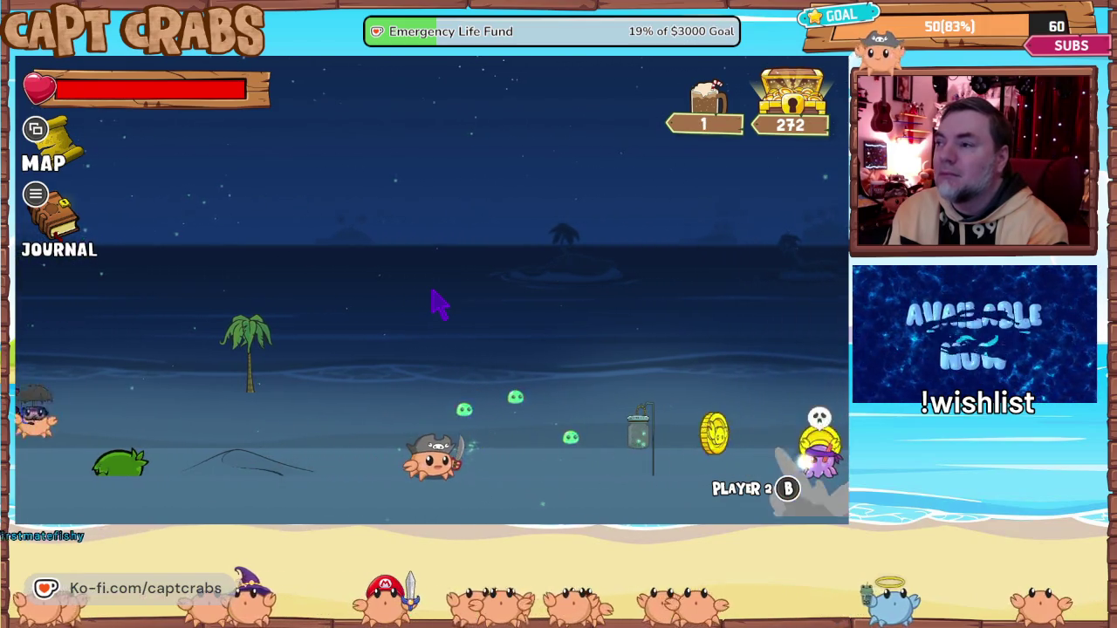
key("Right")
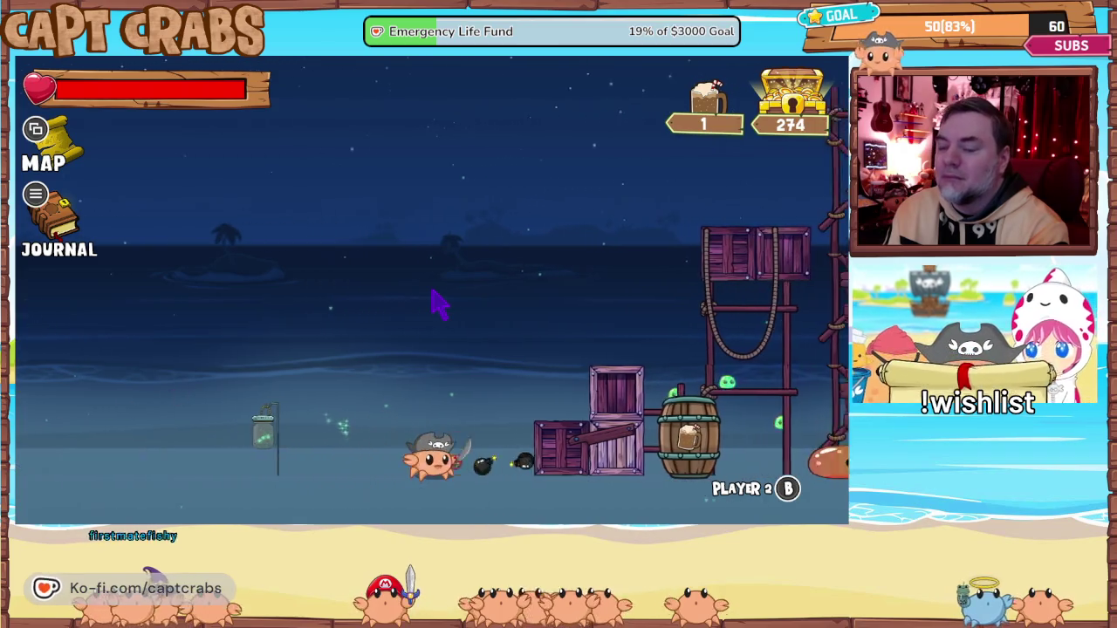
key("Right")
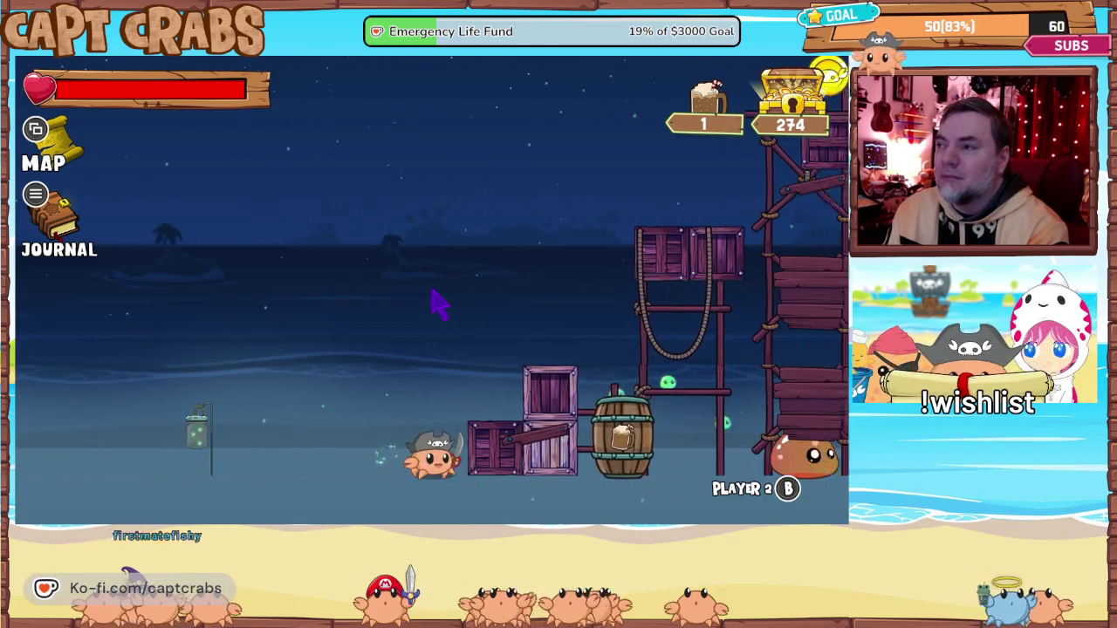
key("space")
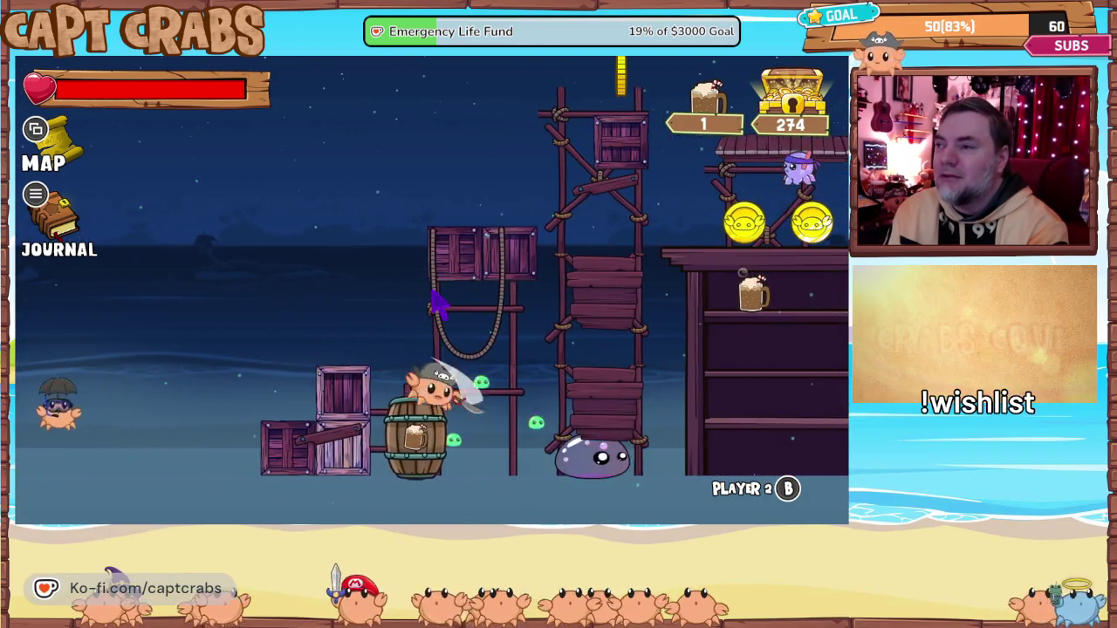
key("Right")
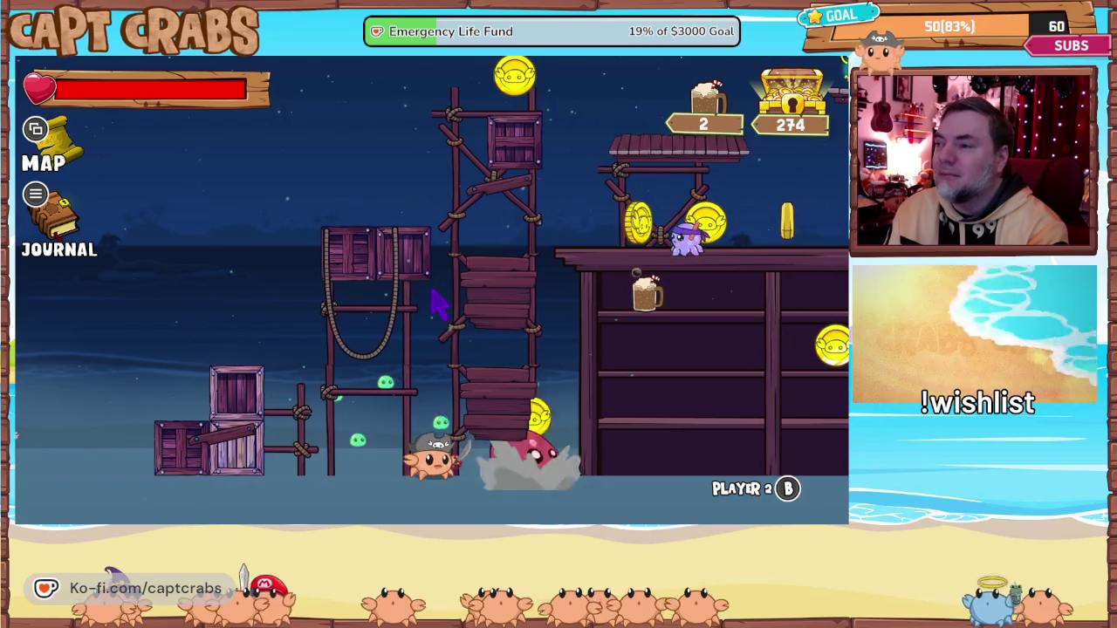
key("Right")
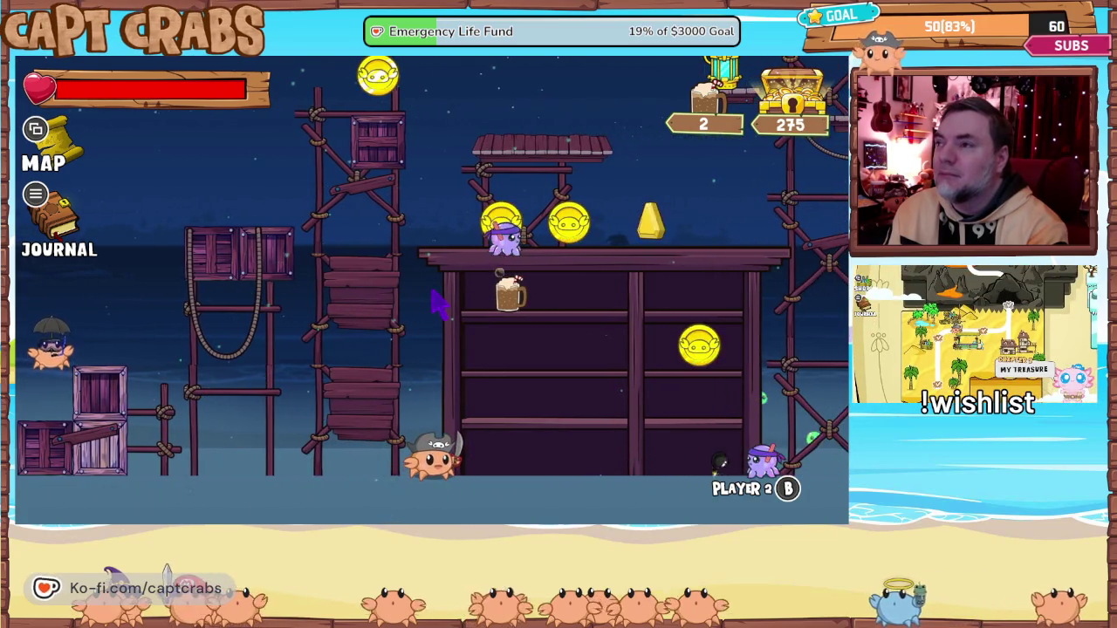
key("Right")
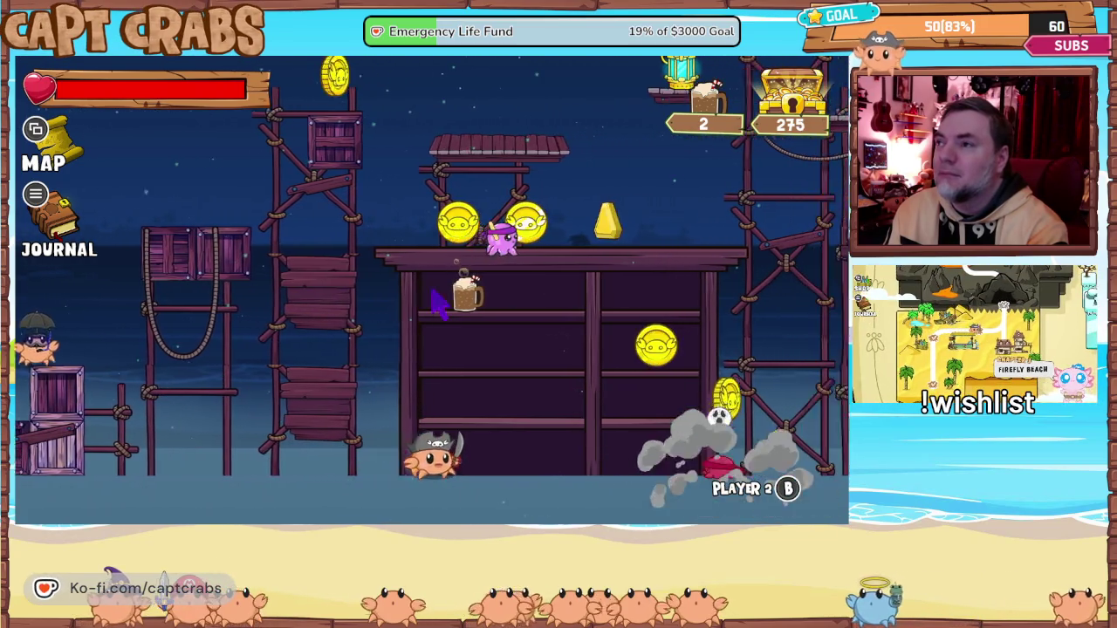
key("space")
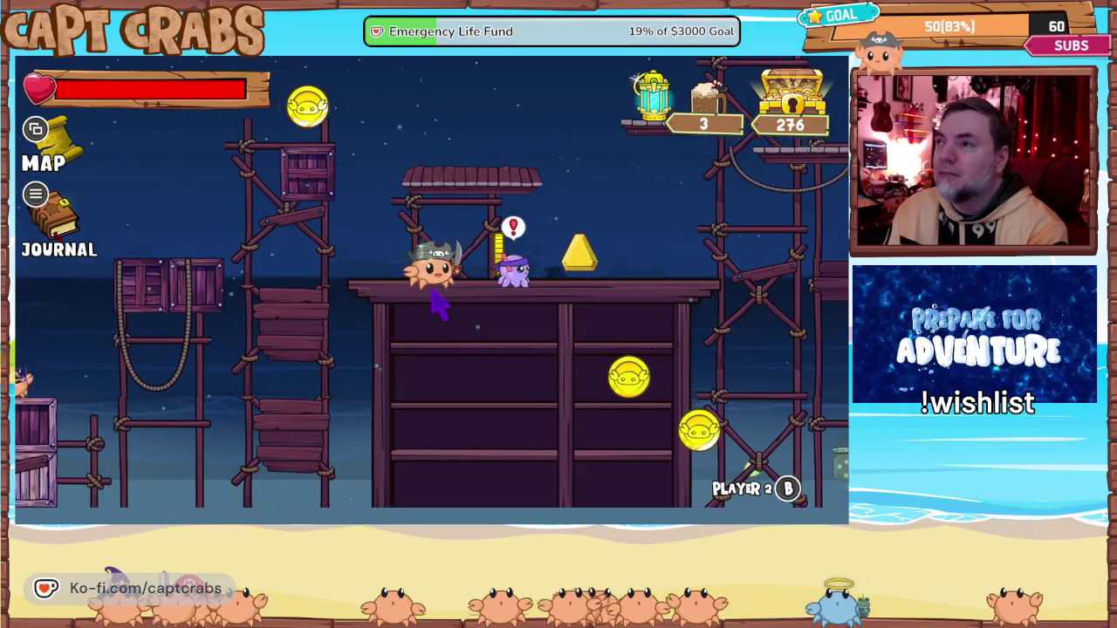
key("Right")
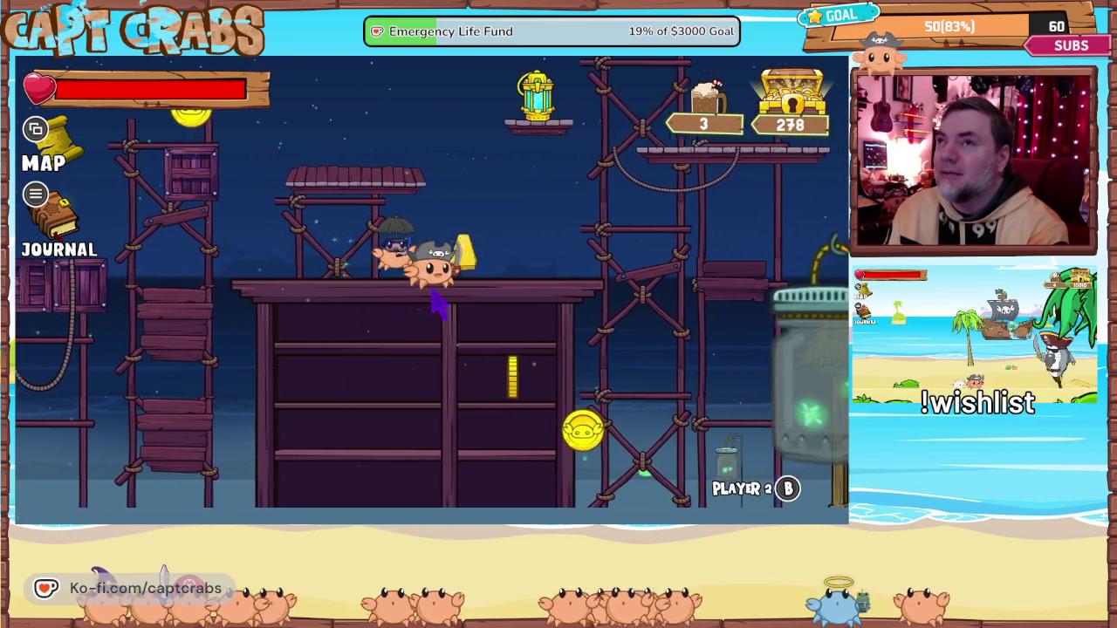
key("space")
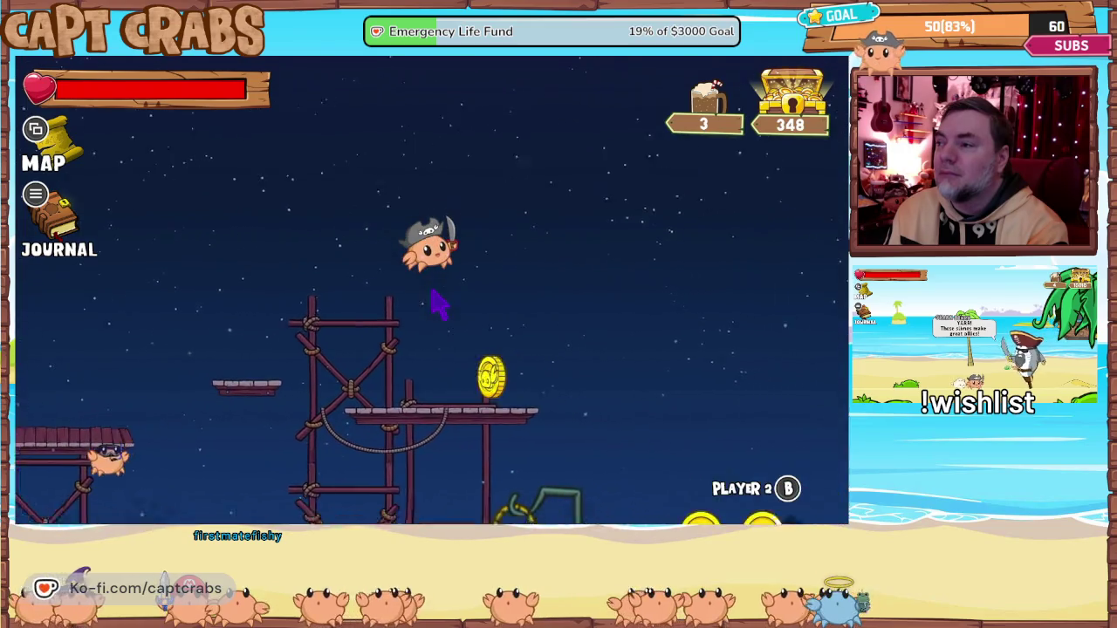
- Drop beside the cage and free the caged crewmate
key("Right")
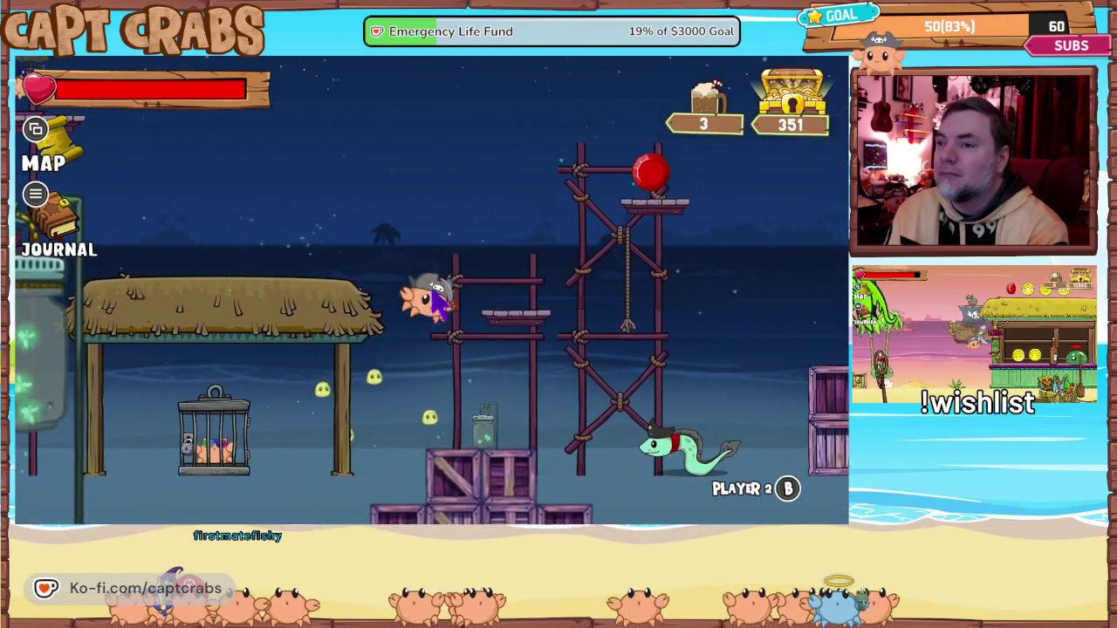
key("Left")
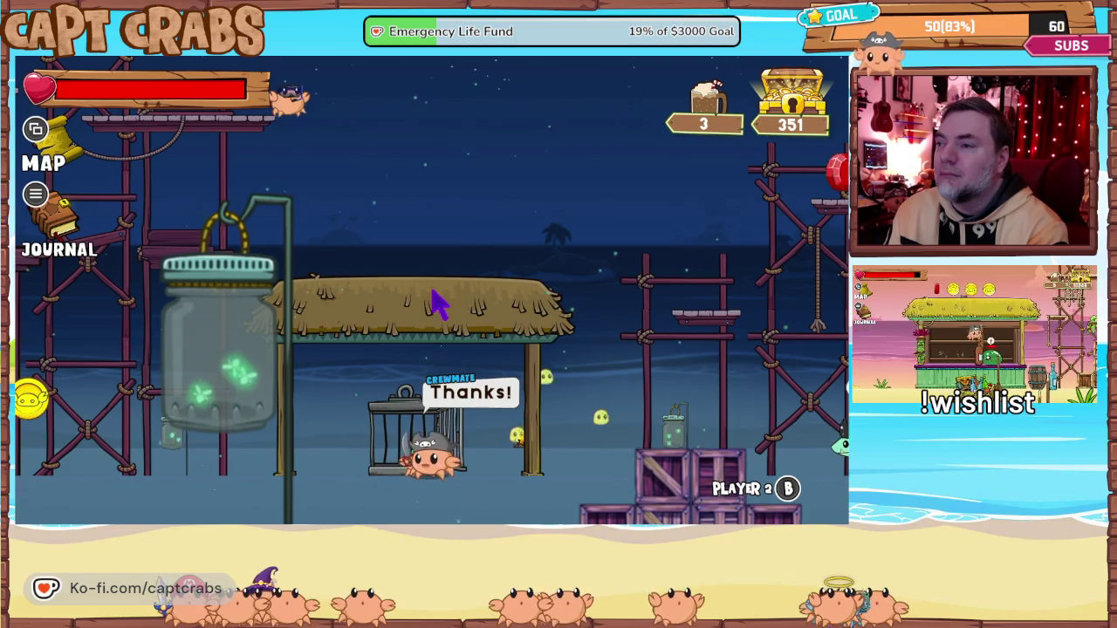
key("Left")
key("Right")
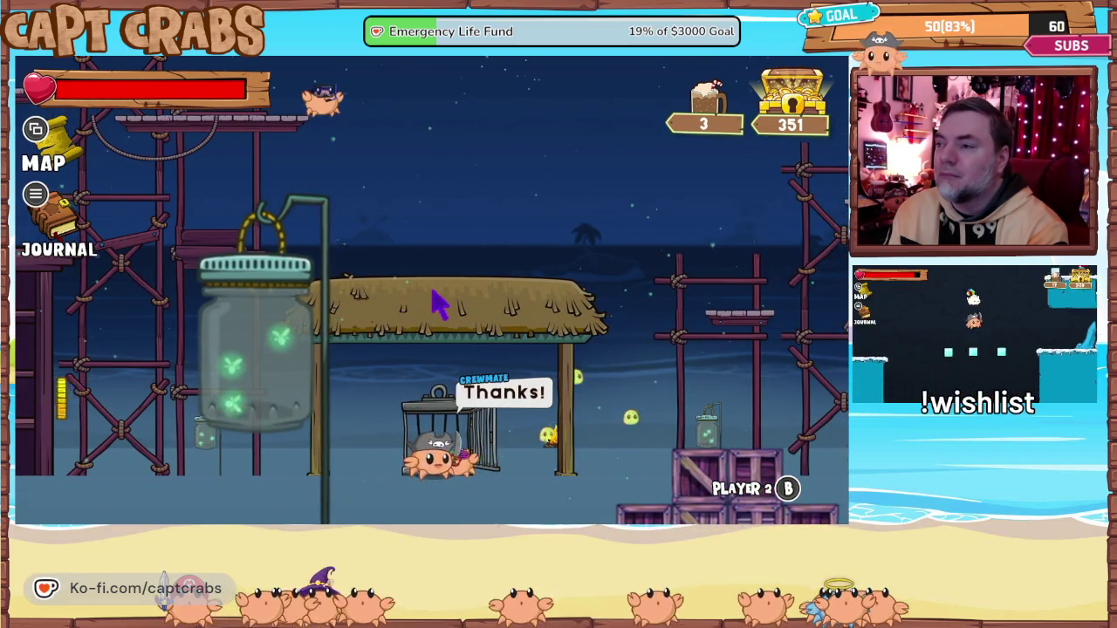
- Run right over the crates, collecting the coin and entering the next area
key("Right")
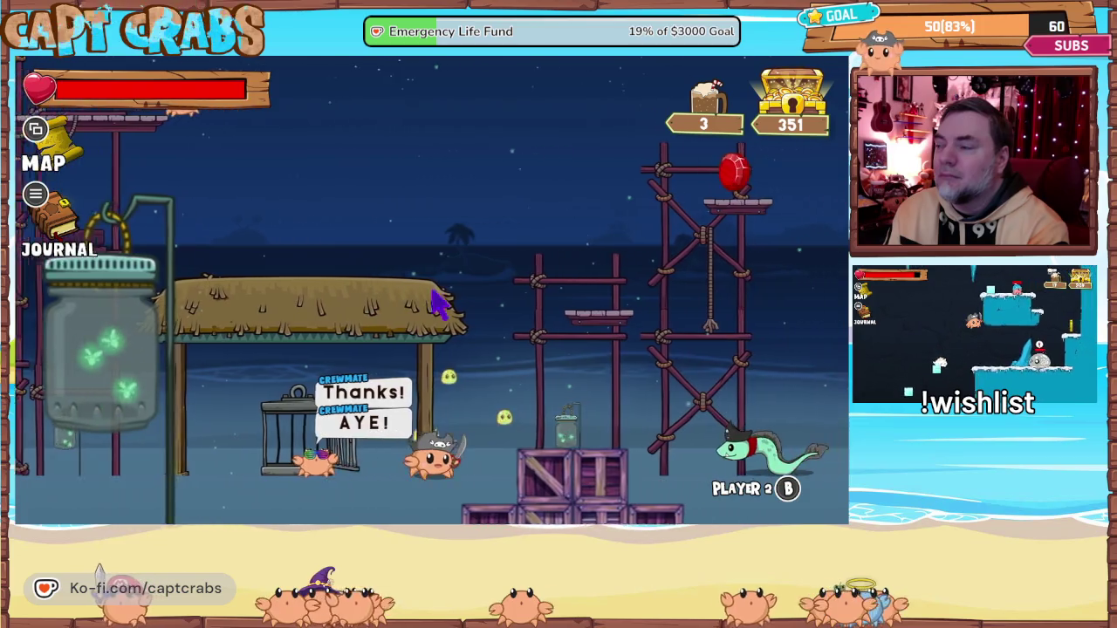
key("Right")
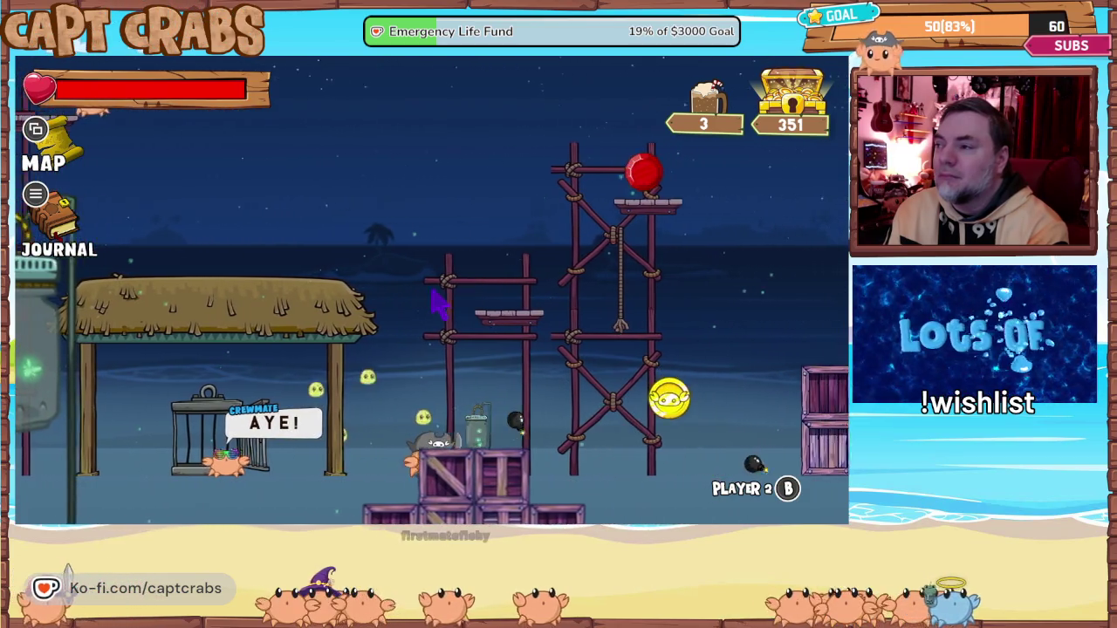
key("space")
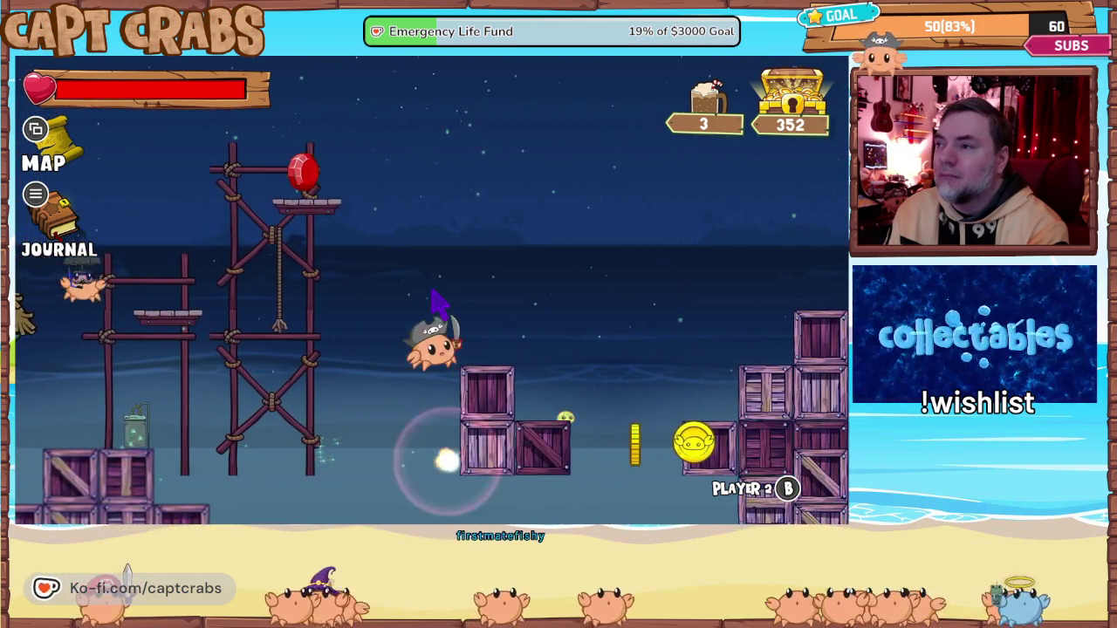
key("Right")
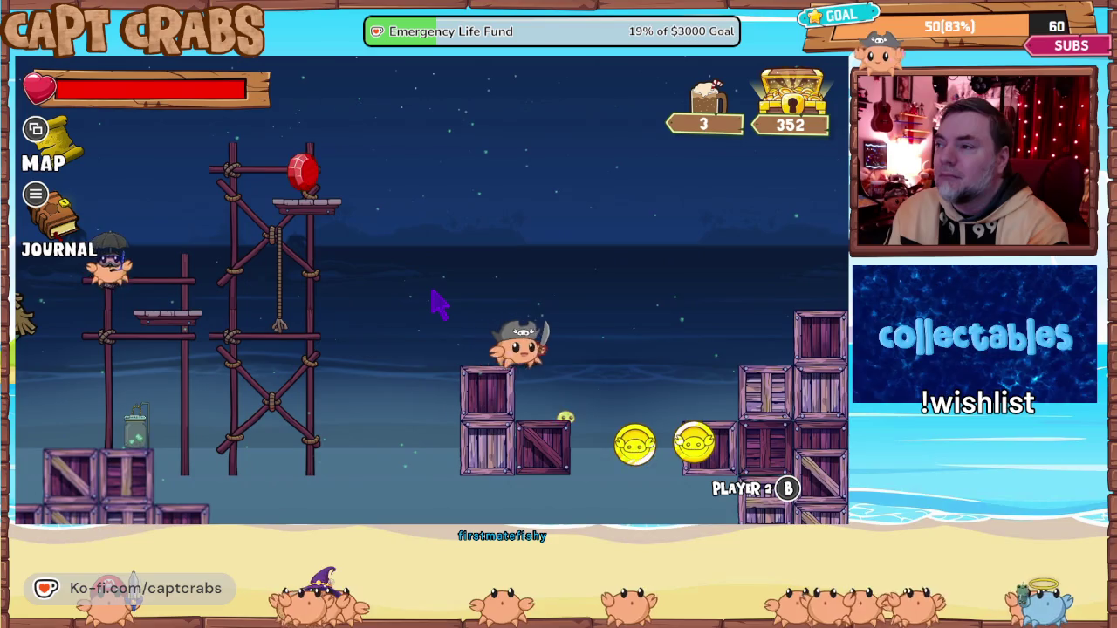
key("Right")
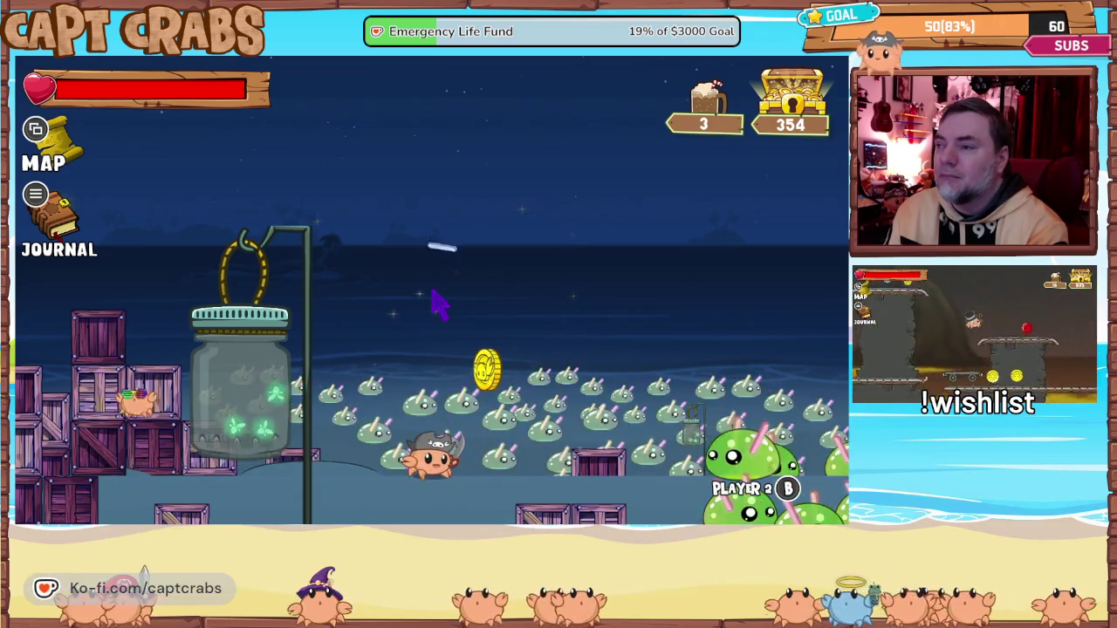
- Fight through the eel swarm while healing, then open the journal's Treasury page showing 356
key("Right")
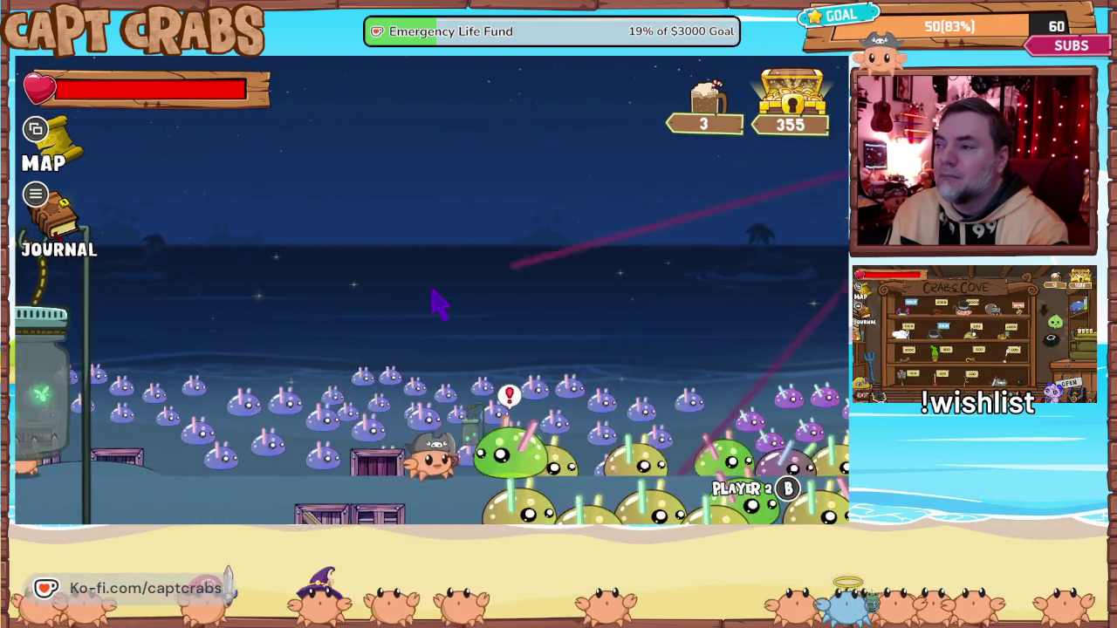
key("Right")
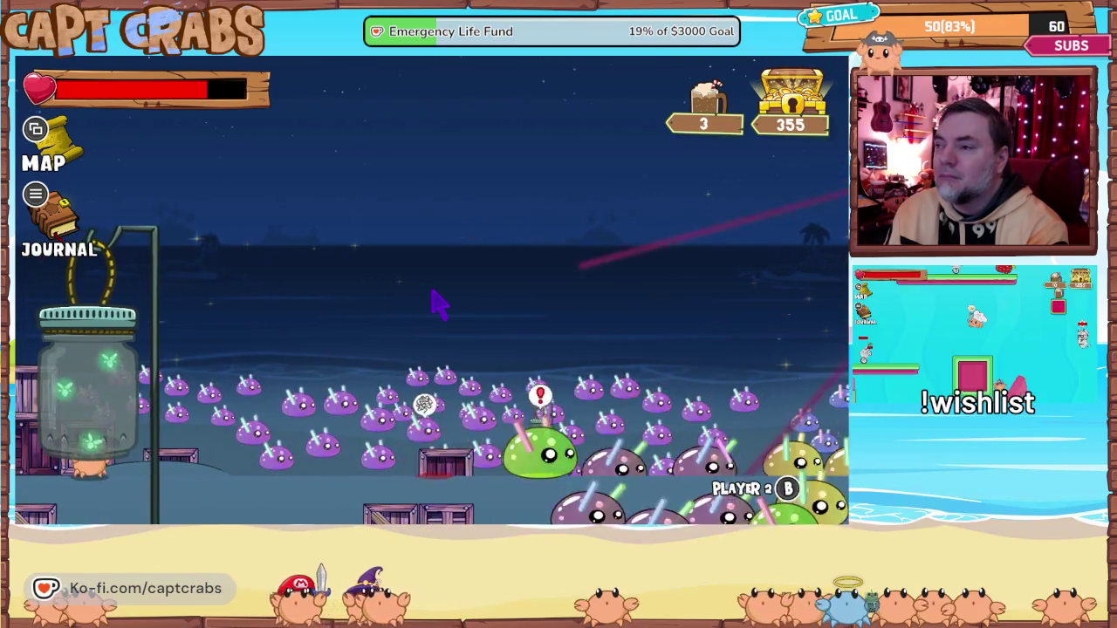
key("Right")
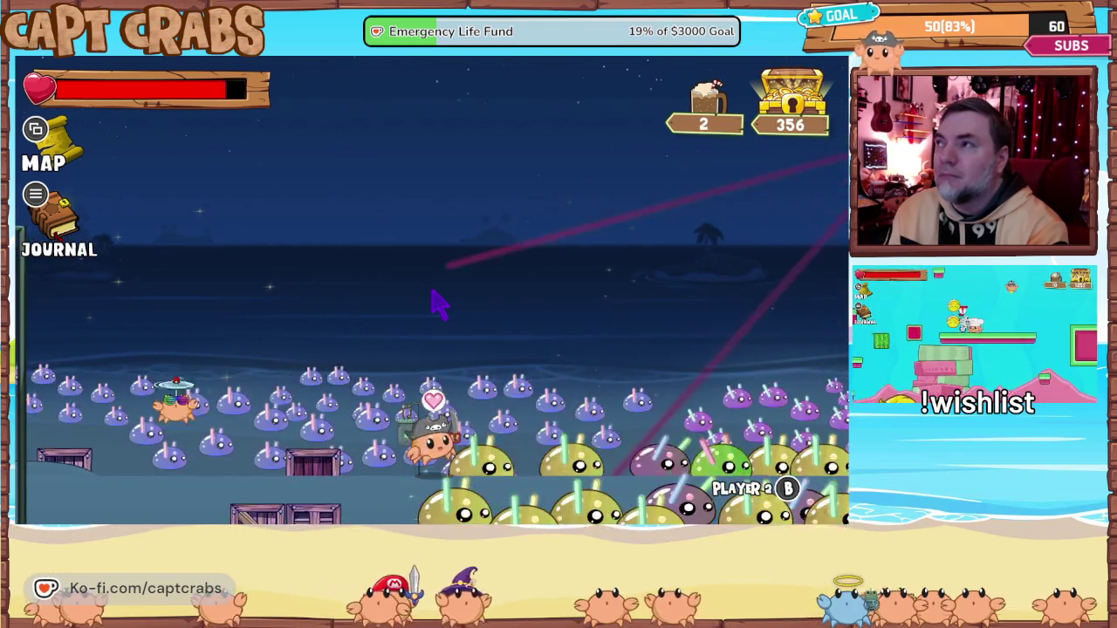
key("Right")
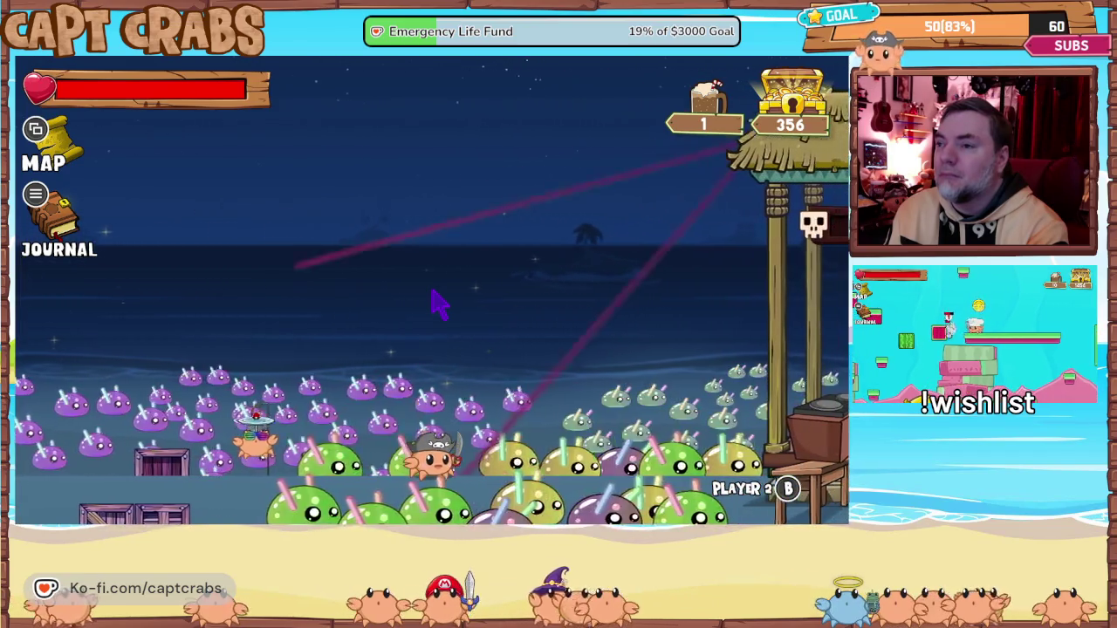
key("Escape")
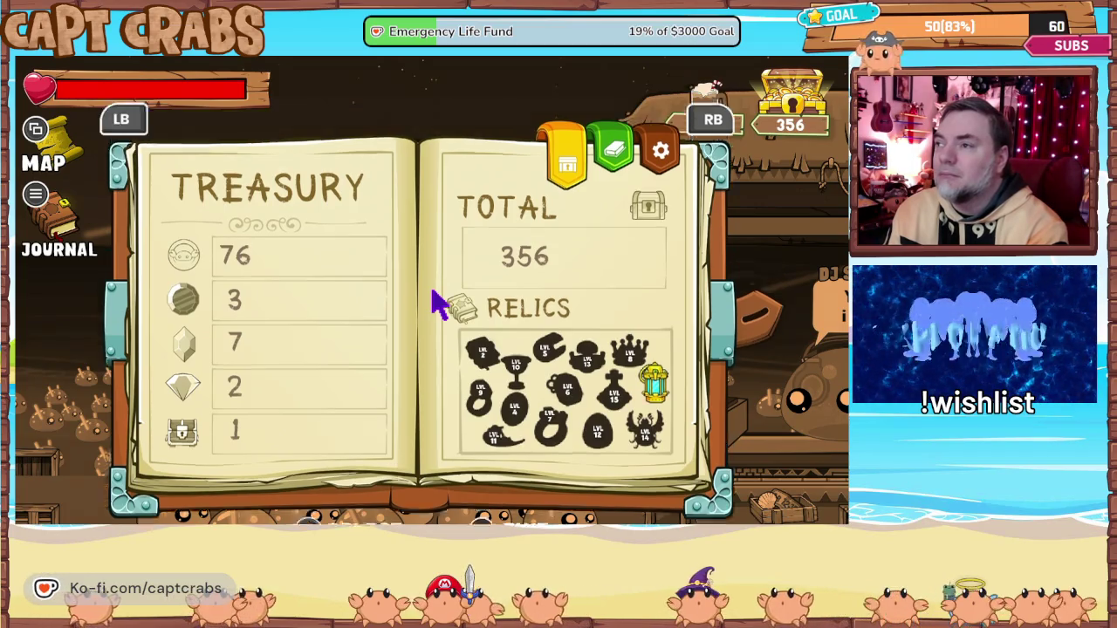
- Confirm leaving the level and walk to the Firefly Beach map stop
key("Escape")
key("Escape")
key("Return")
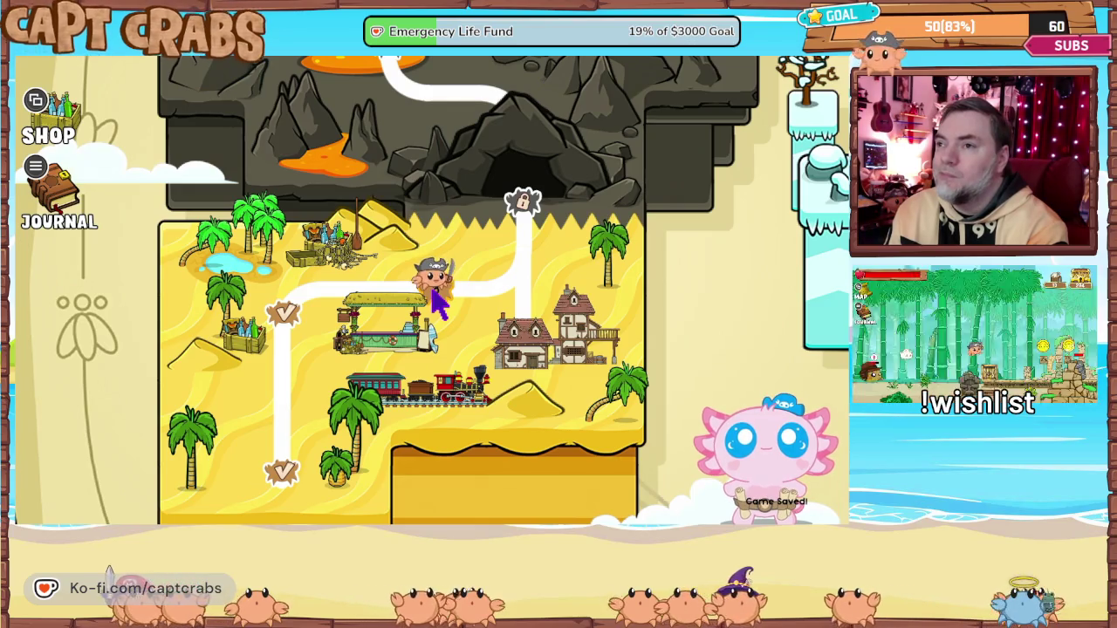
key("Left")
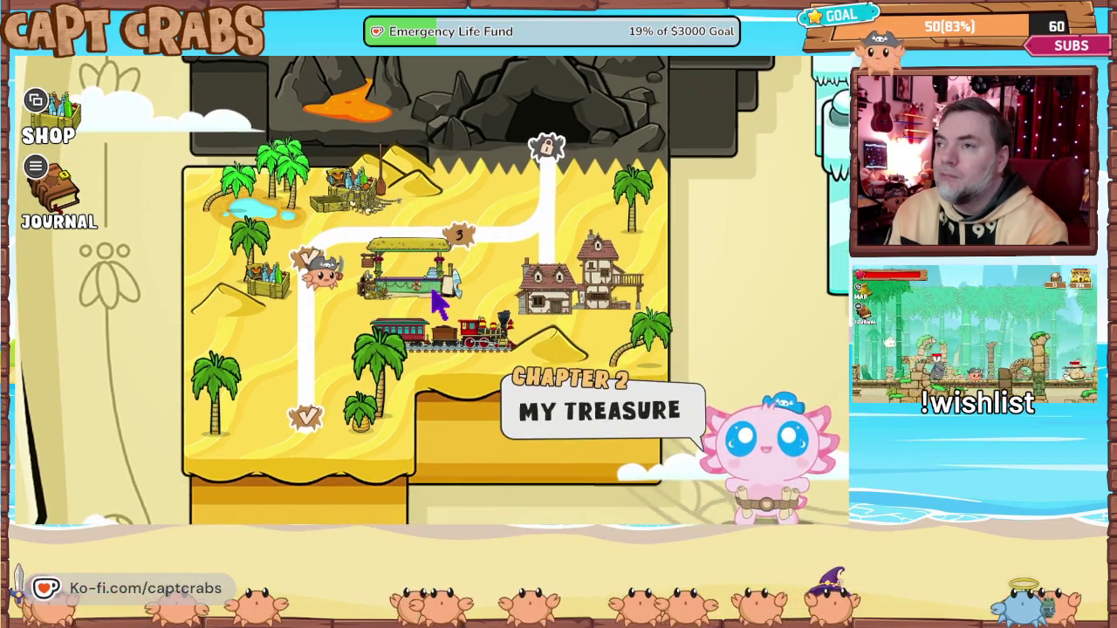
key("Right")
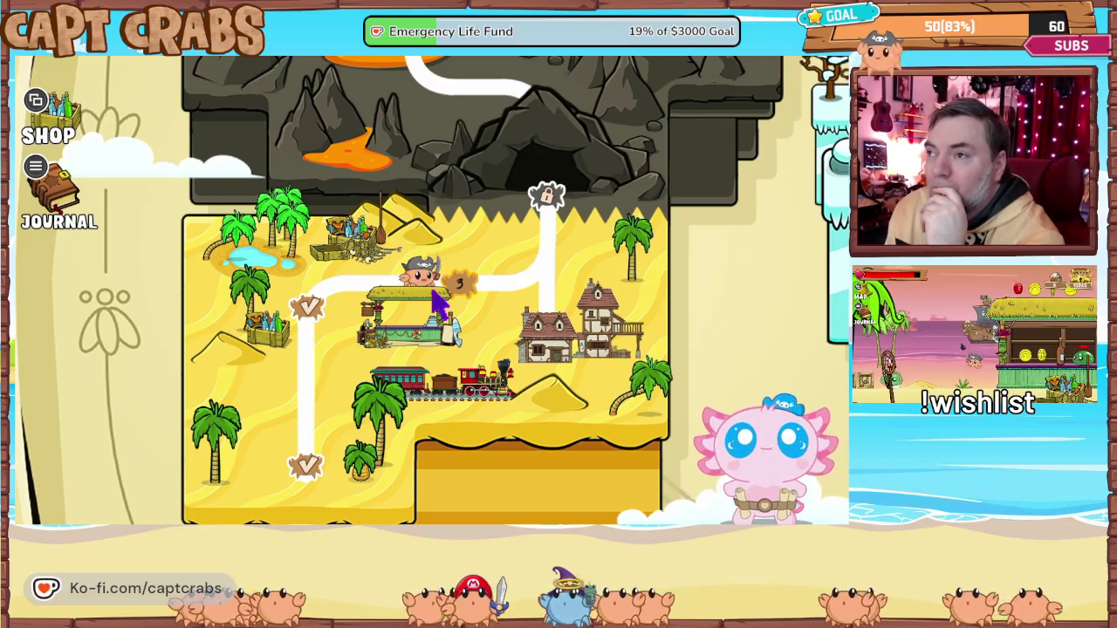
- Choose Exit Game from the game's options menu
left_click(439, 303)
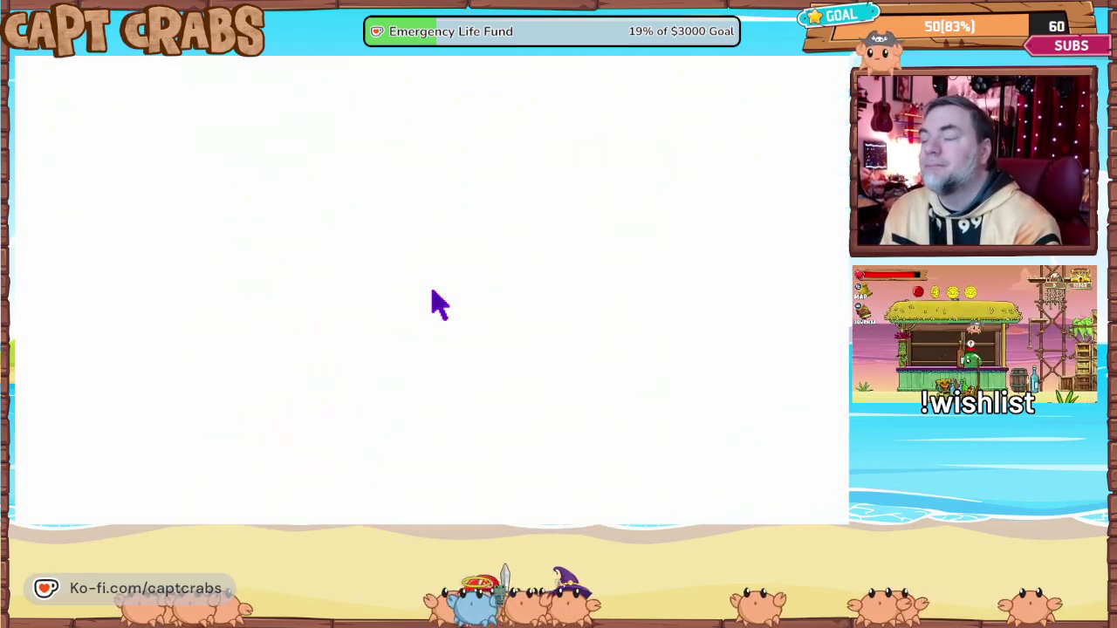
key("Down")
key("Down")
key("Down")
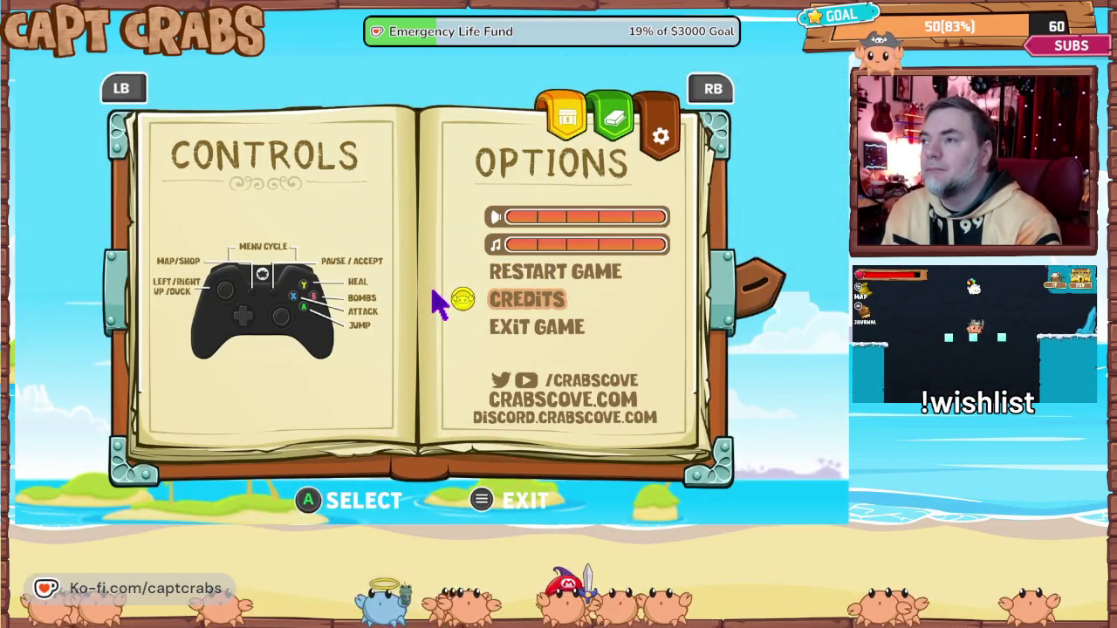
key("Return")
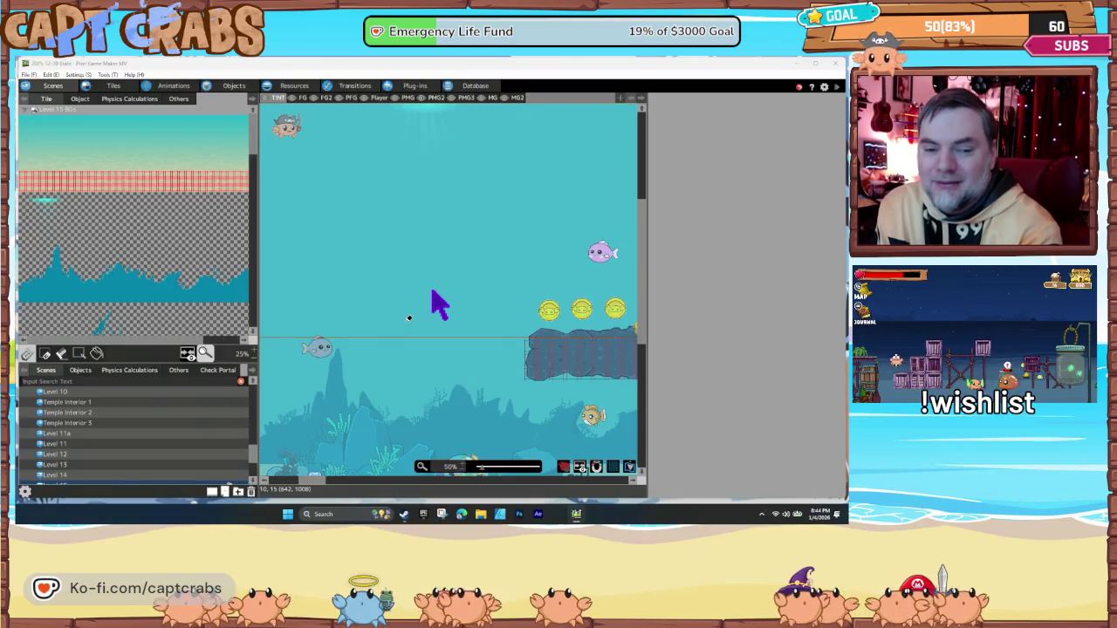
- In the objects editor, clear the Door search filter and collapse the OBJECTS folder
left_click(232, 87)
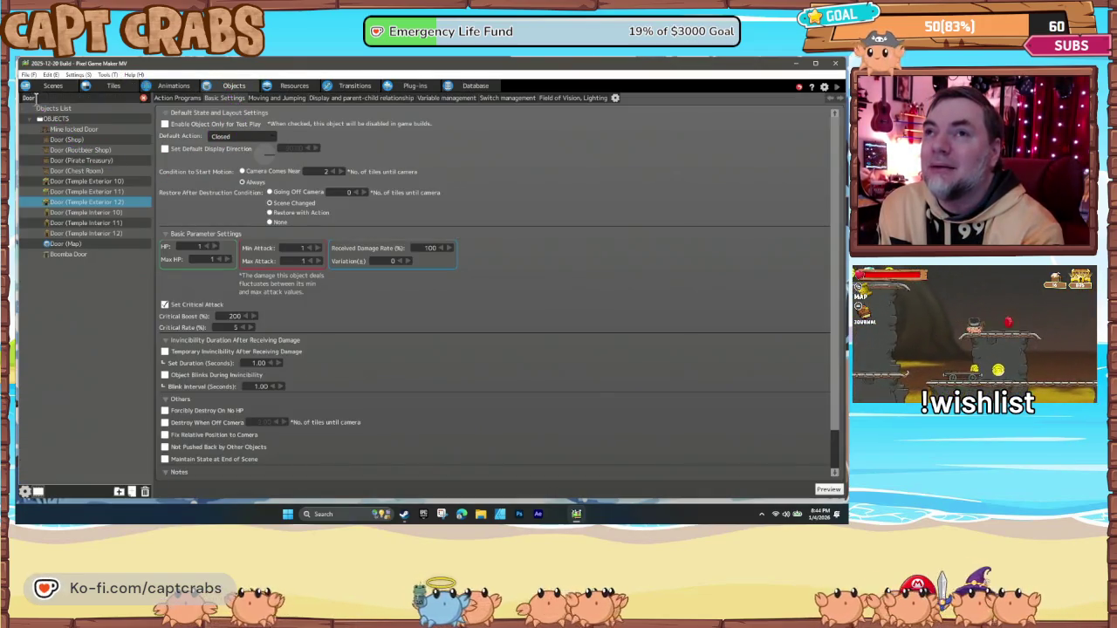
left_click(136, 97)
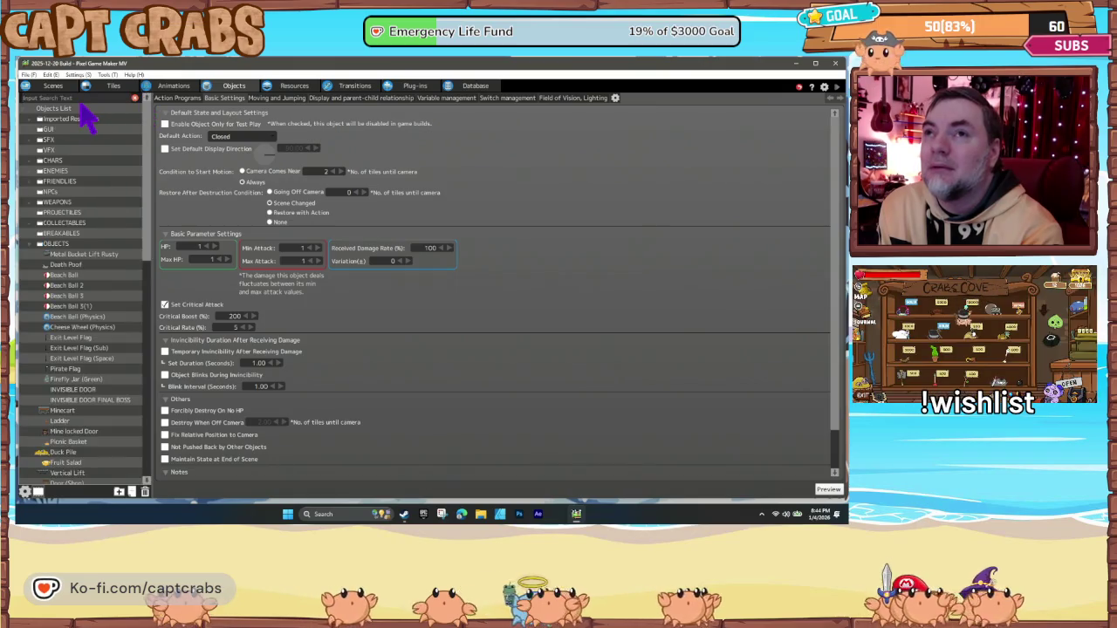
left_click(31, 244)
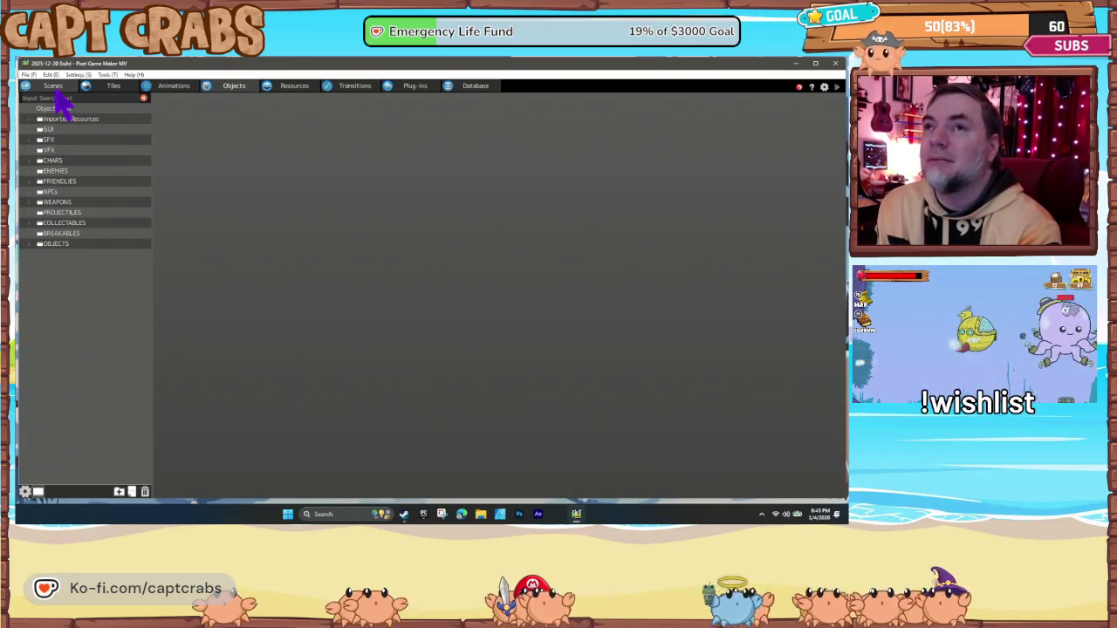
- Back in the scene editor, list the placed objects and view Book Menu's placement settings
left_click(55, 88)
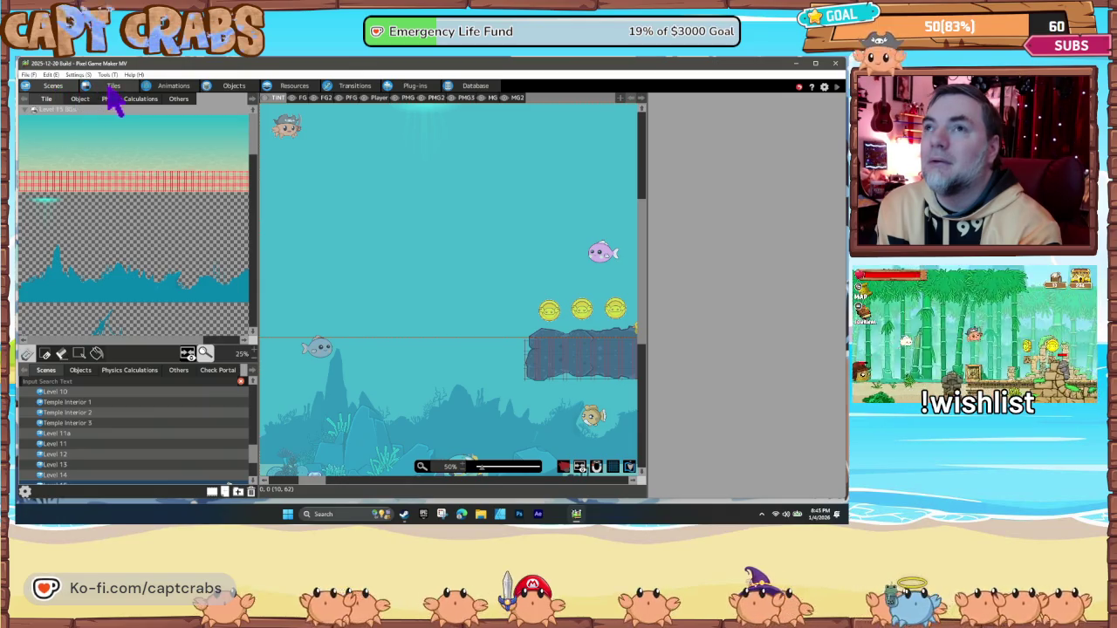
left_click(229, 87)
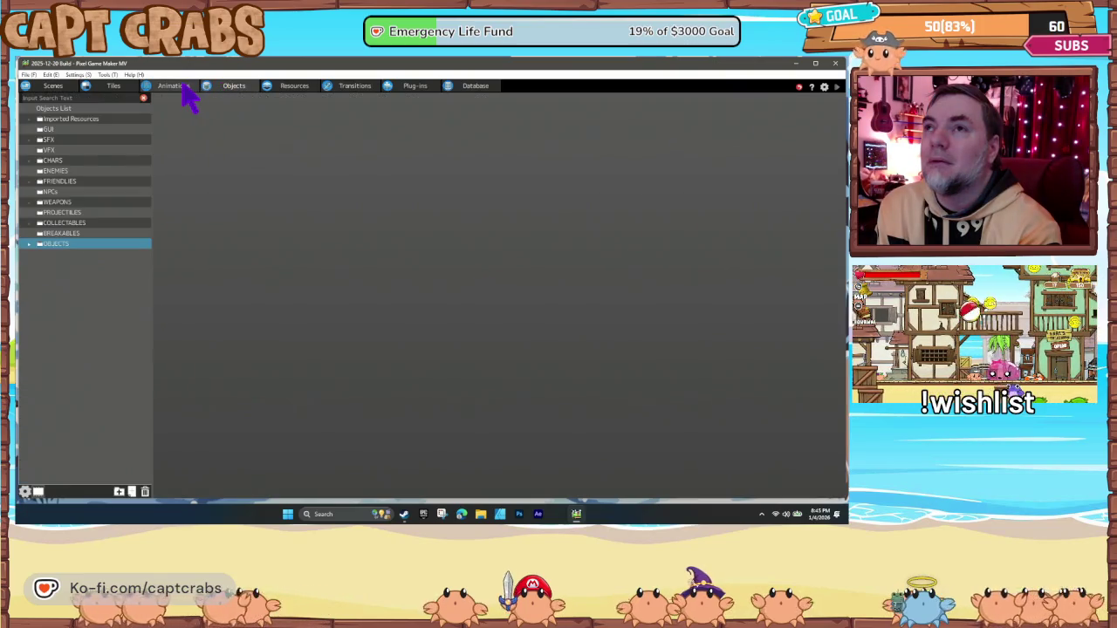
left_click(175, 87)
left_click(228, 87)
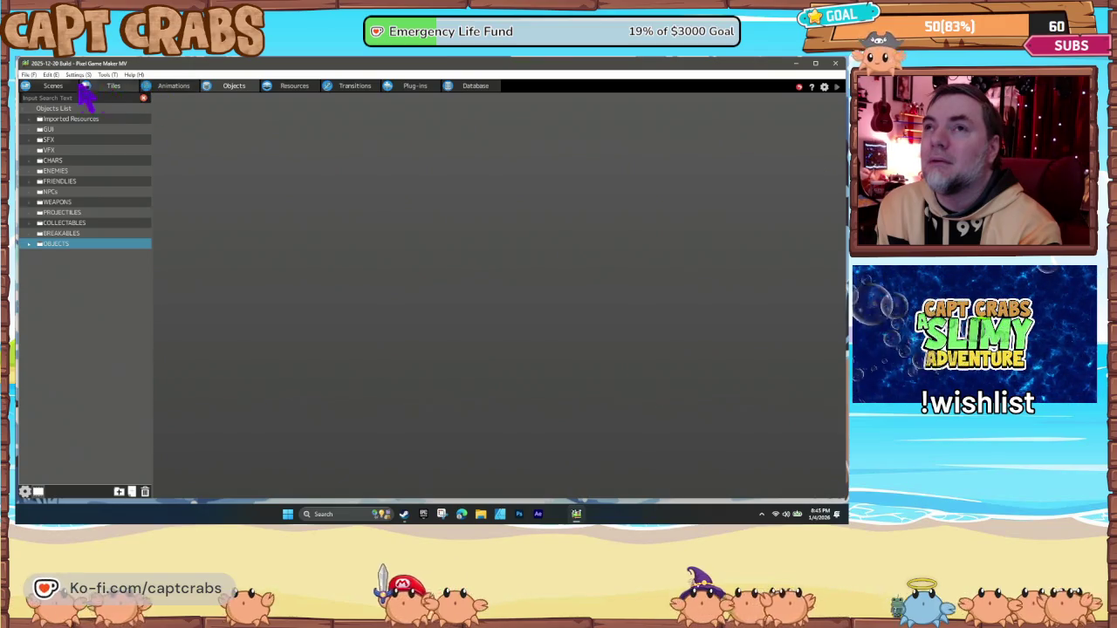
left_click(50, 87)
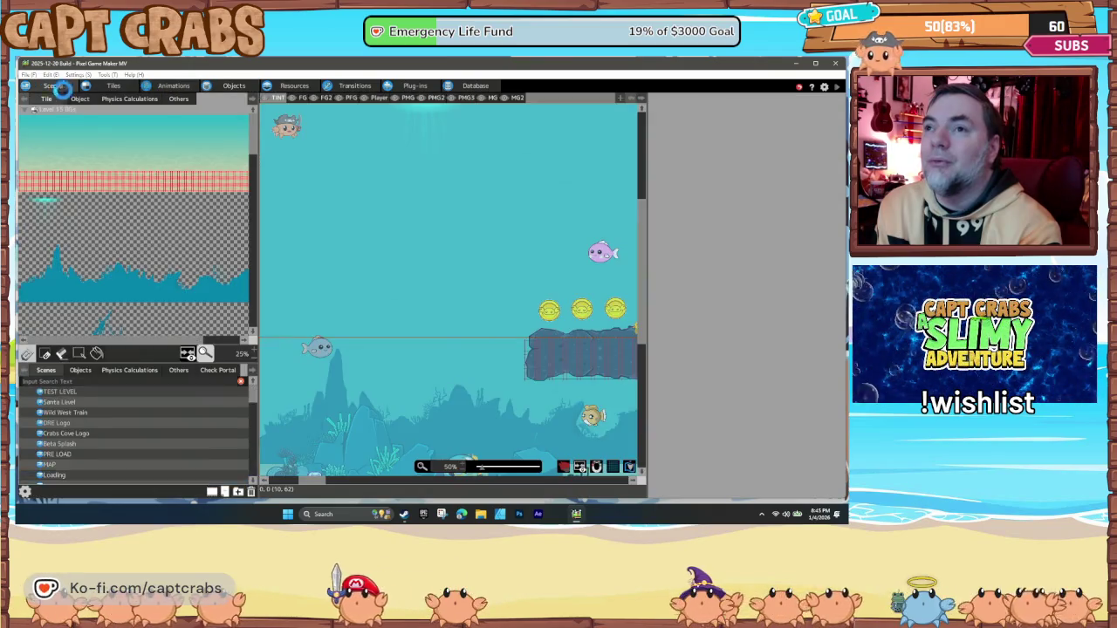
left_click(79, 370)
left_click(61, 402)
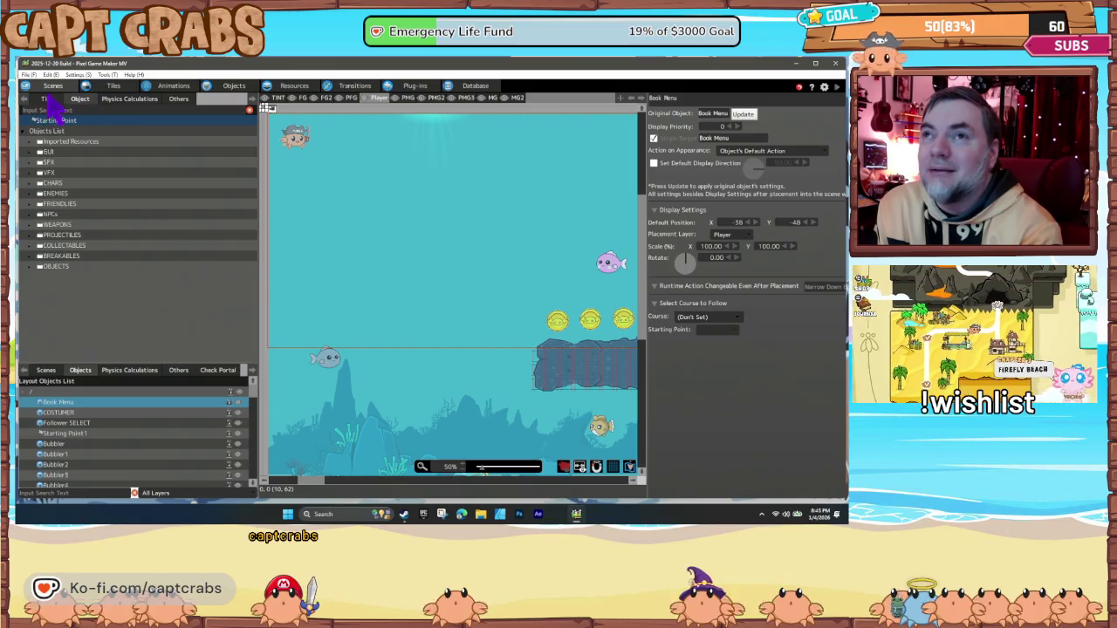
- Open the Stage 1 END scene from the Scenes list
left_click(49, 371)
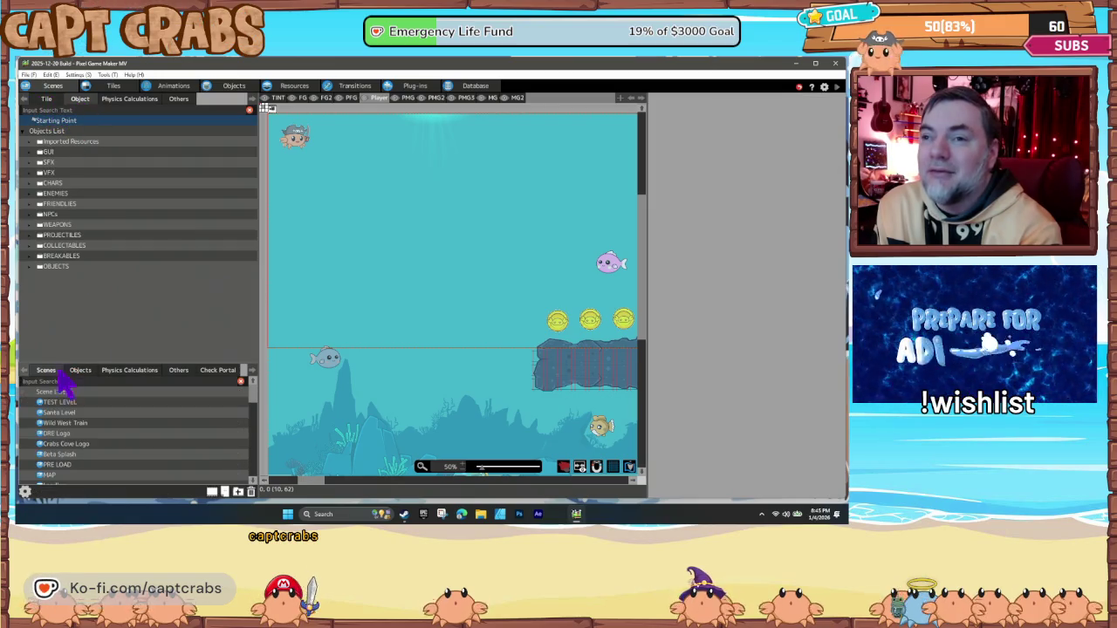
scroll(122, 447, "down", 10)
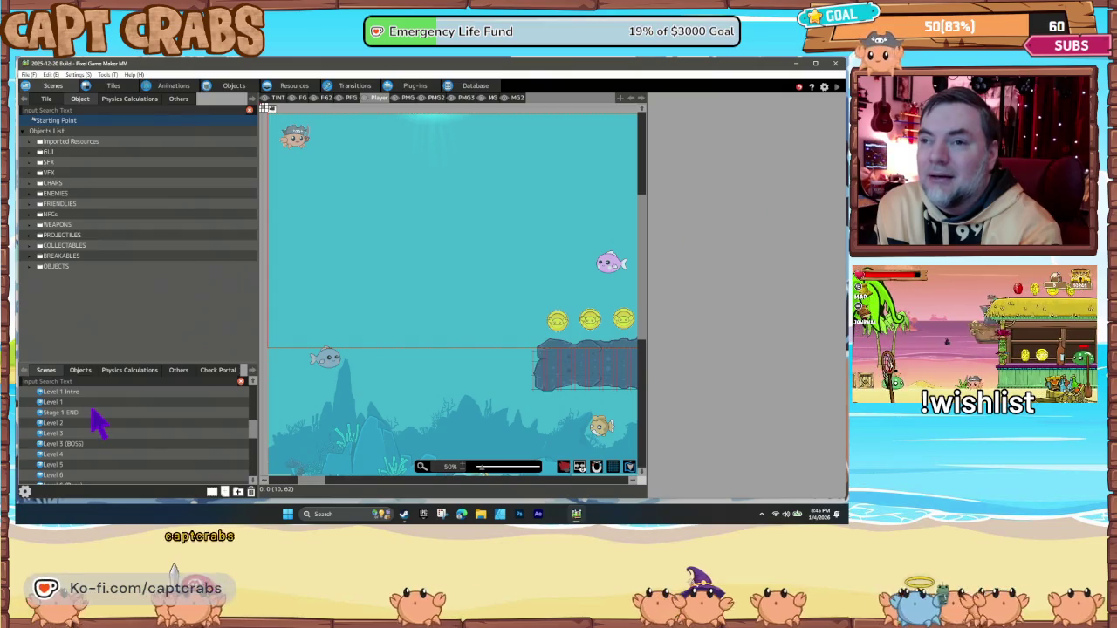
left_click(92, 412)
scroll(401, 408, "down", 3)
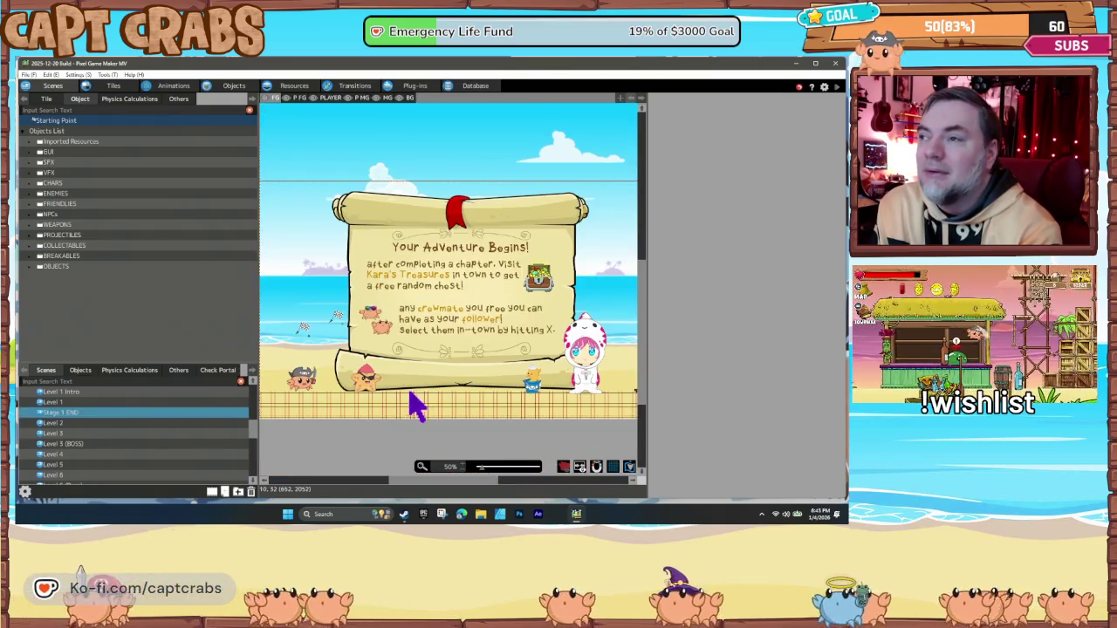
scroll(387, 394, "right", 3)
- Inspect the Book Menu object and adventure scroll, then switch to the objects editor
left_click(519, 377)
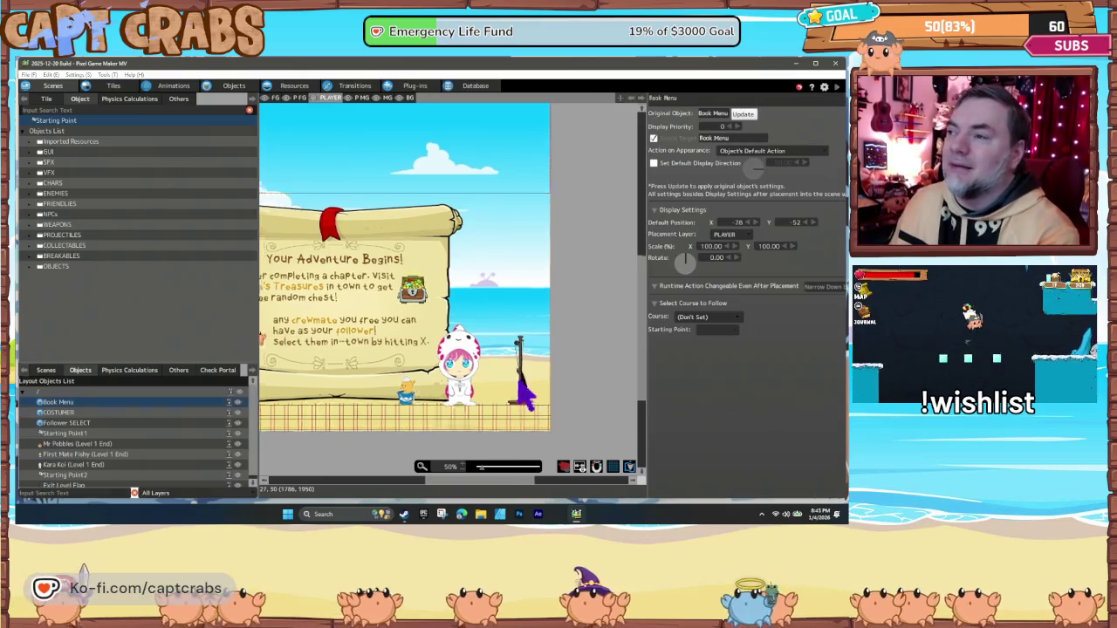
scroll(432, 337, "up", 2)
scroll(432, 336, "down", 2)
scroll(432, 336, "right", 2)
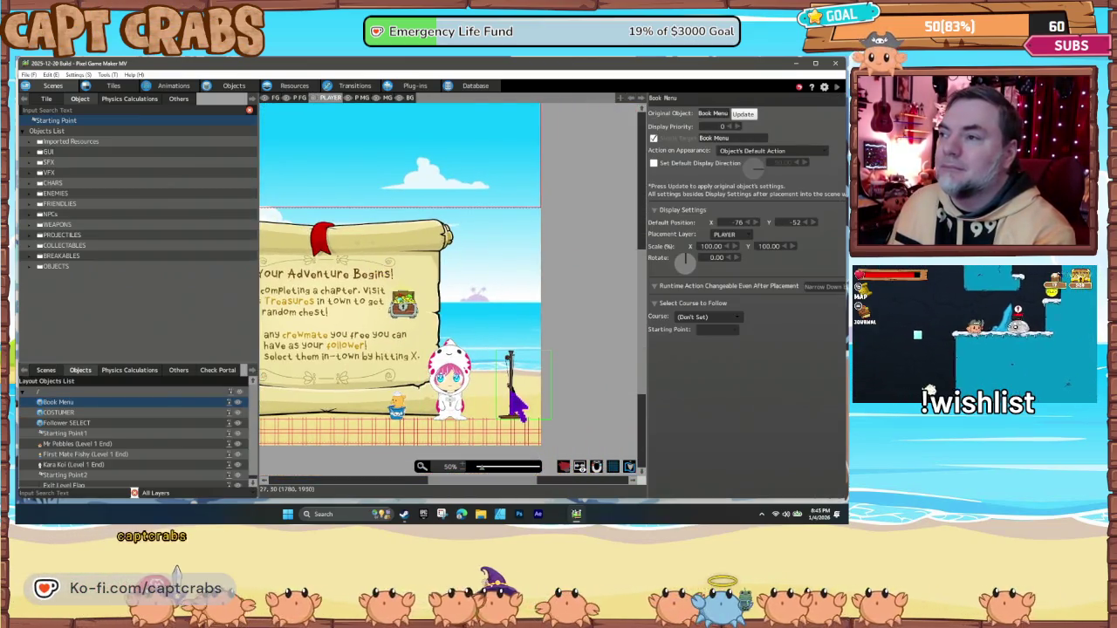
left_click(521, 407)
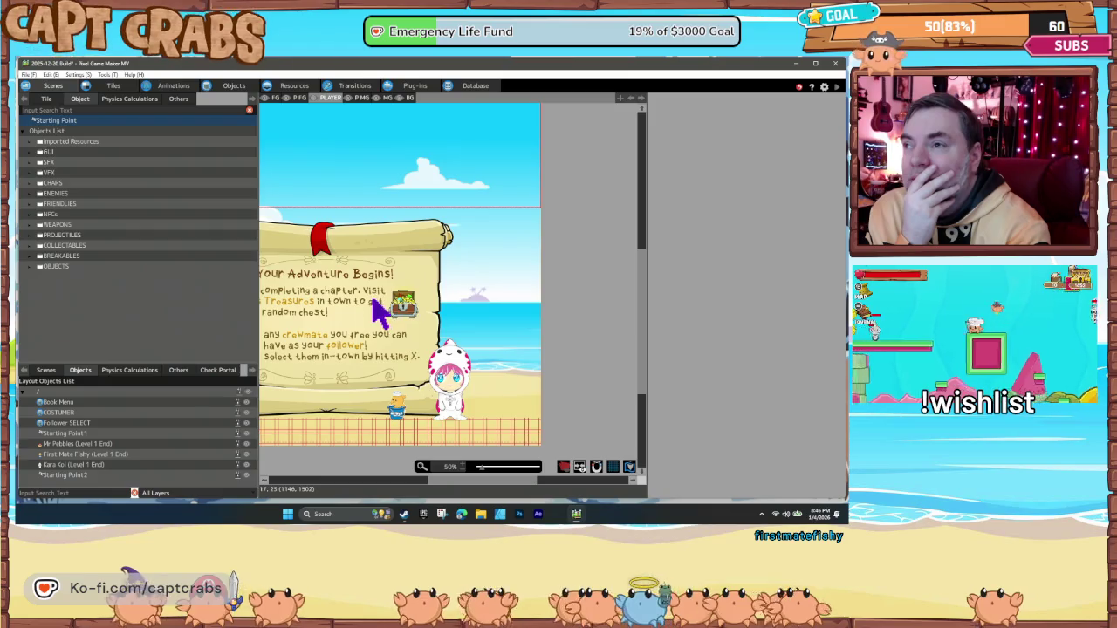
left_click_drag(379, 309, 459, 281)
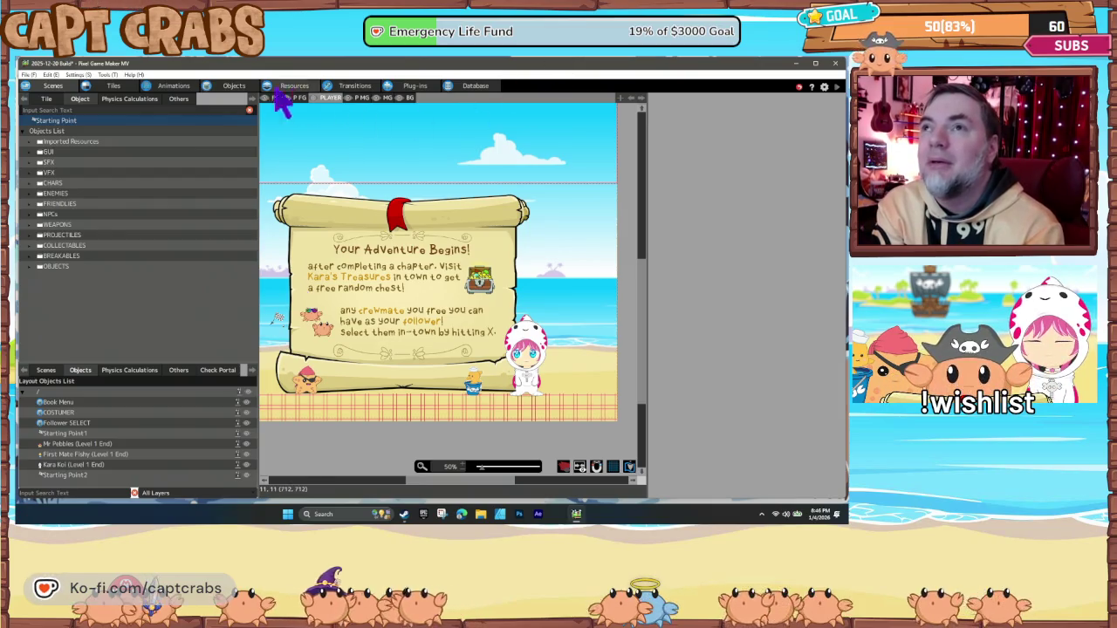
left_click(234, 87)
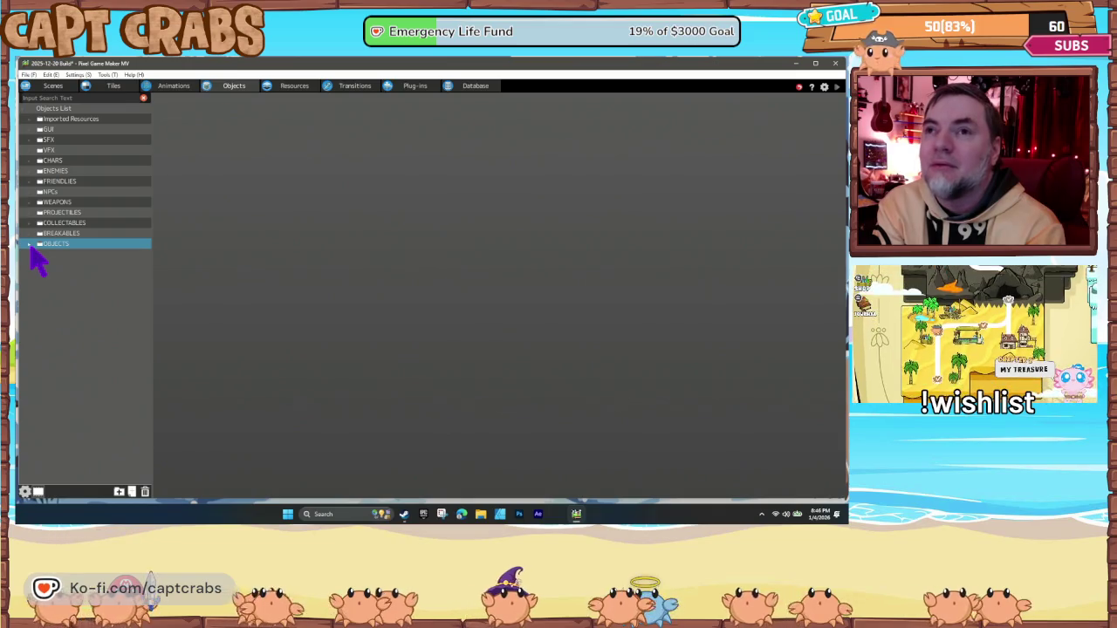
- Open Exit Level Flag's action program and inspect the END state's End Scene action
left_click(29, 245)
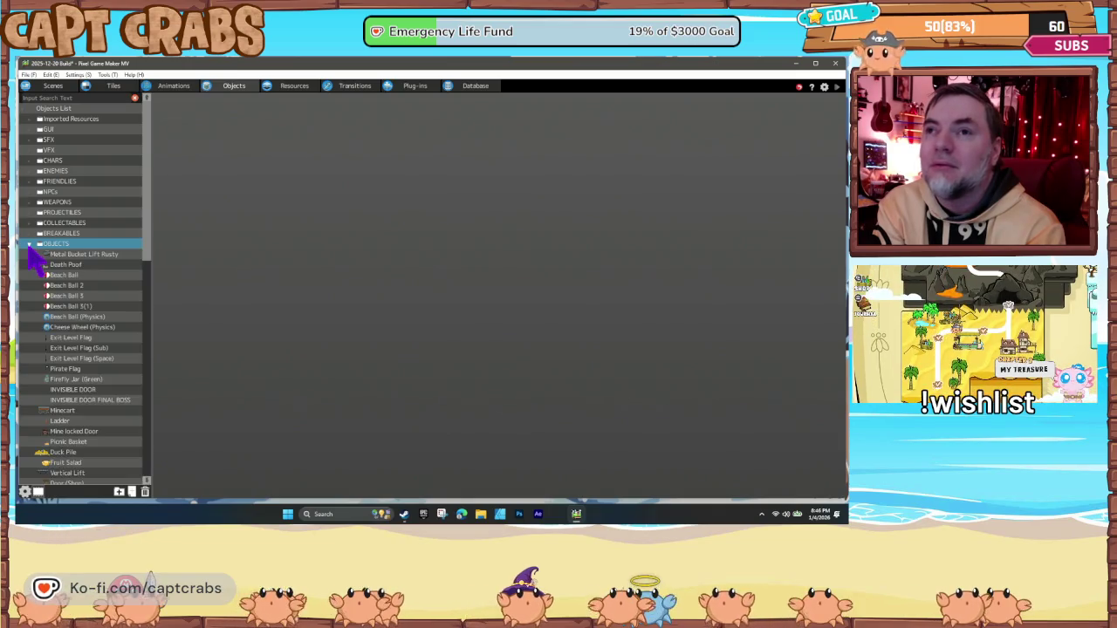
left_click(78, 338)
left_click(179, 99)
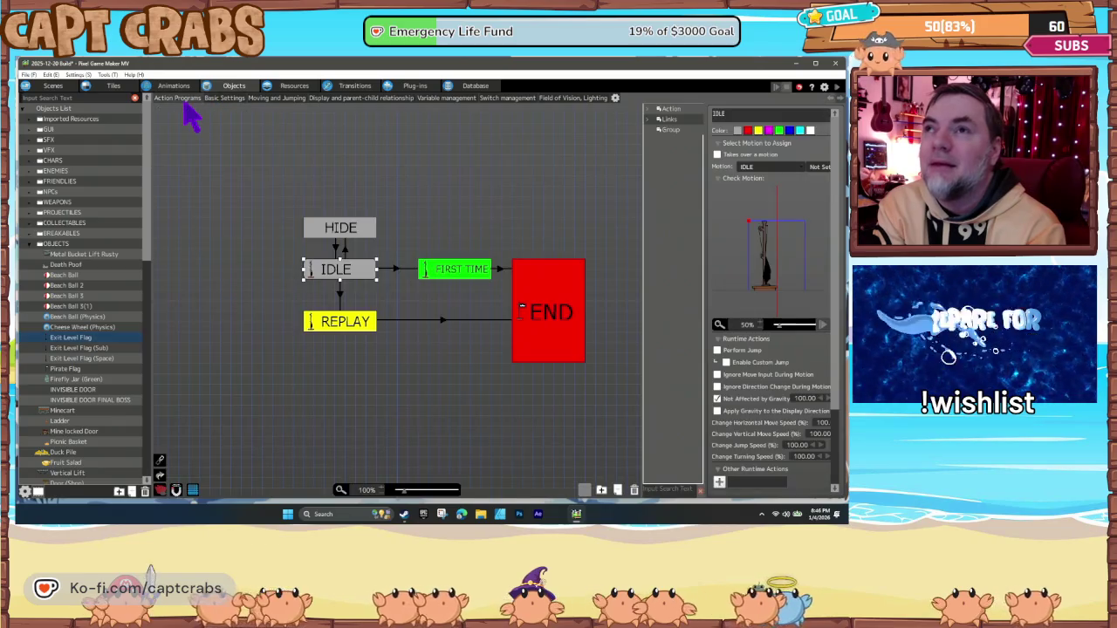
left_click(536, 317)
scroll(766, 434, "down", 1)
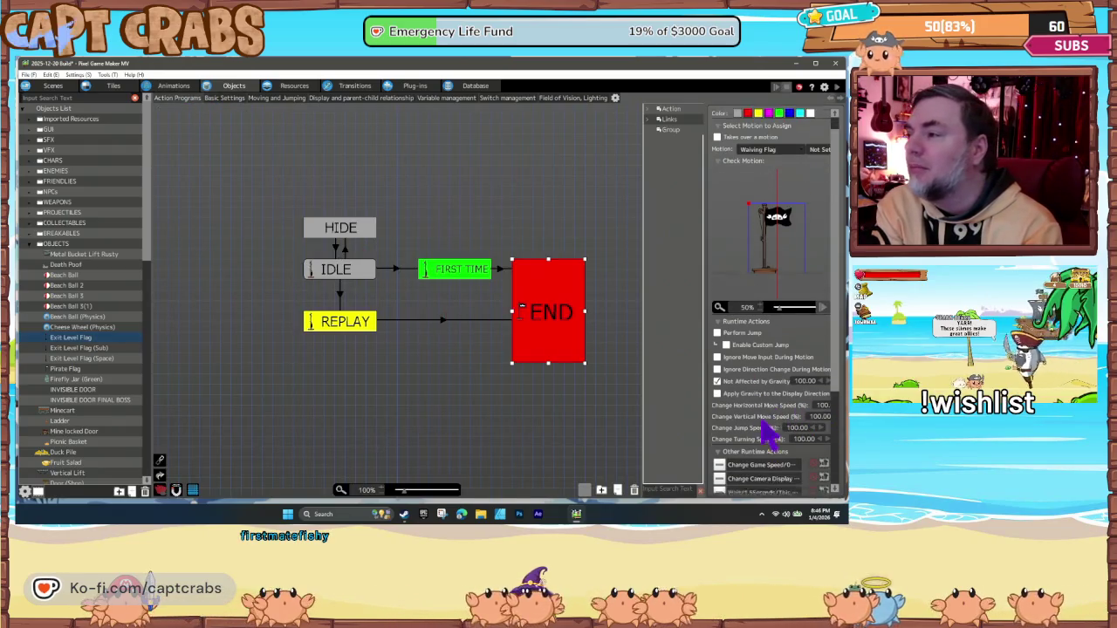
scroll(768, 432, "down", 3)
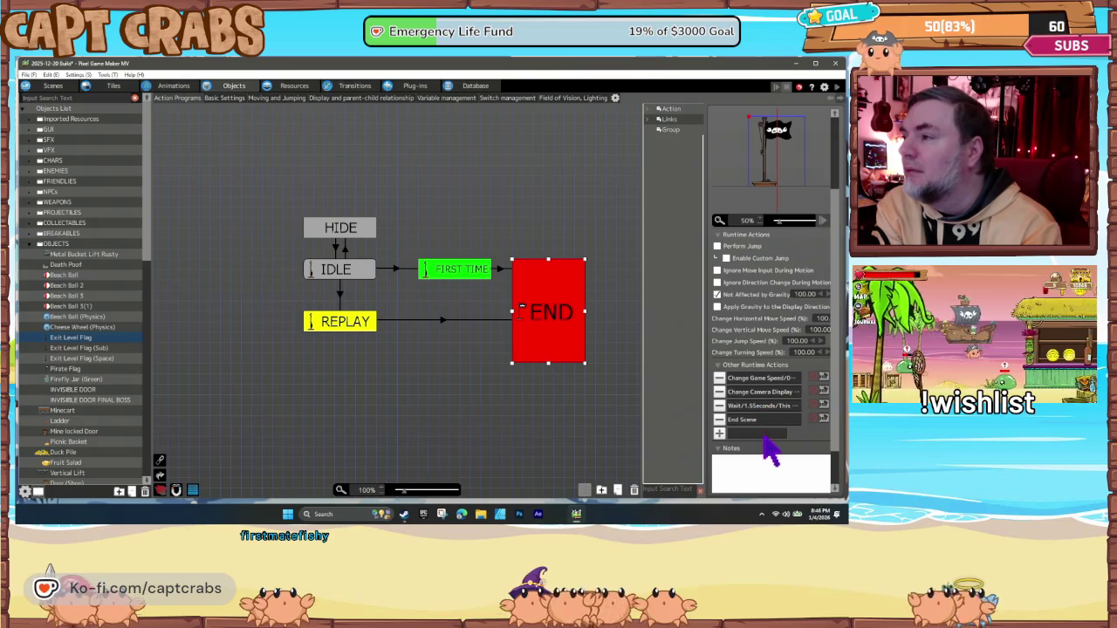
left_click(751, 422)
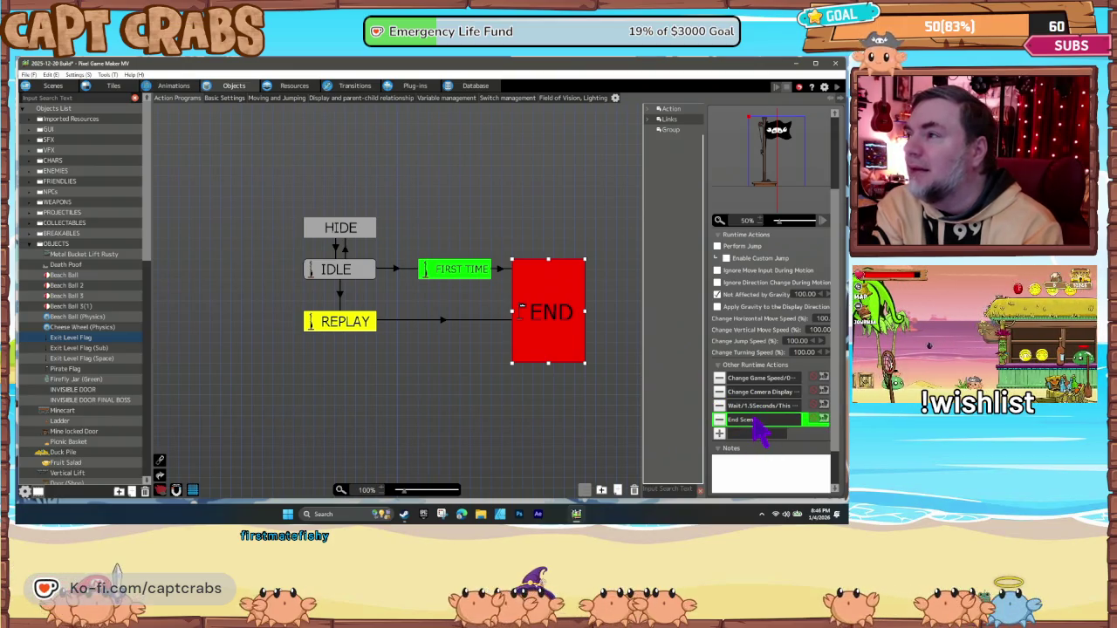
- Review the FIRST TIME state's Change Switch/Variable actions, cancelling each without changes
left_click(469, 274)
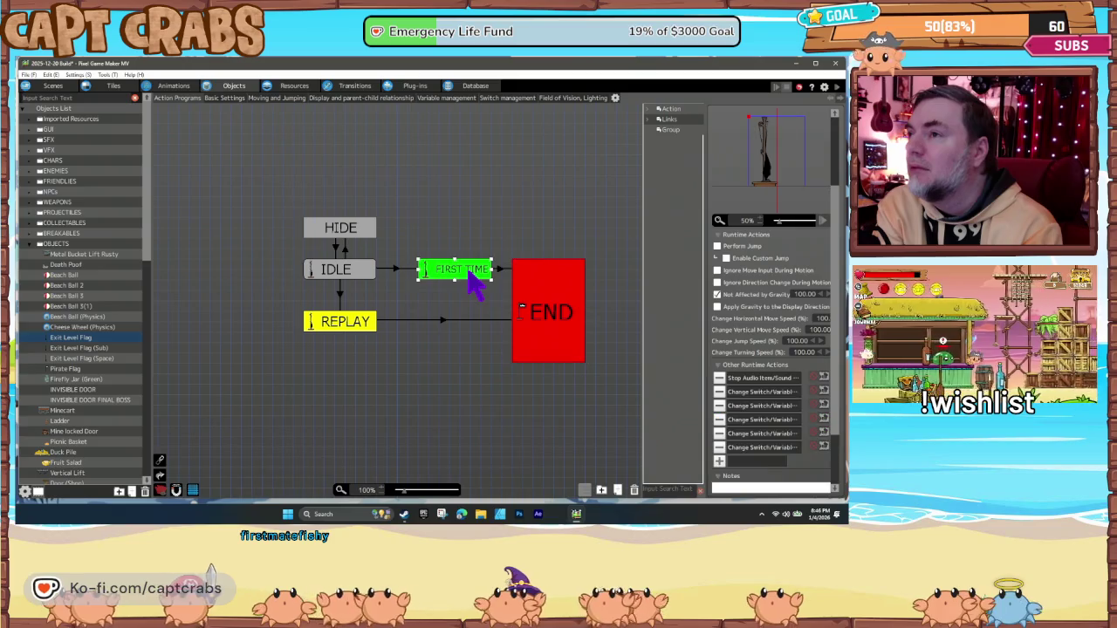
double_click(754, 408)
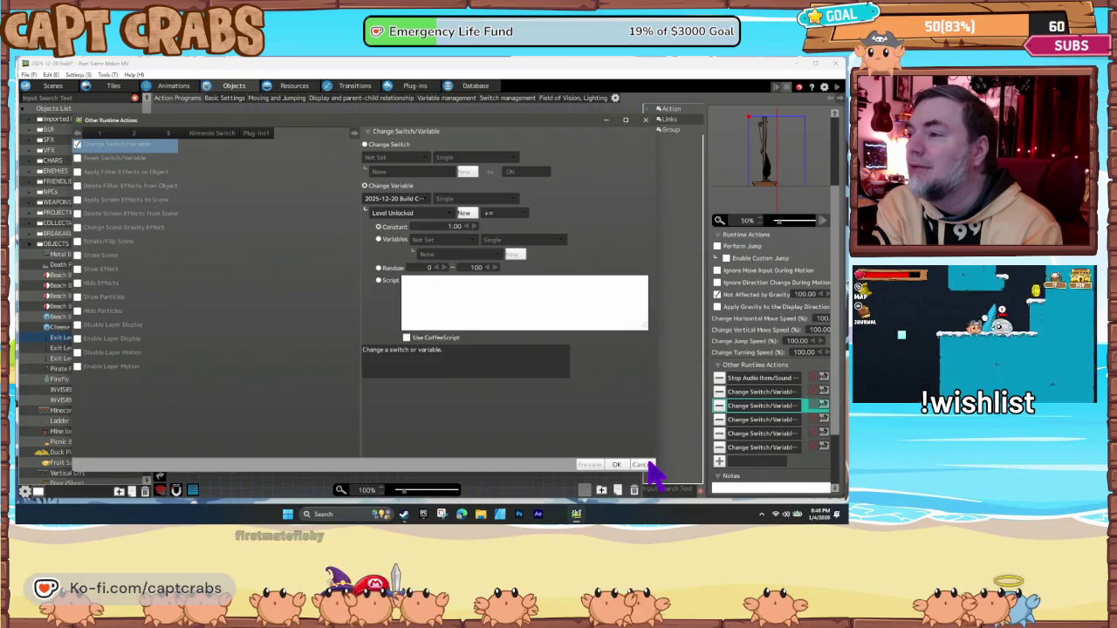
left_click(641, 464)
double_click(759, 420)
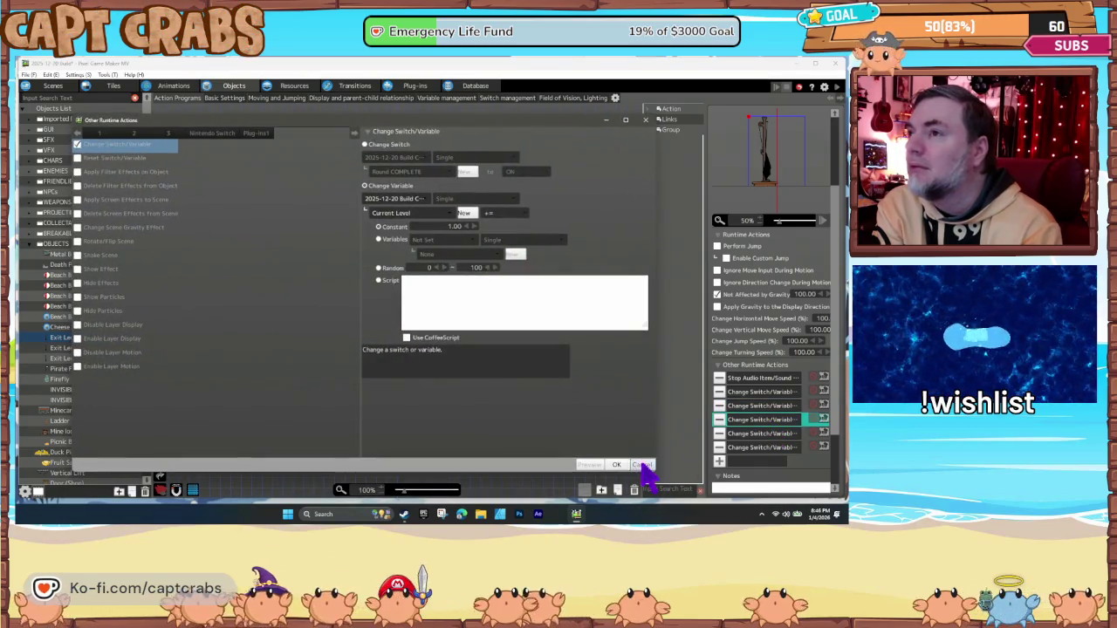
left_click(642, 466)
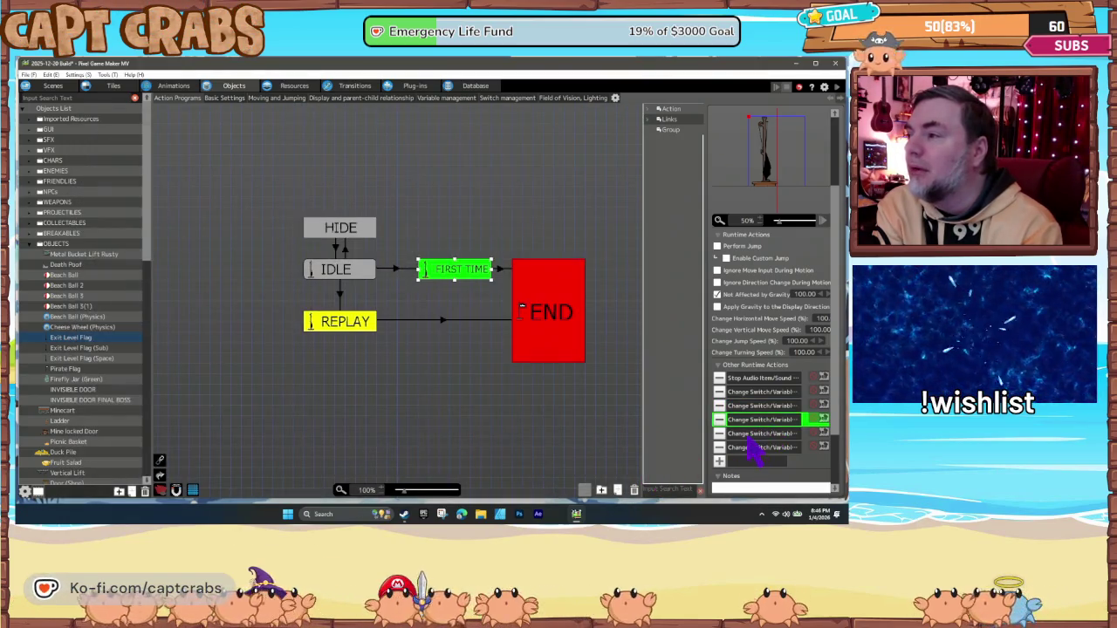
double_click(754, 434)
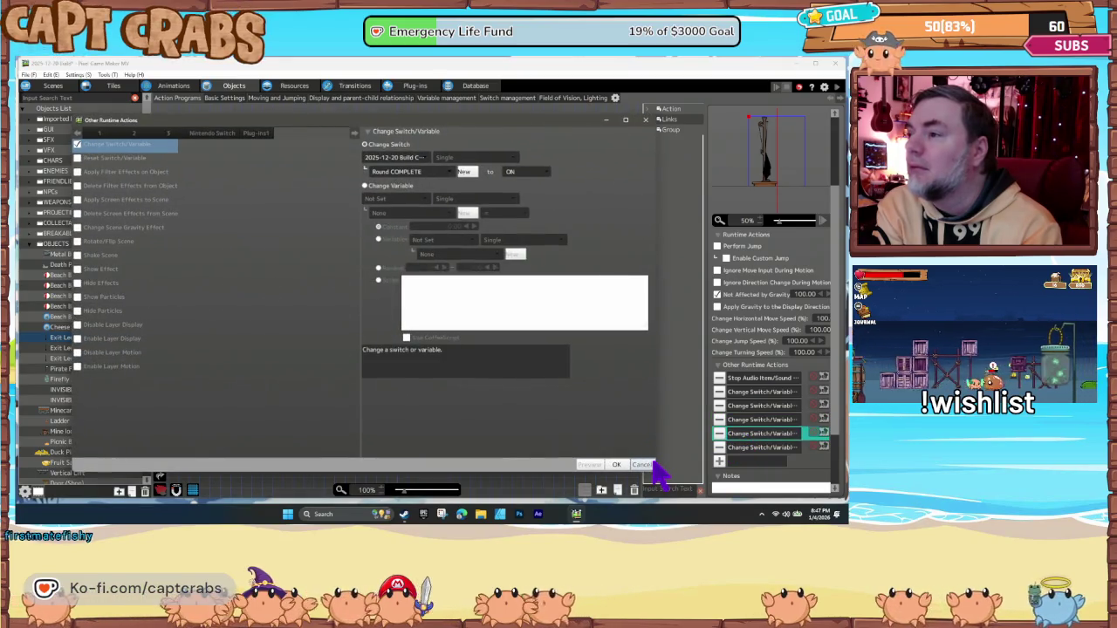
left_click(644, 465)
double_click(756, 448)
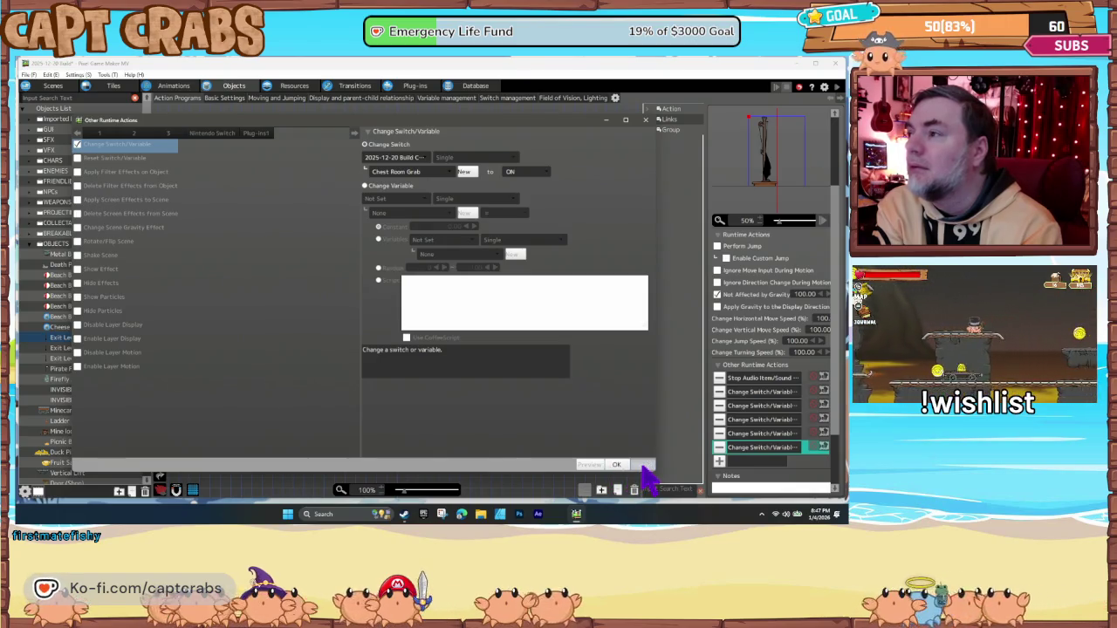
left_click(643, 466)
double_click(752, 407)
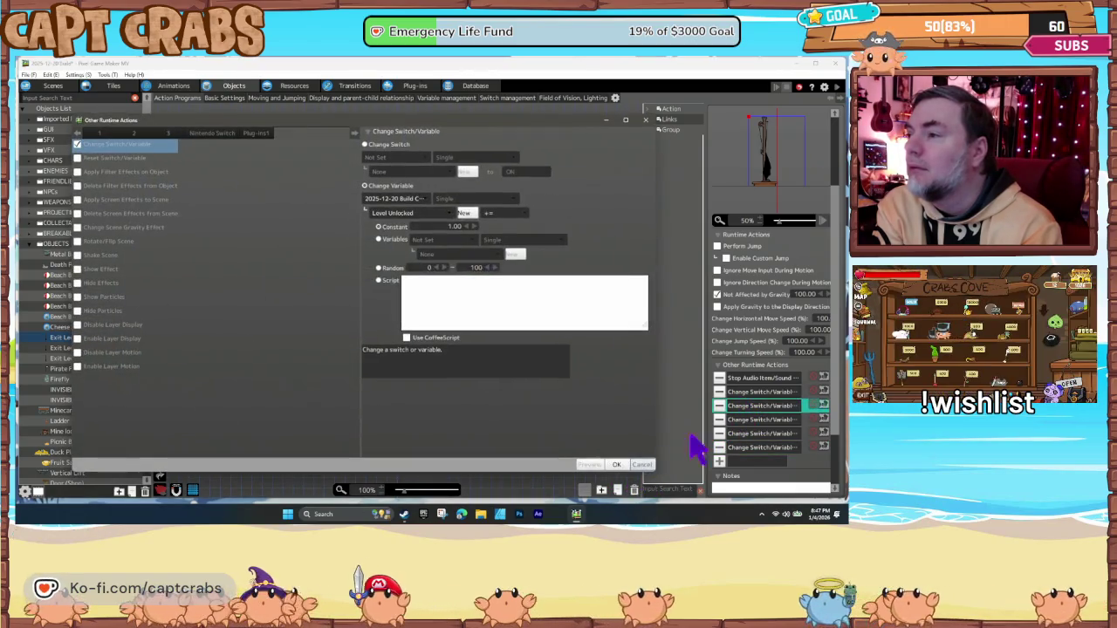
left_click(643, 465)
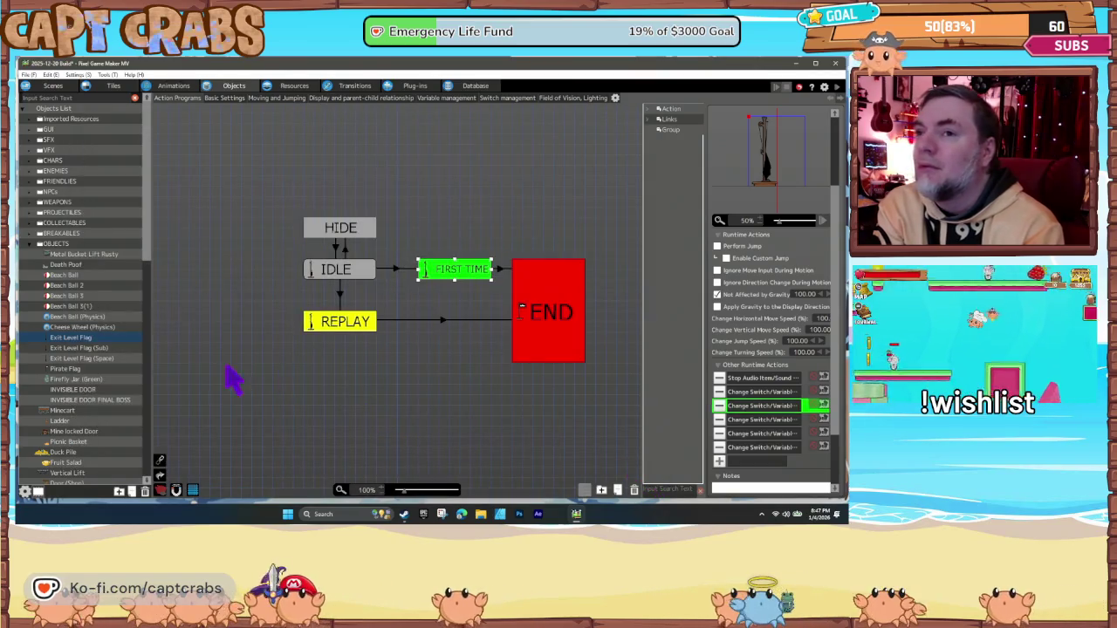
- Copy and paste the Exit Level Flag object to create a duplicate
right_click(82, 343)
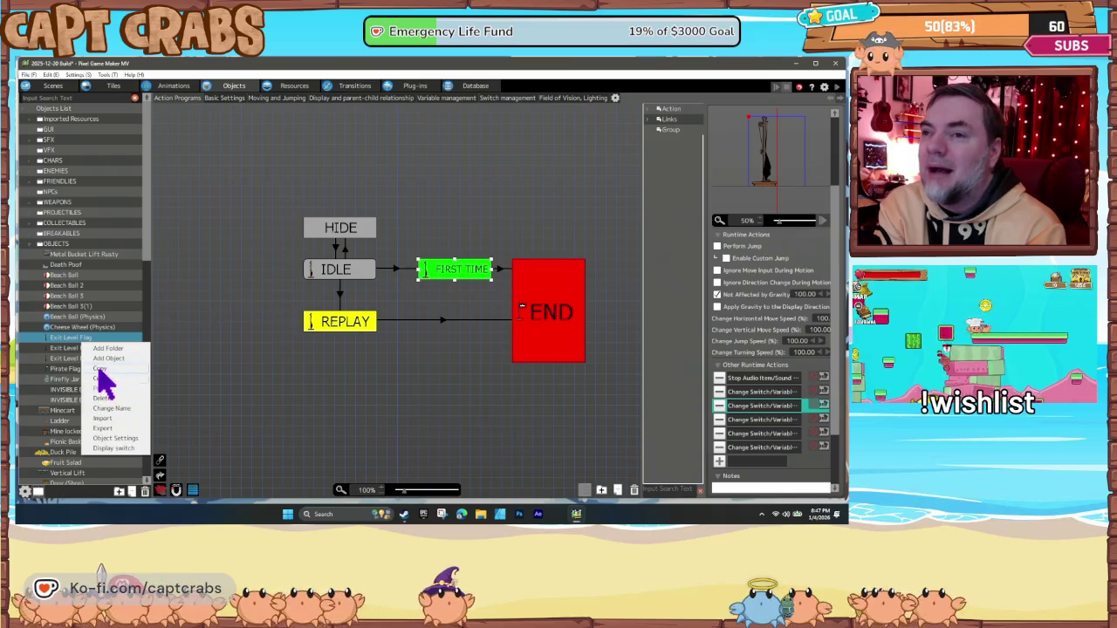
left_click(82, 342)
right_click(81, 336)
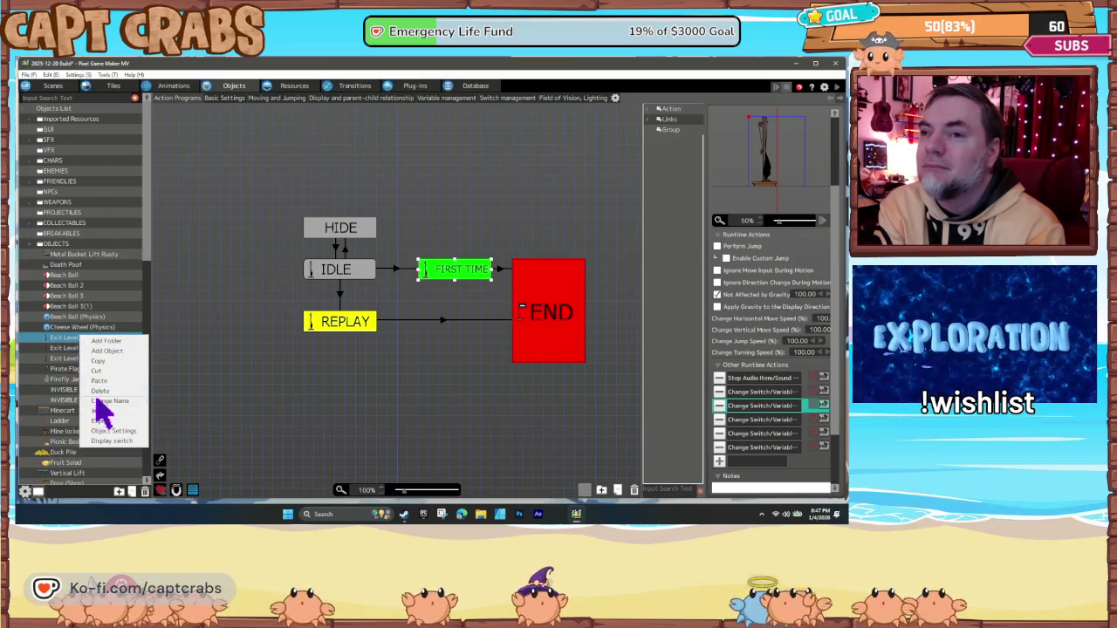
left_click(99, 381)
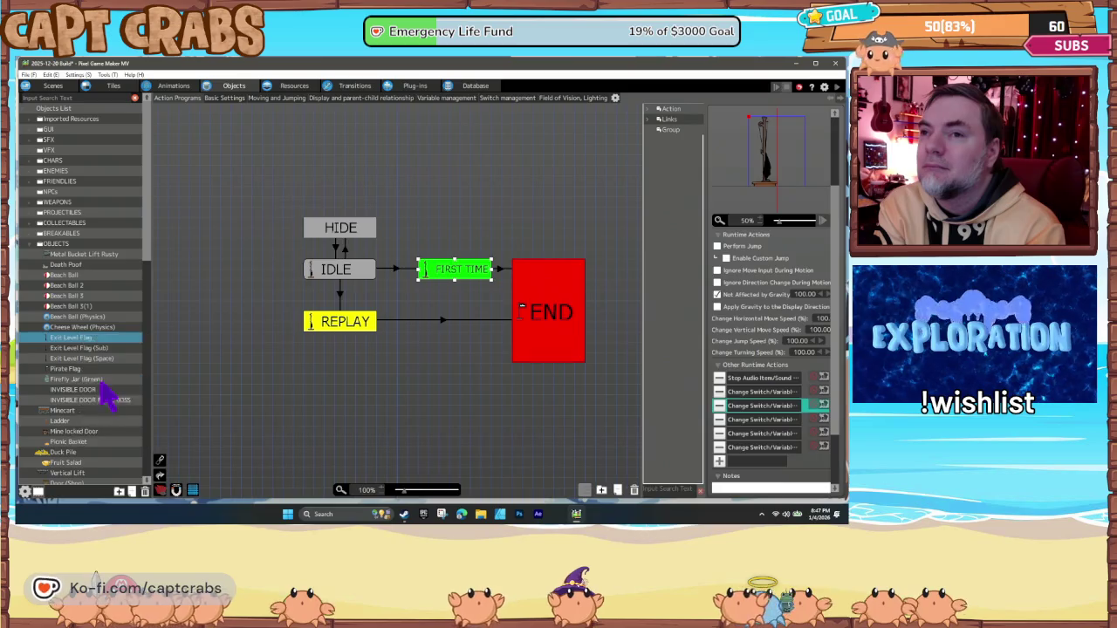
- Rename the duplicate to 'Exit Level Flag (Tutorial)' and show its FIRST TIME actions
right_click(87, 350)
left_click(108, 417)
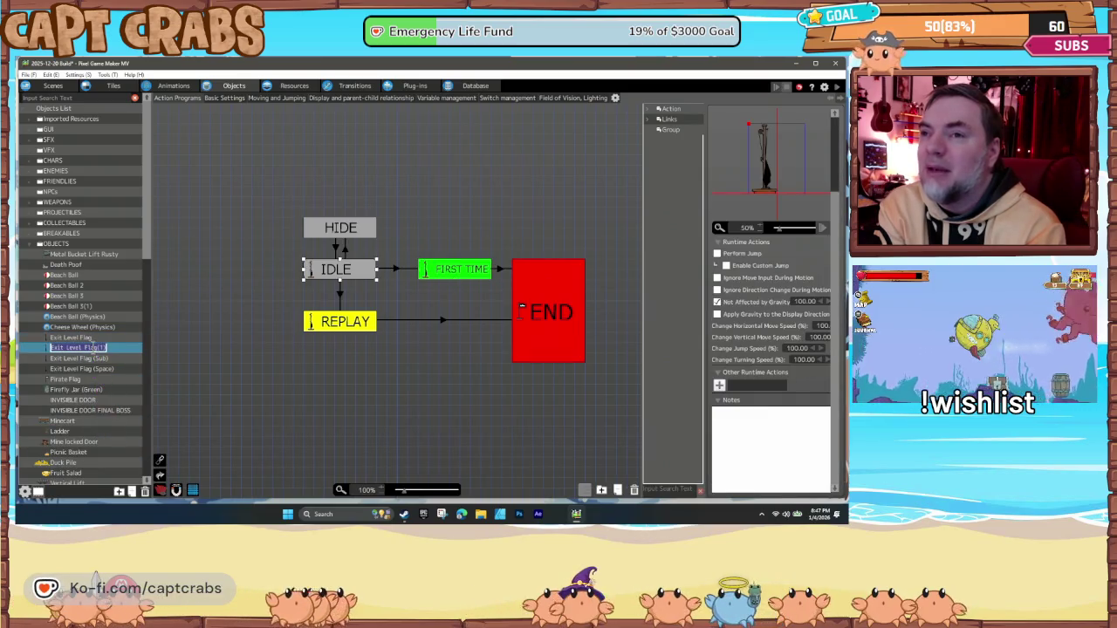
key("BackSpace")
key("BackSpace")
key("BackSpace")
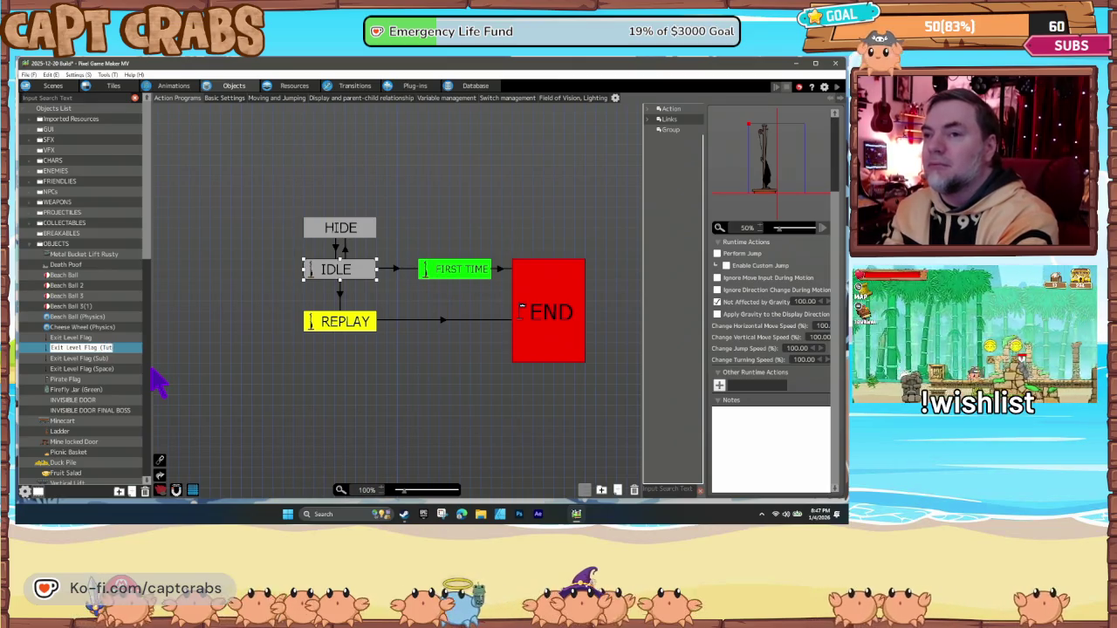
type("Tutorial)")
key("Return")
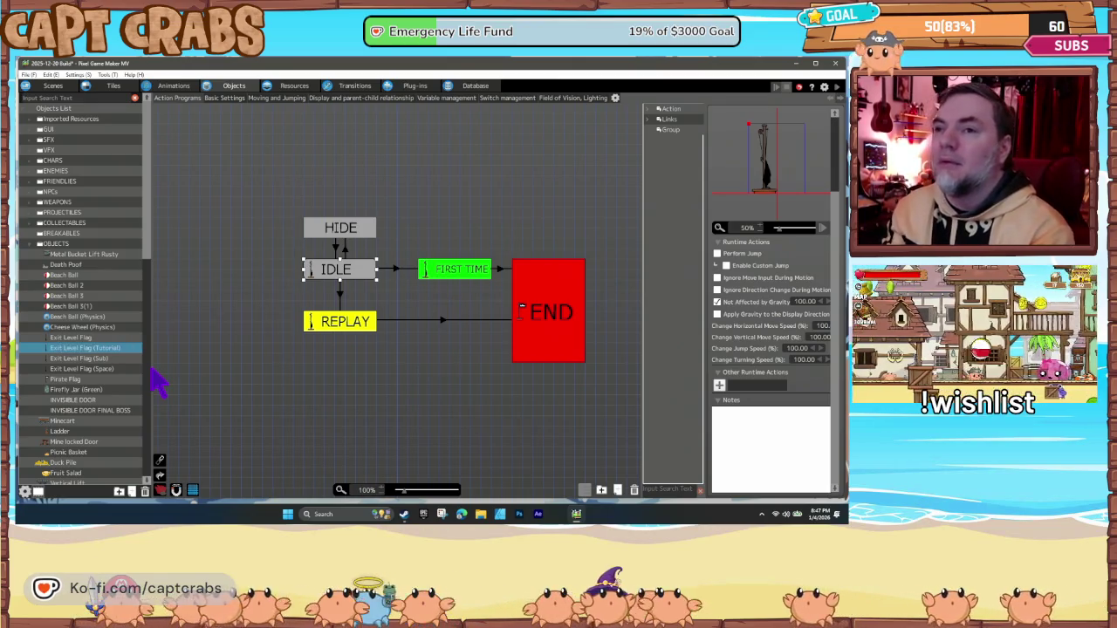
left_click(80, 357)
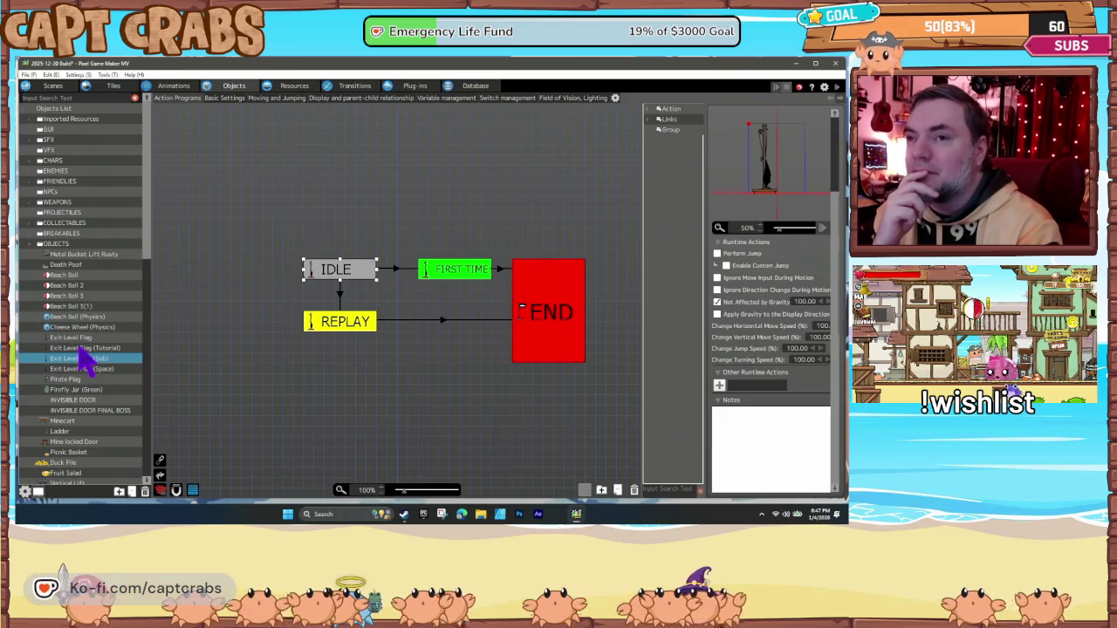
left_click(84, 348)
left_click(455, 273)
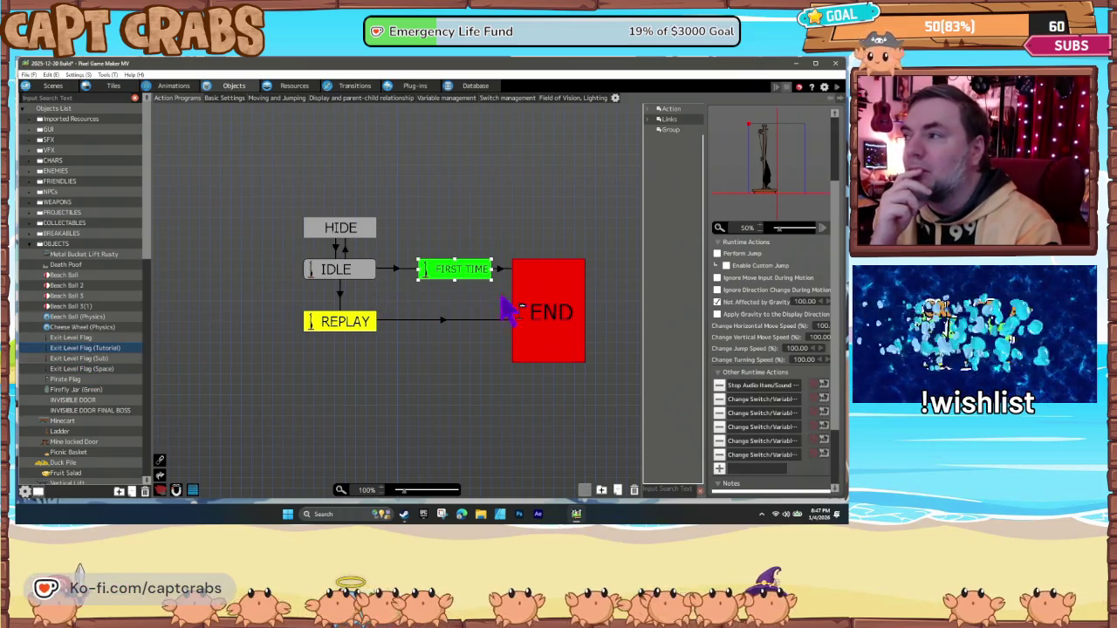
- Review each of the copy's Change Switch/Variable actions, cancelling all five dialogs unchanged
double_click(751, 400)
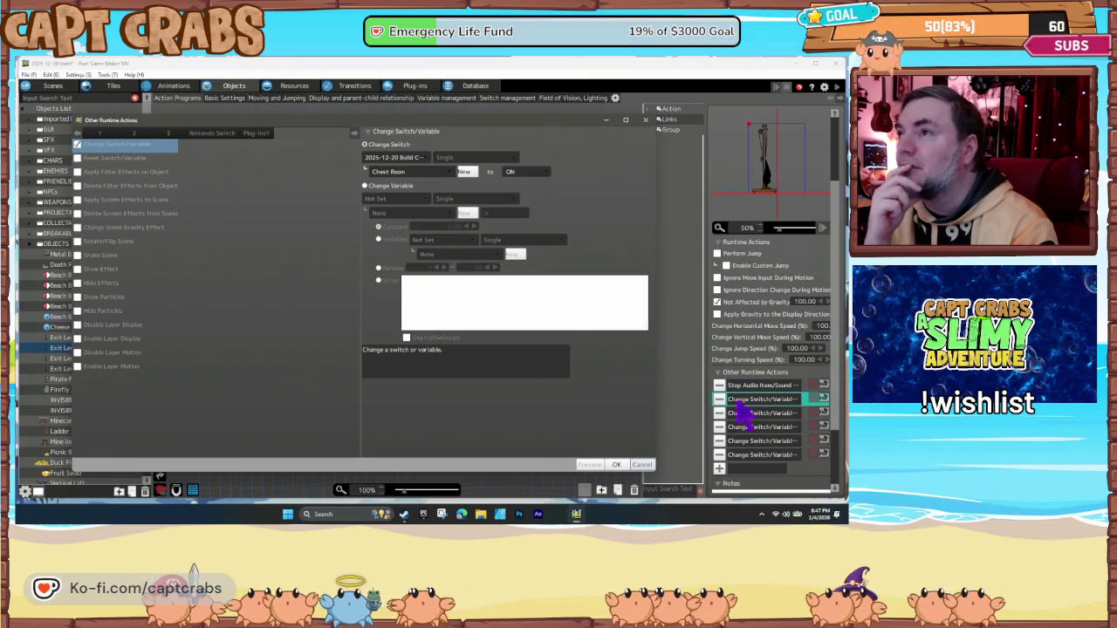
left_click(634, 465)
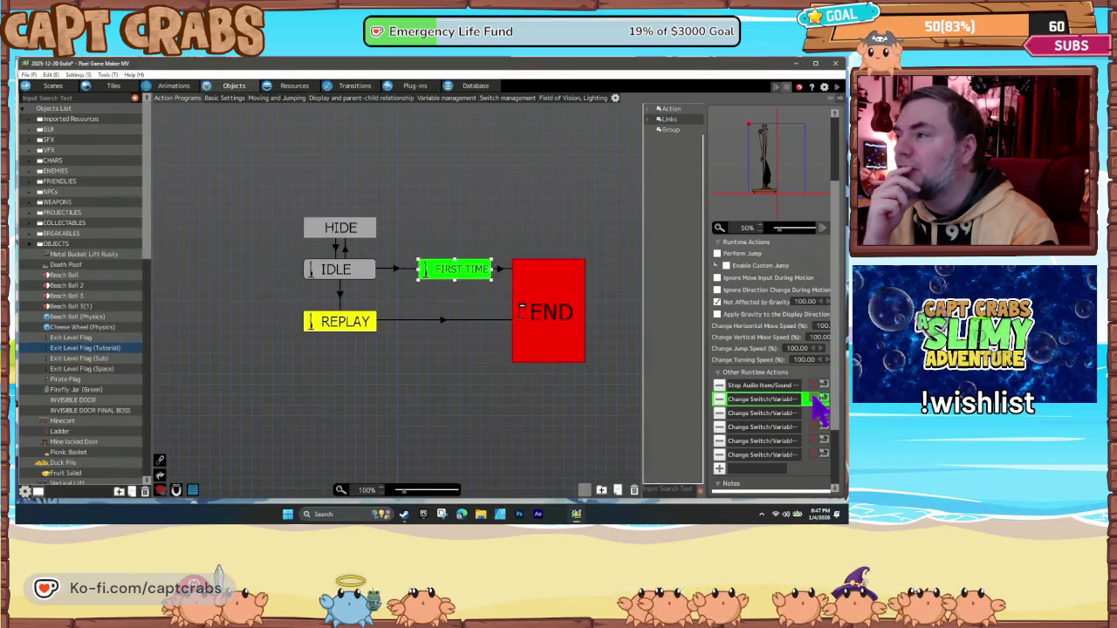
double_click(766, 414)
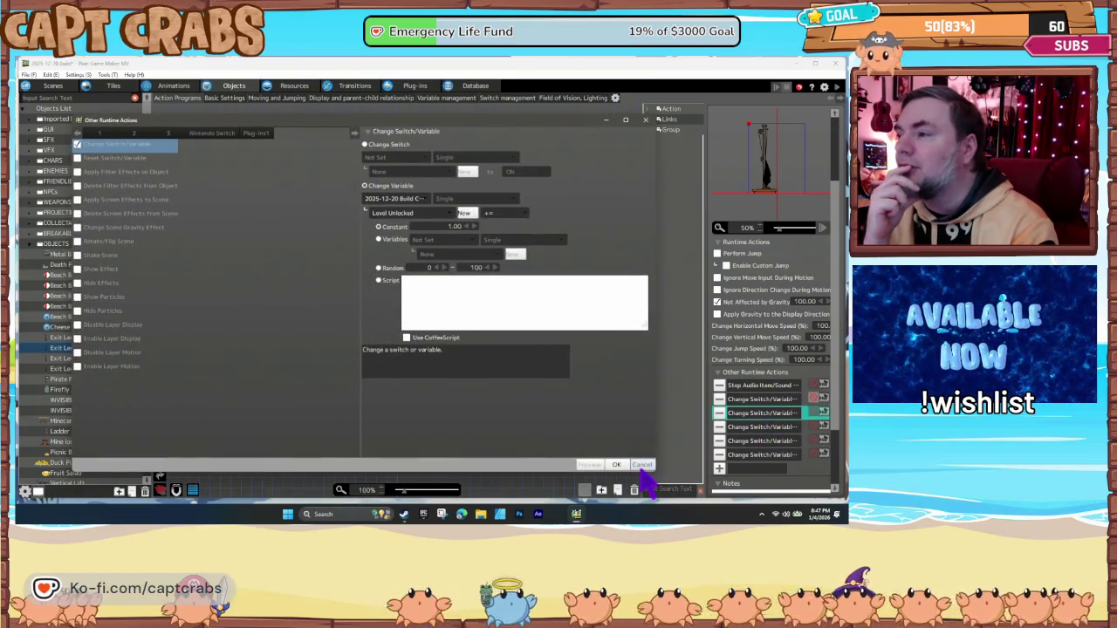
left_click(641, 467)
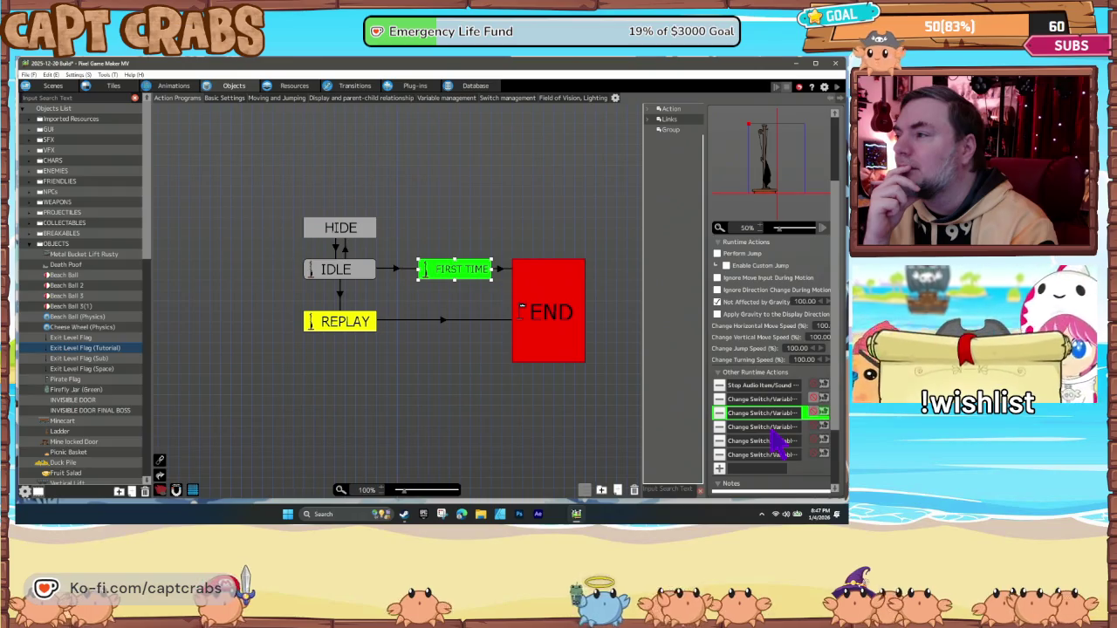
double_click(772, 429)
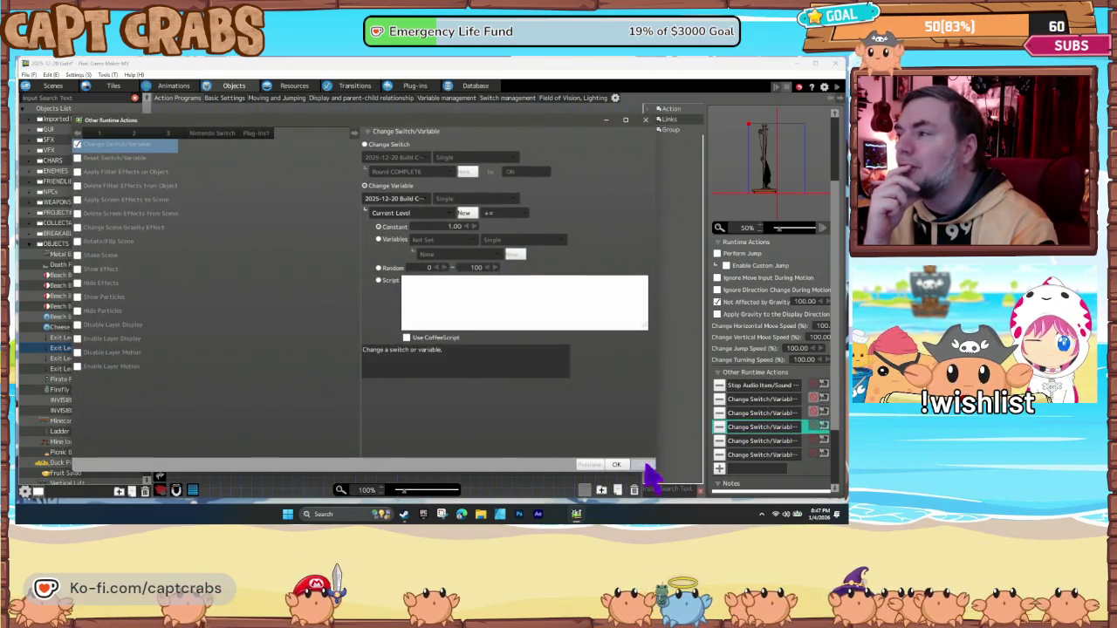
left_click(642, 465)
double_click(761, 441)
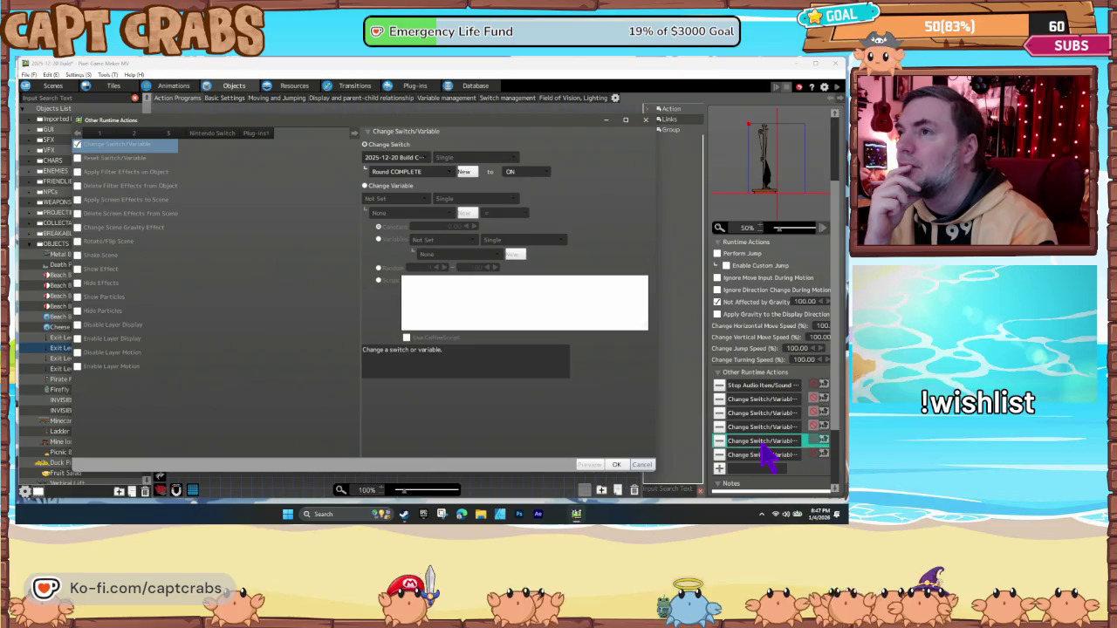
left_click(642, 465)
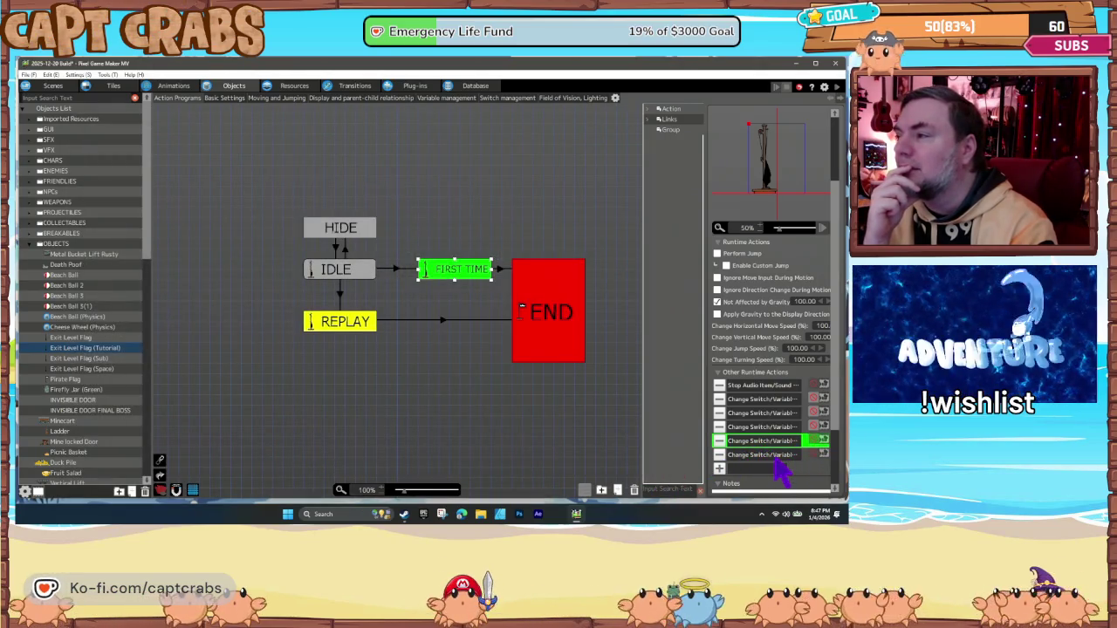
double_click(768, 456)
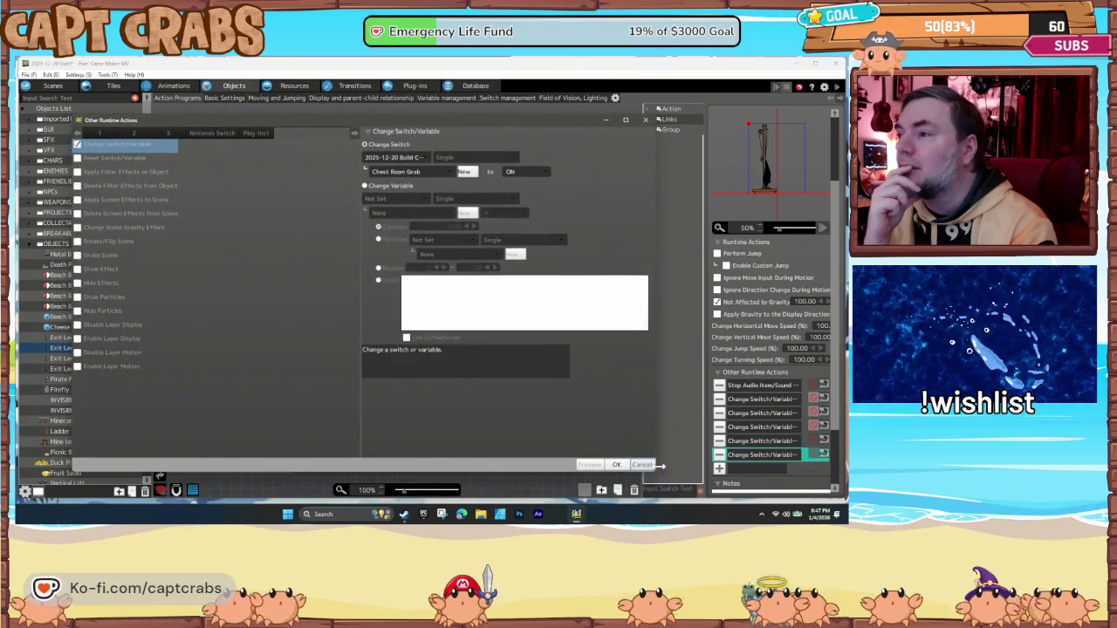
left_click(642, 466)
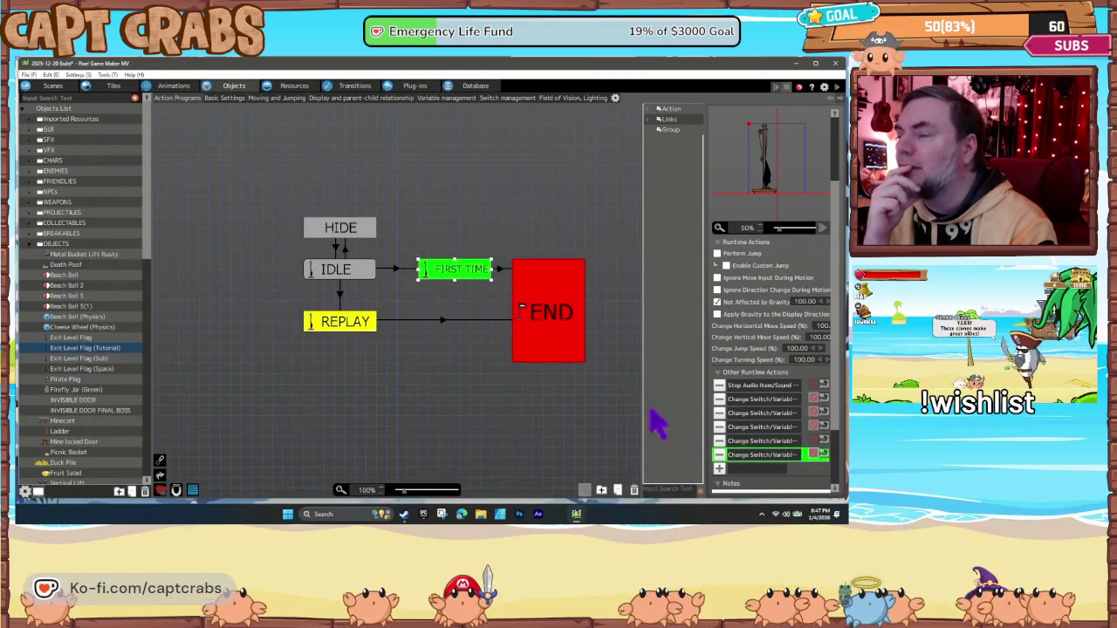
left_click(51, 85)
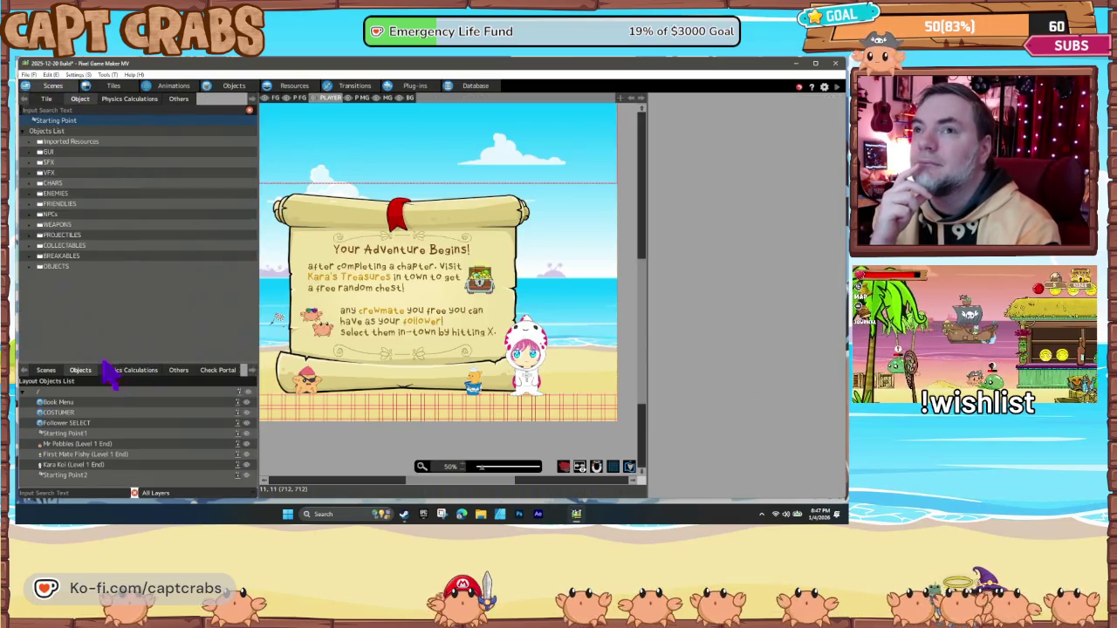
- Place Exit Level Flag (Tutorial) beside the scroll, save with Ctrl+S, and start an F5 test play
left_click(35, 281)
double_click(33, 267)
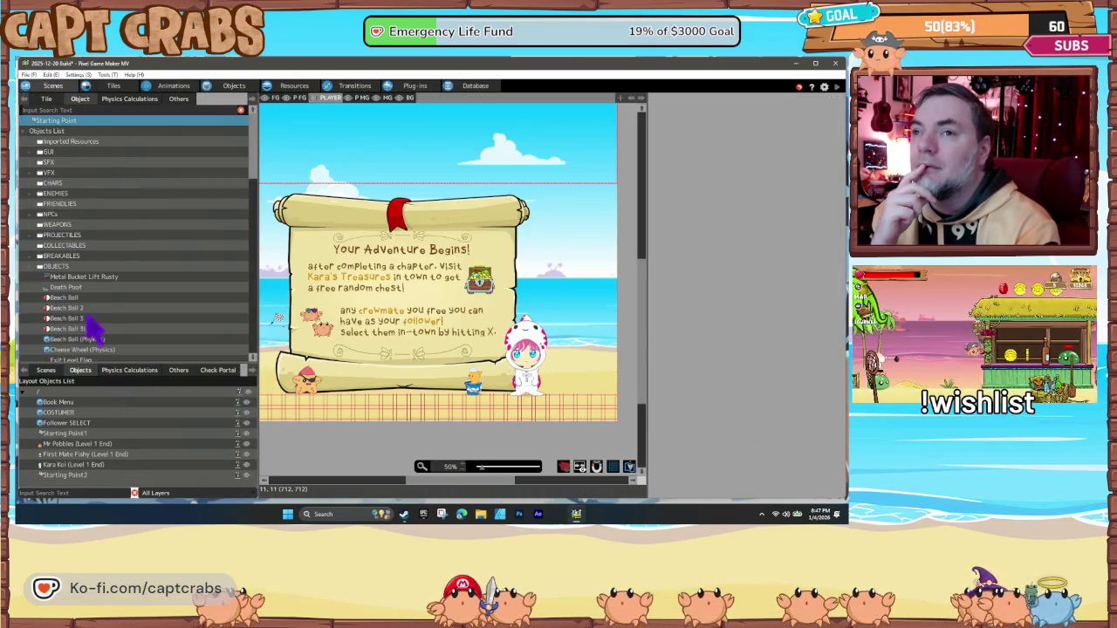
scroll(105, 332, "down", 4)
mouse_move(87, 258)
left_mouse_down()
mouse_move(536, 379)
mouse_move(607, 410)
mouse_move(600, 394)
left_mouse_up()
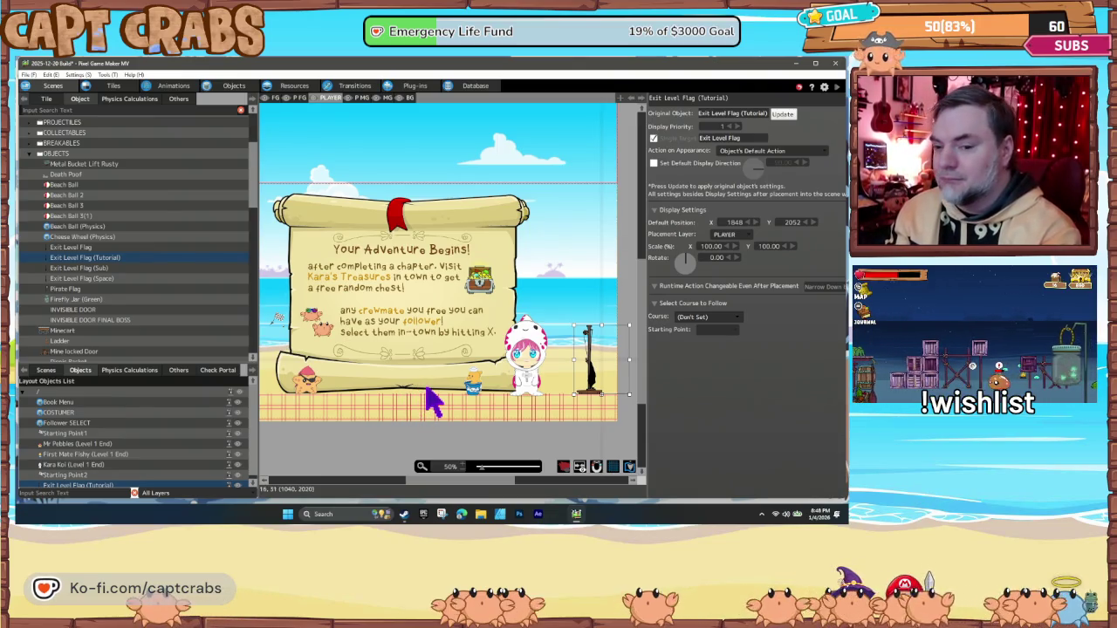
key("ctrl+s")
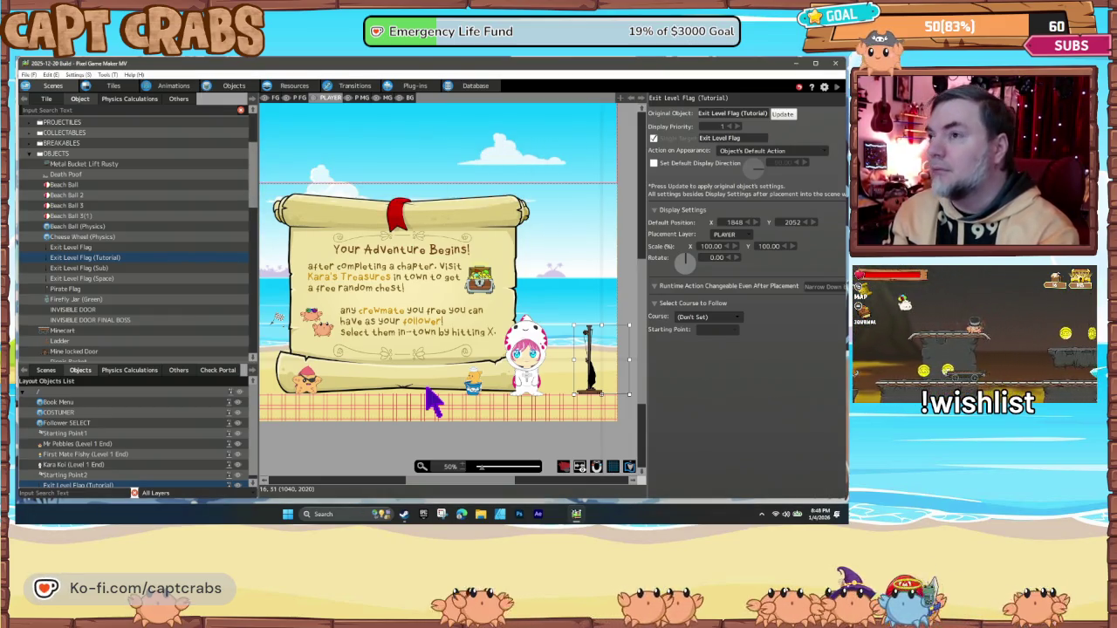
key("F5")
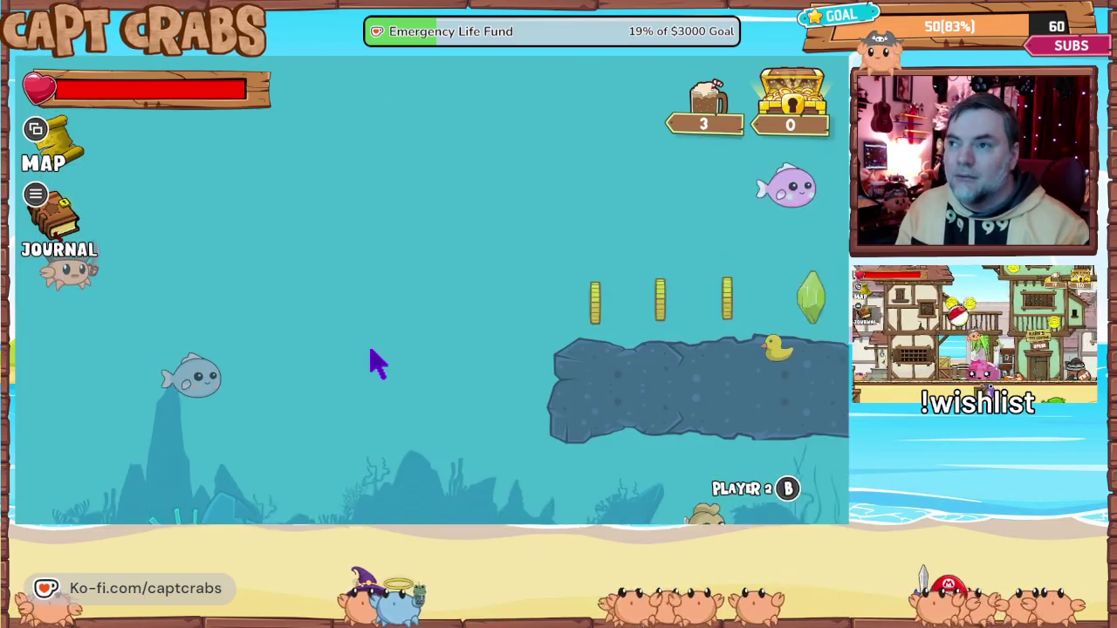
- Exit the underwater level, confirming Yes at the exit prompt to load the beach level
key("Escape")
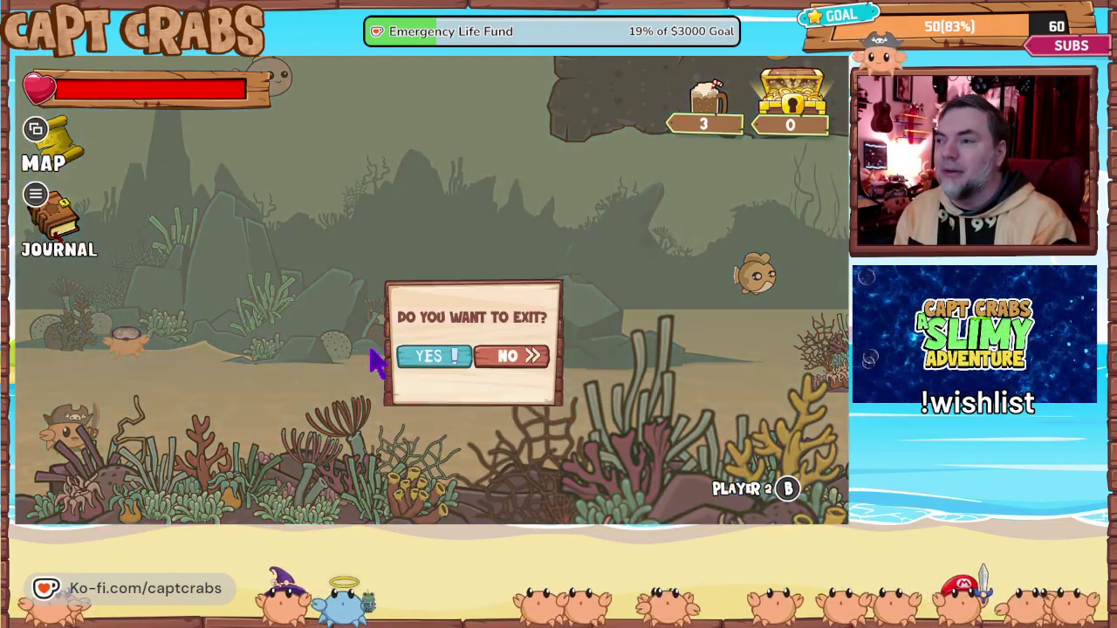
key("Return")
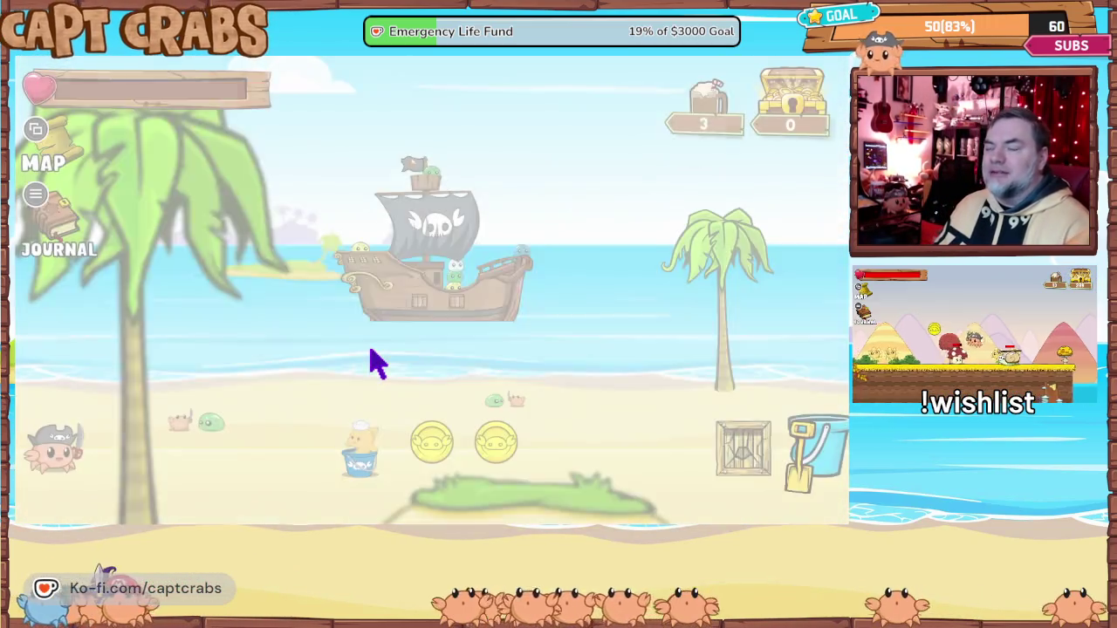
- Run the crab right past the crates, slime and sandcastle, bombing, attacking and collecting coins
key("Right")
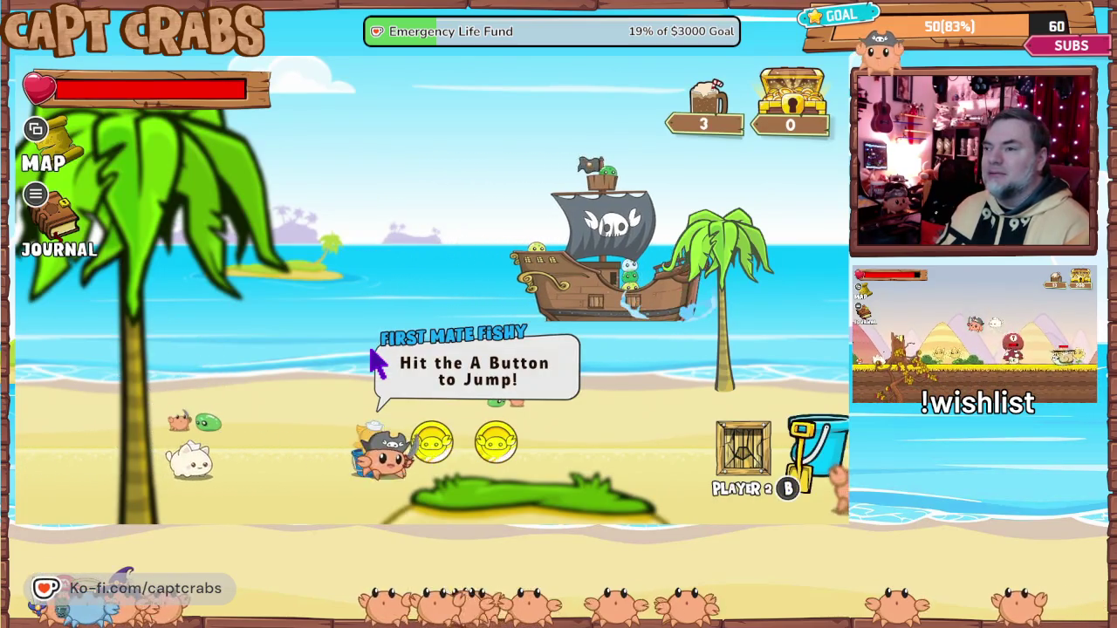
key("Right")
key("space")
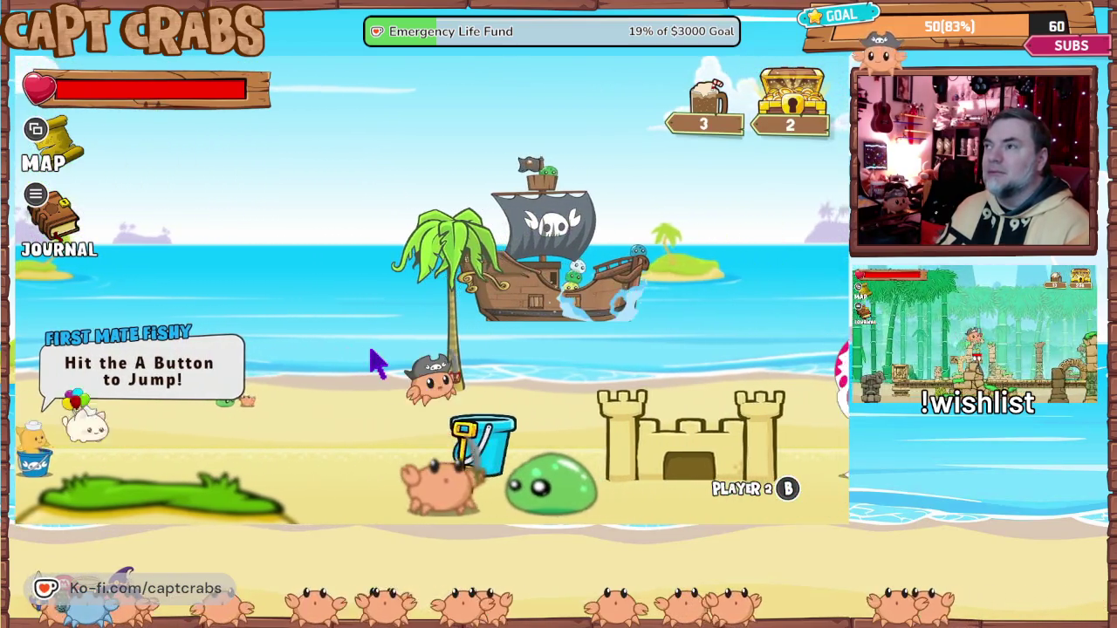
key("Right")
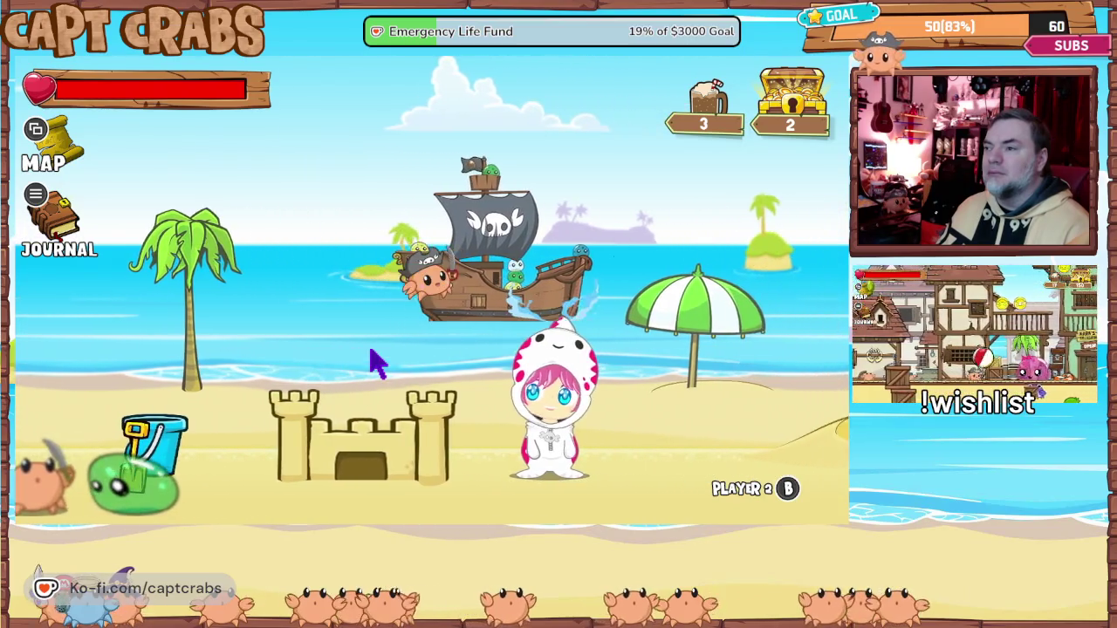
key("b")
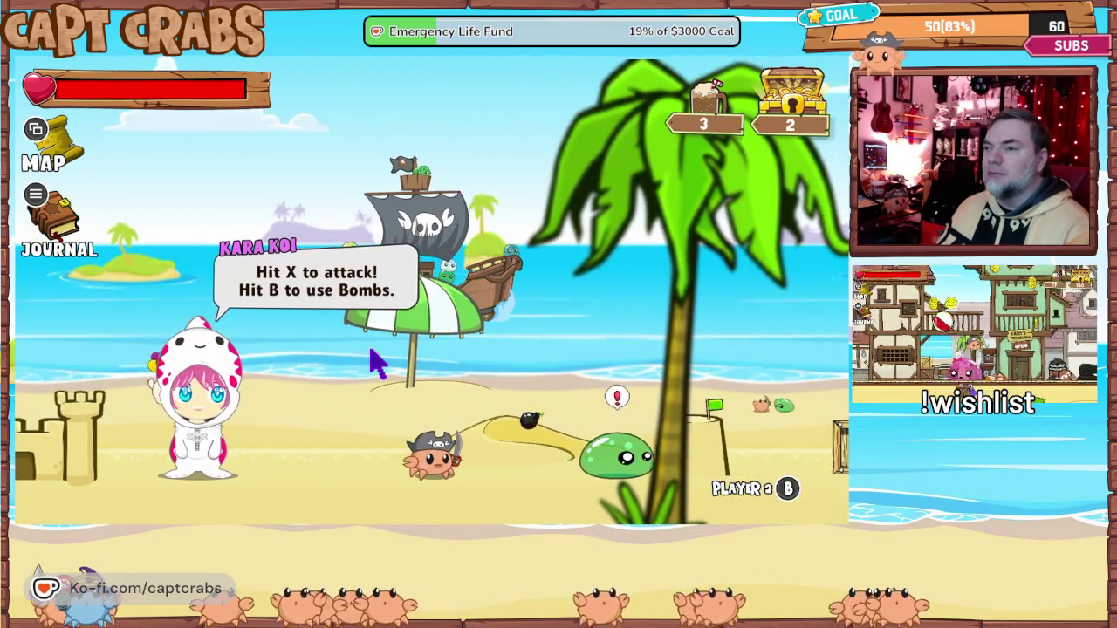
key("Right")
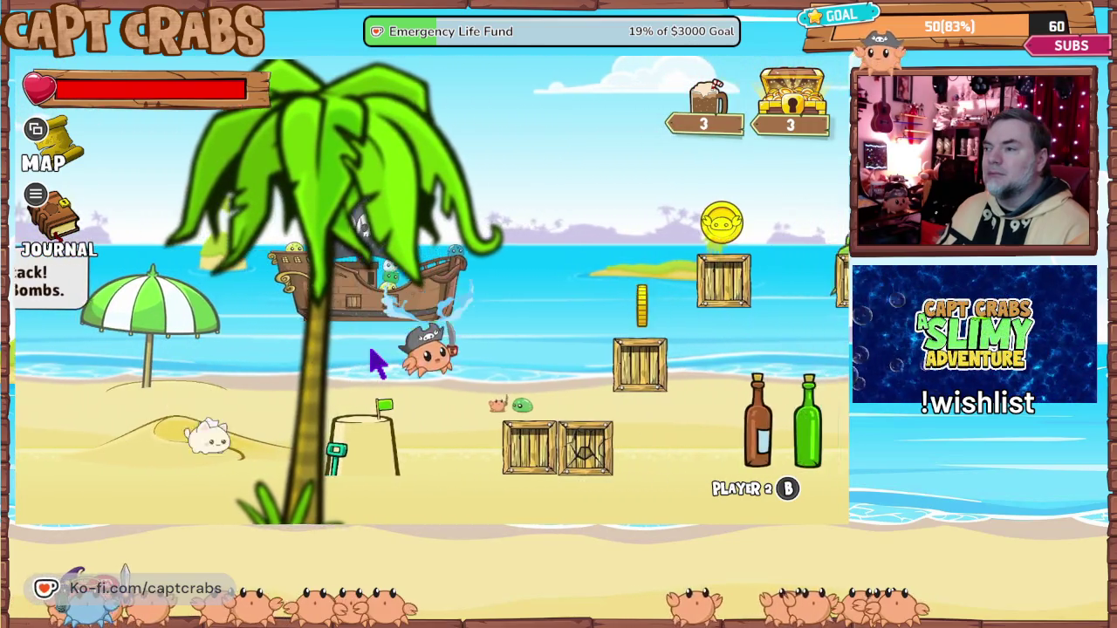
key("Right")
key("space")
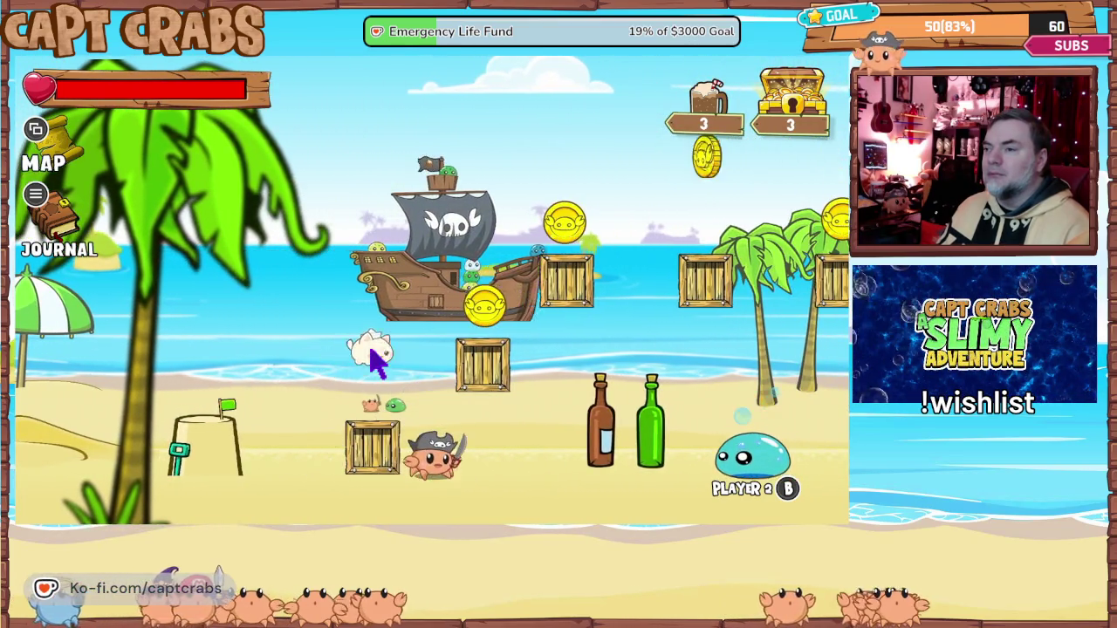
key("Right")
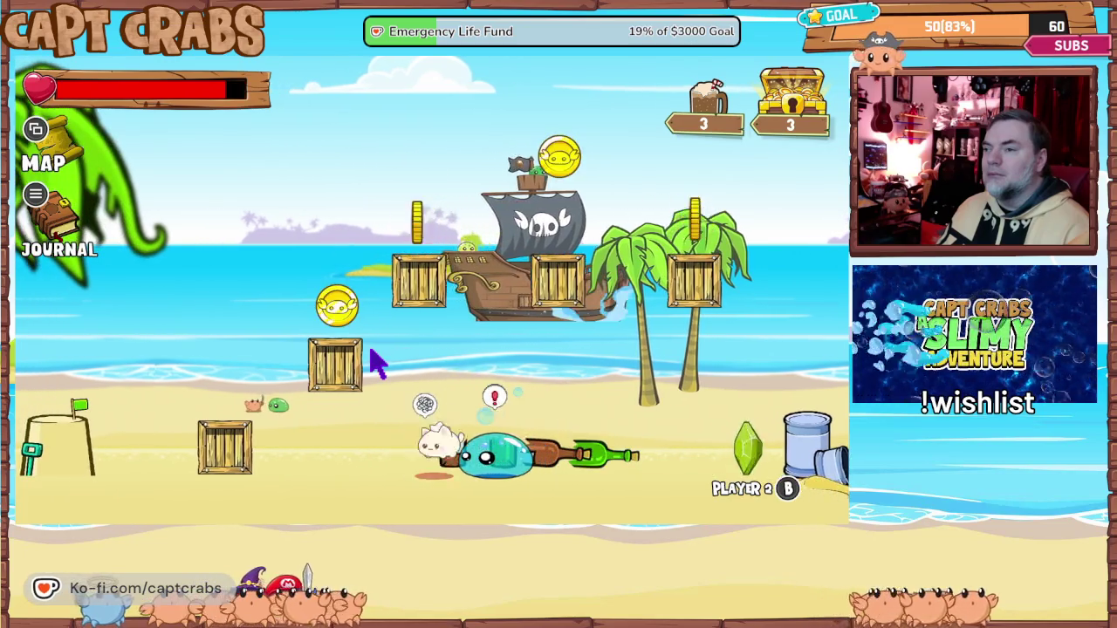
key("x")
key("Right")
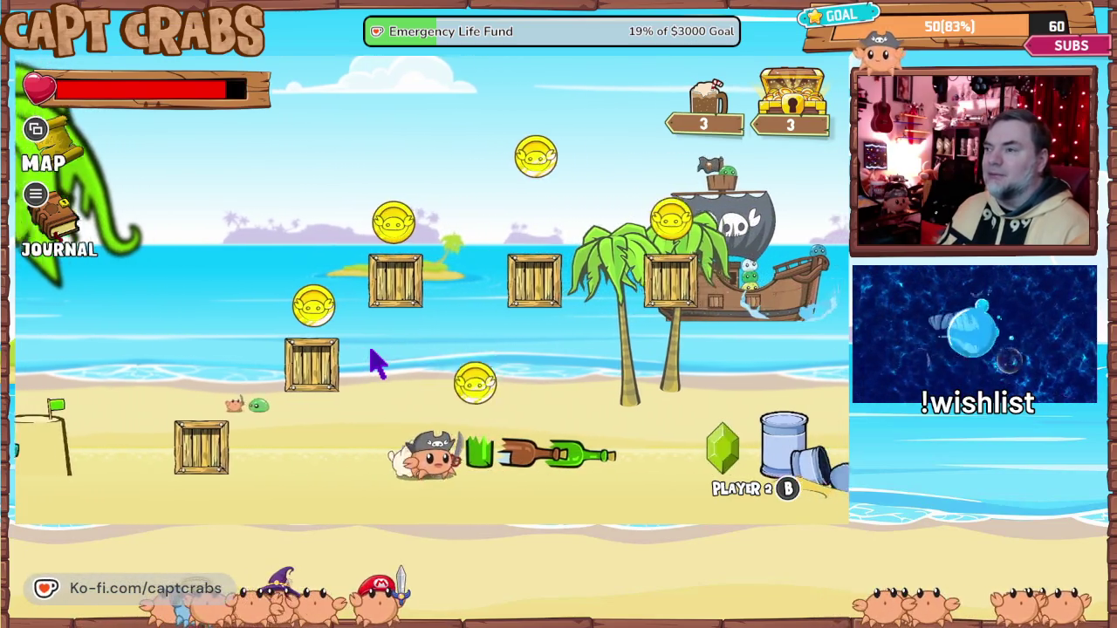
key("space")
key("Right")
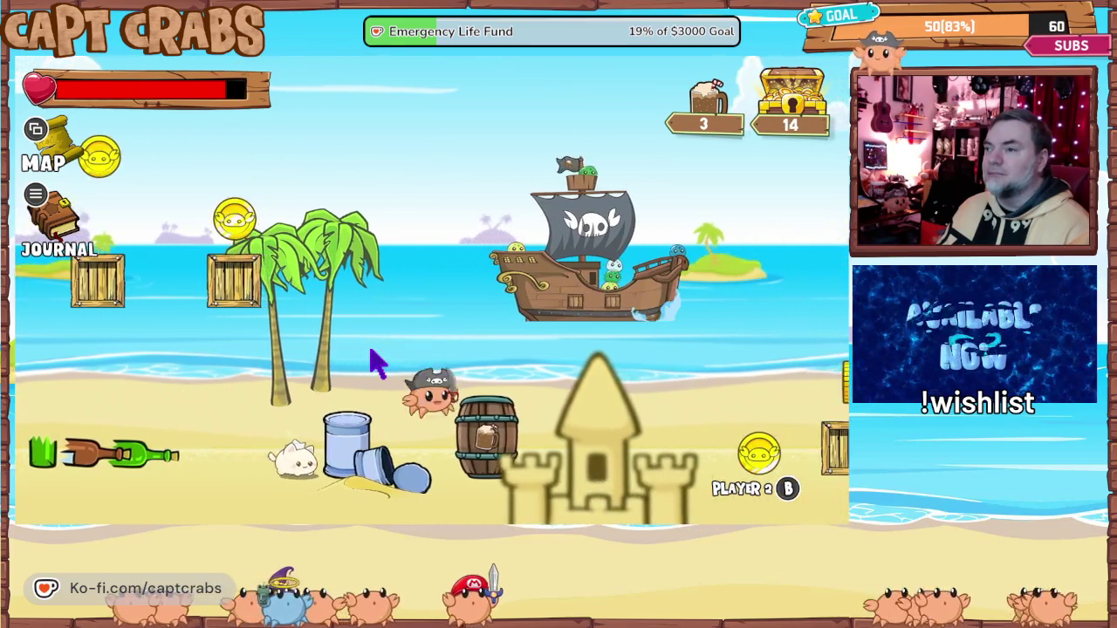
key("Right")
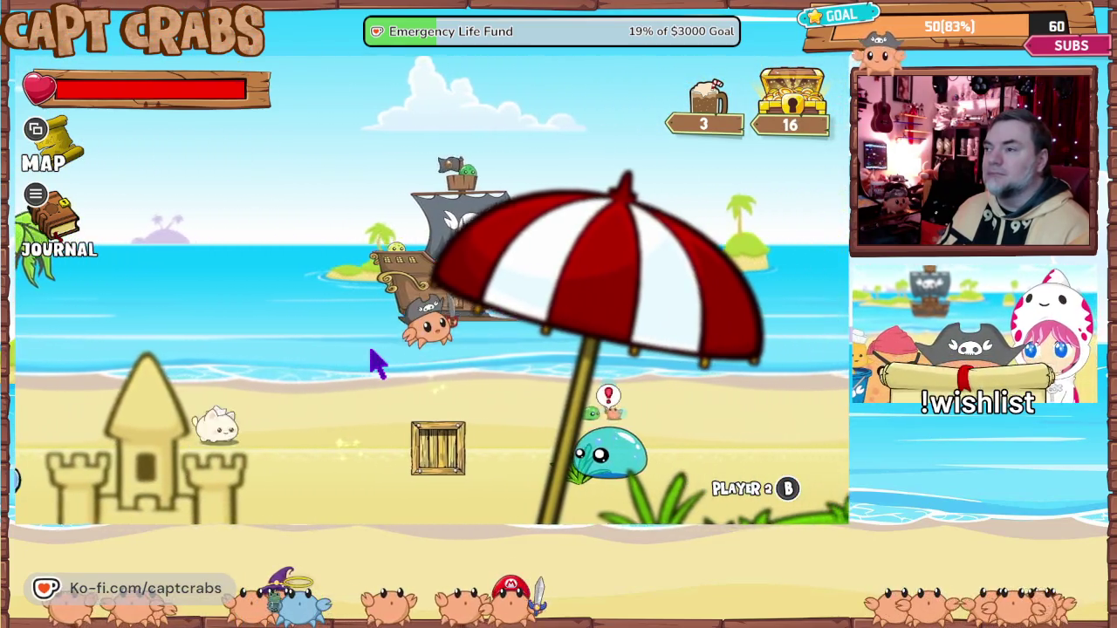
key("Right")
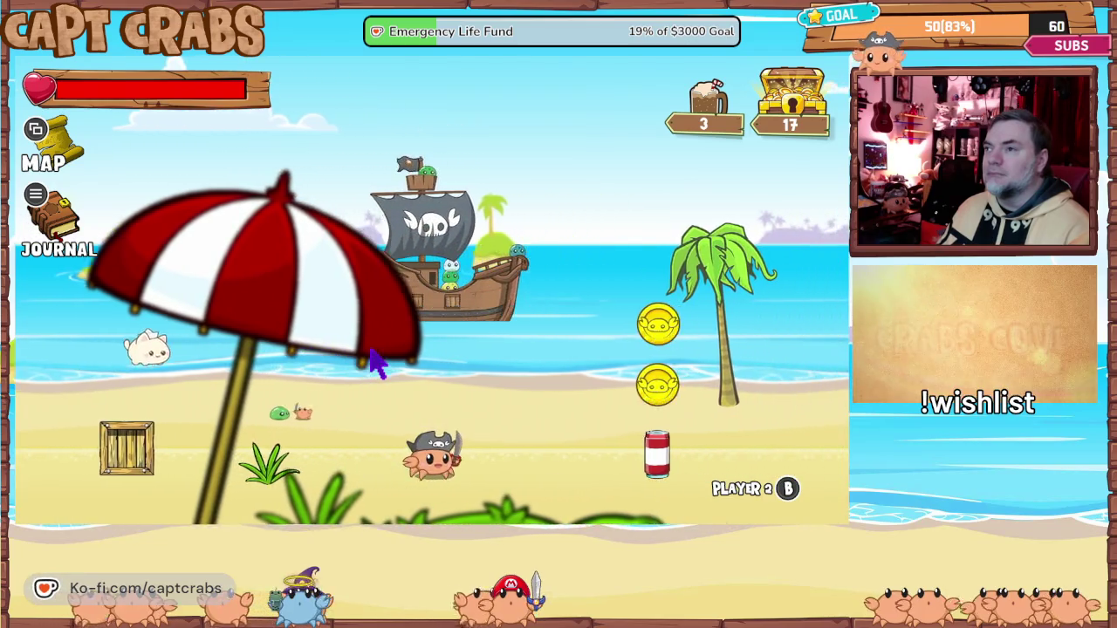
key("space")
key("Right")
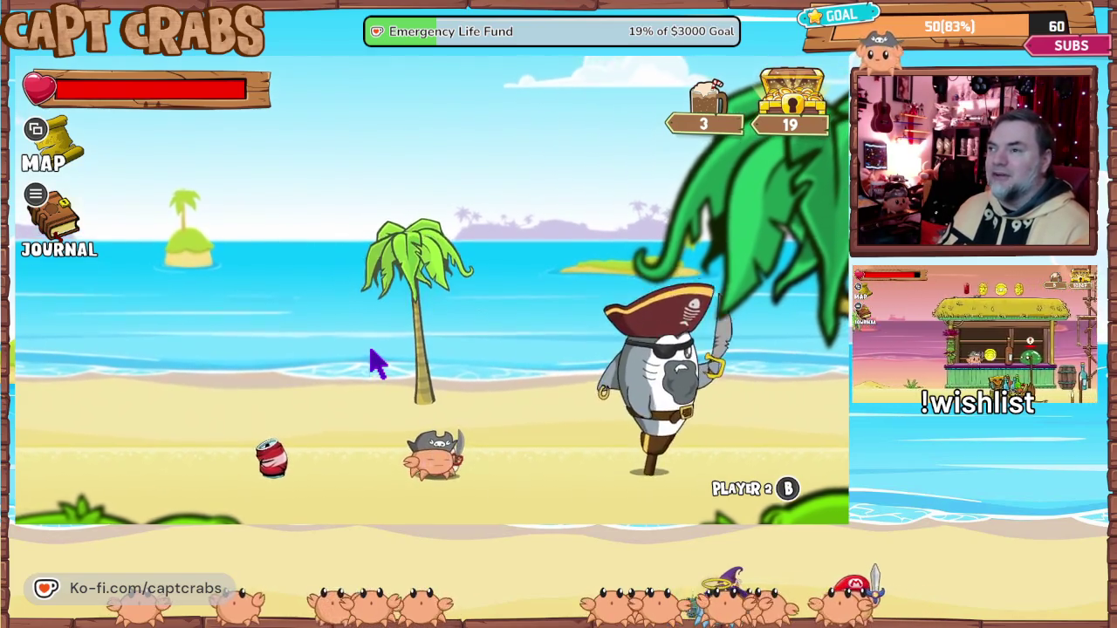
- Continue past the palm tree, onto the treasure chest, grabbing the rootbeer and defeating the slime
key("Right")
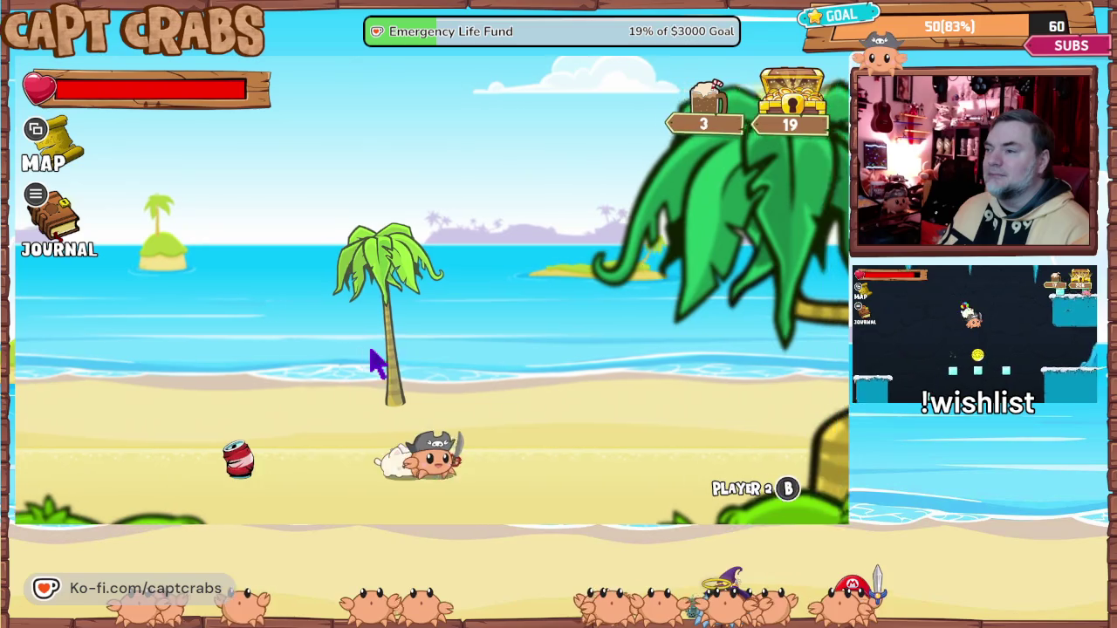
key("Right")
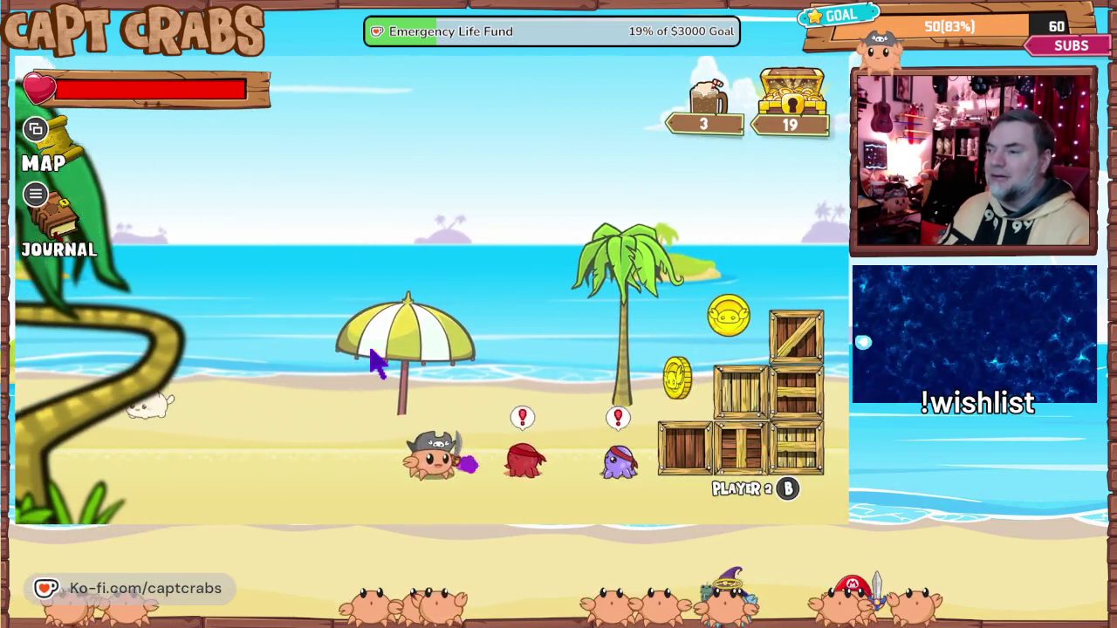
key("Right")
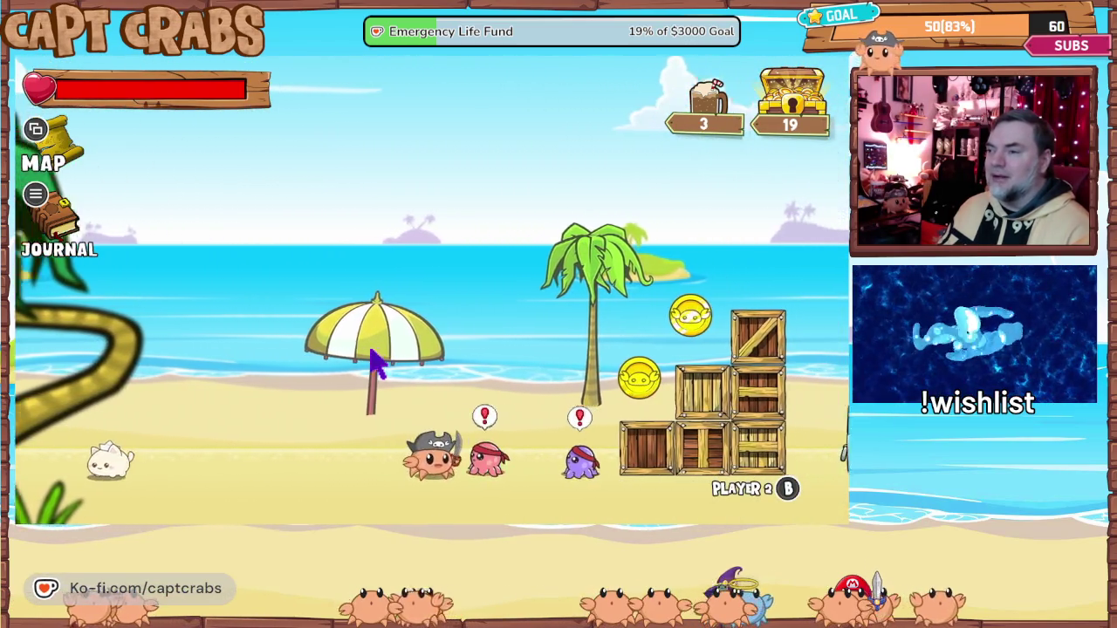
key("space")
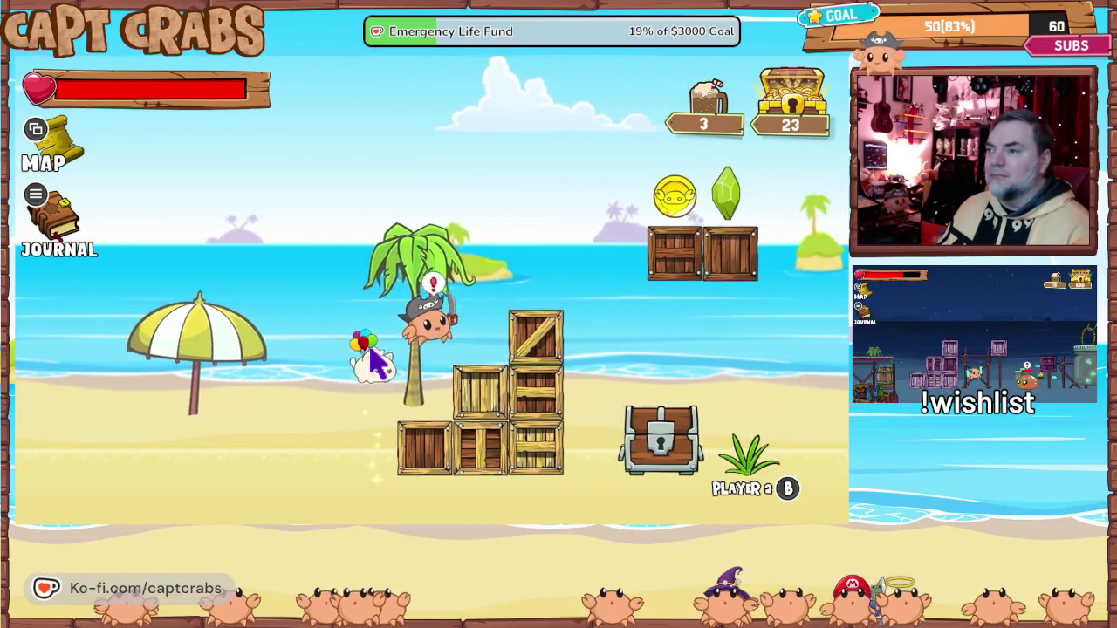
key("Right")
key("space")
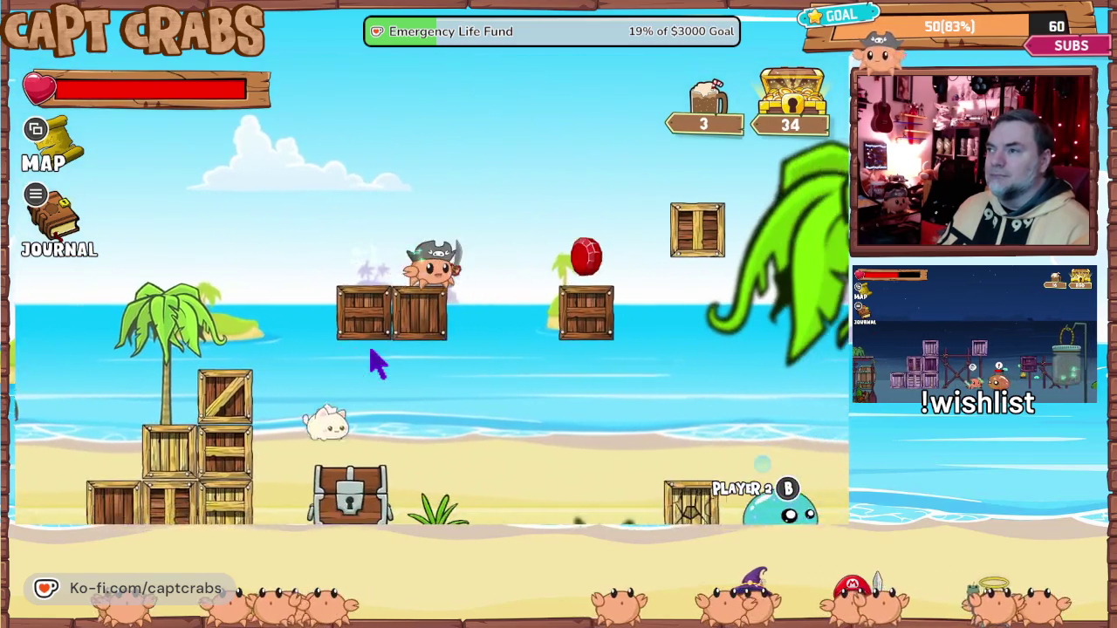
key("space")
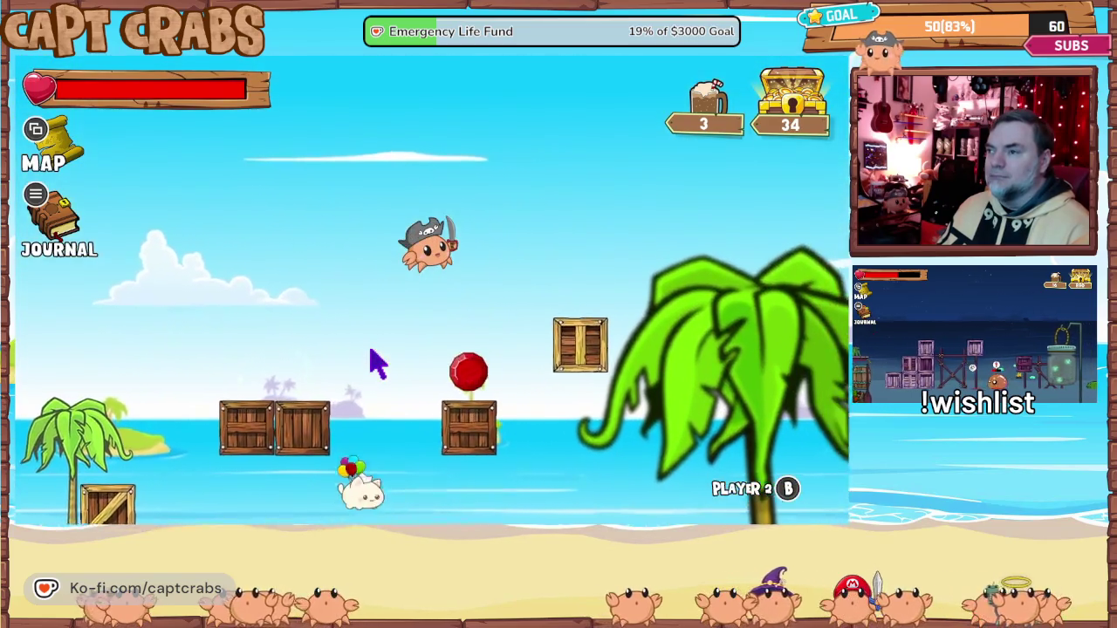
key("Left")
key("space")
key("Right")
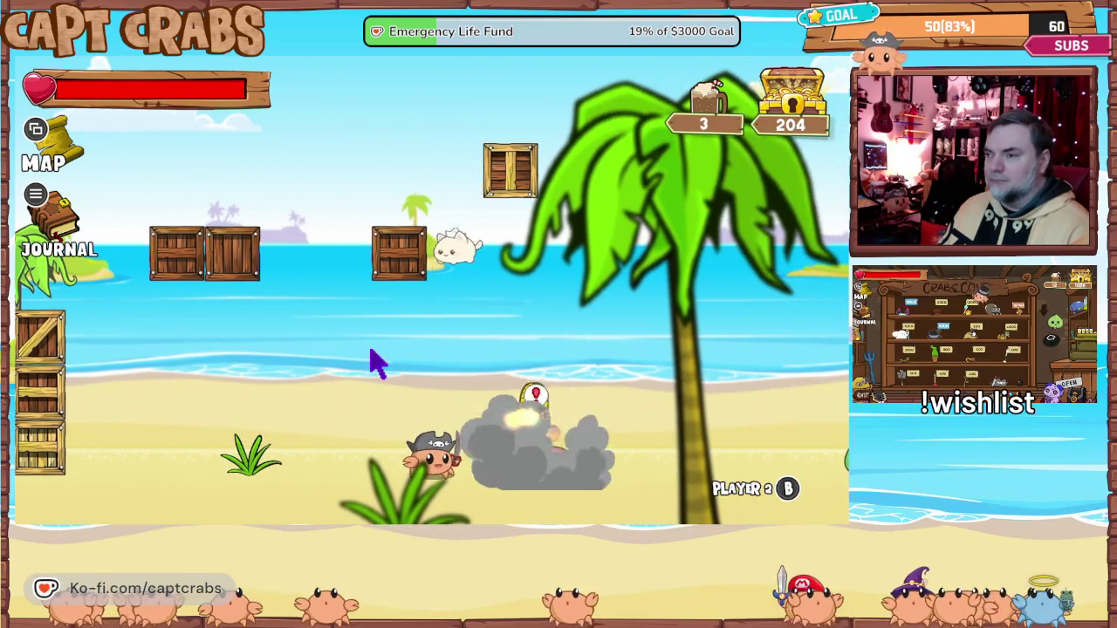
key("Right")
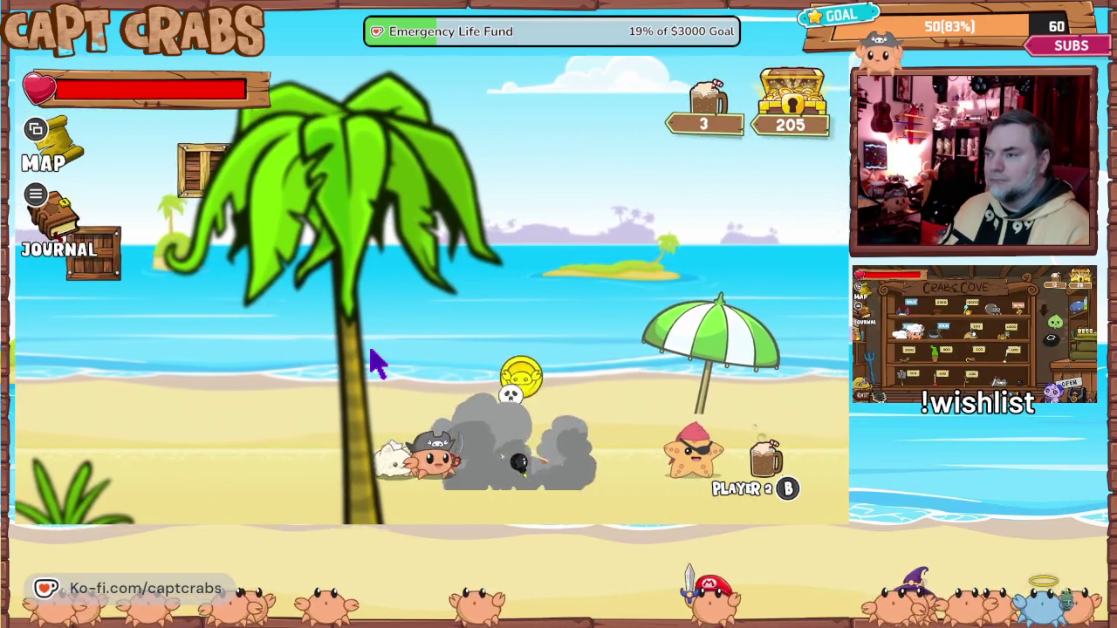
key("Right")
key("space")
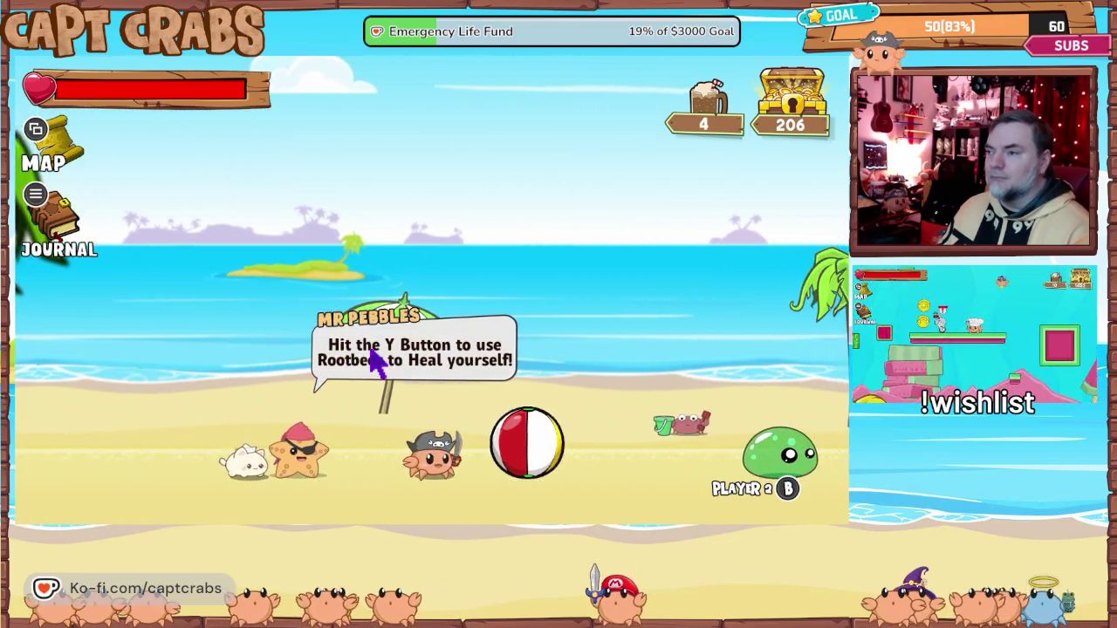
key("Right")
key("space")
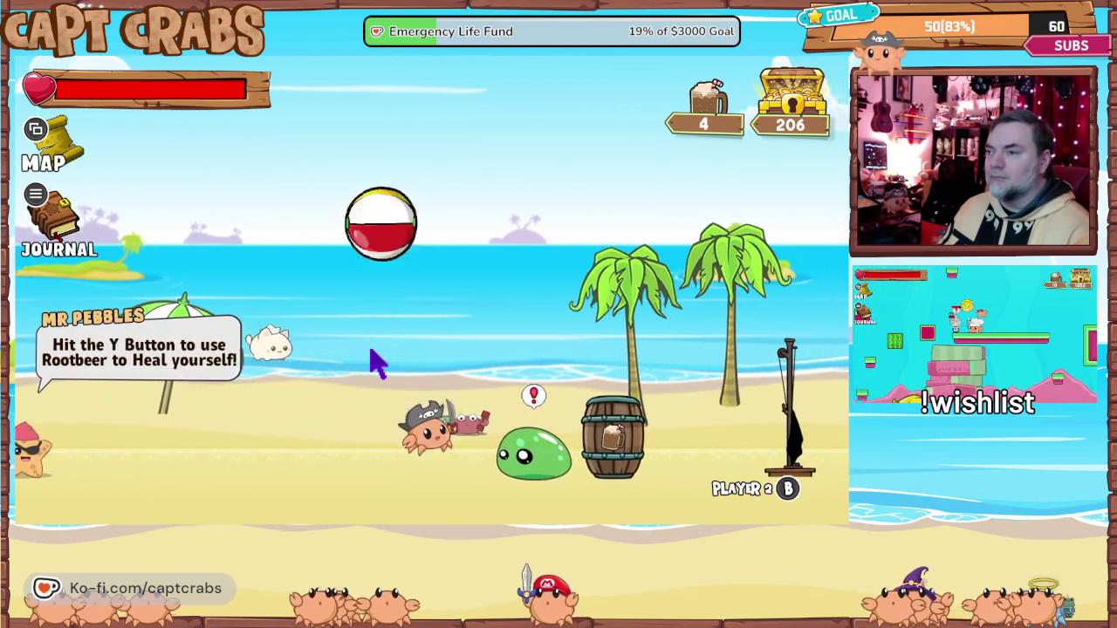
key("Left")
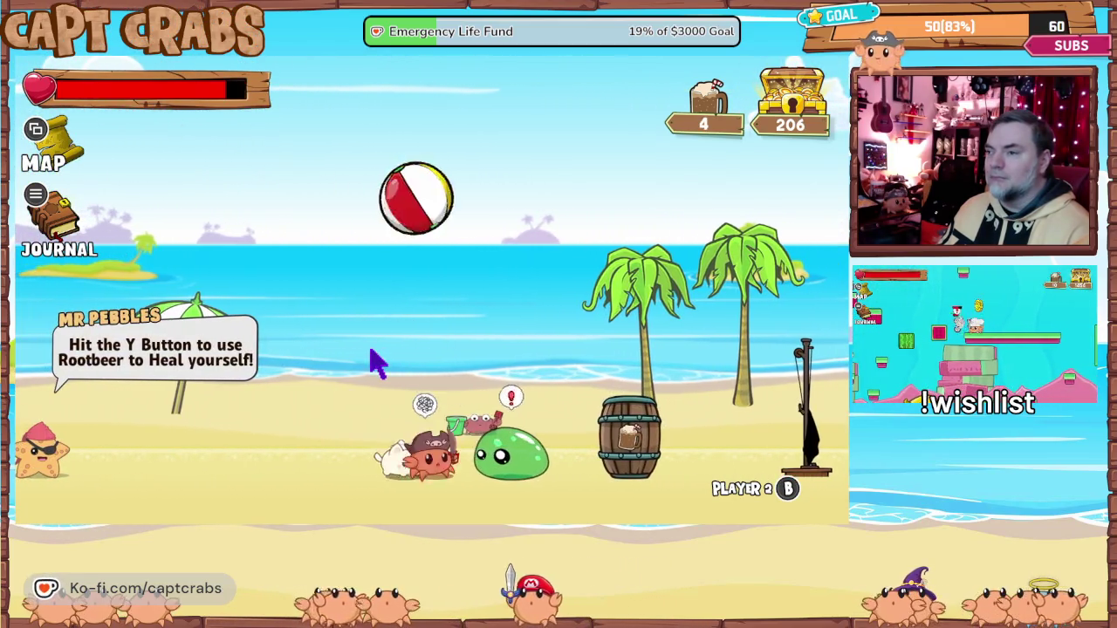
key("x")
key("Right")
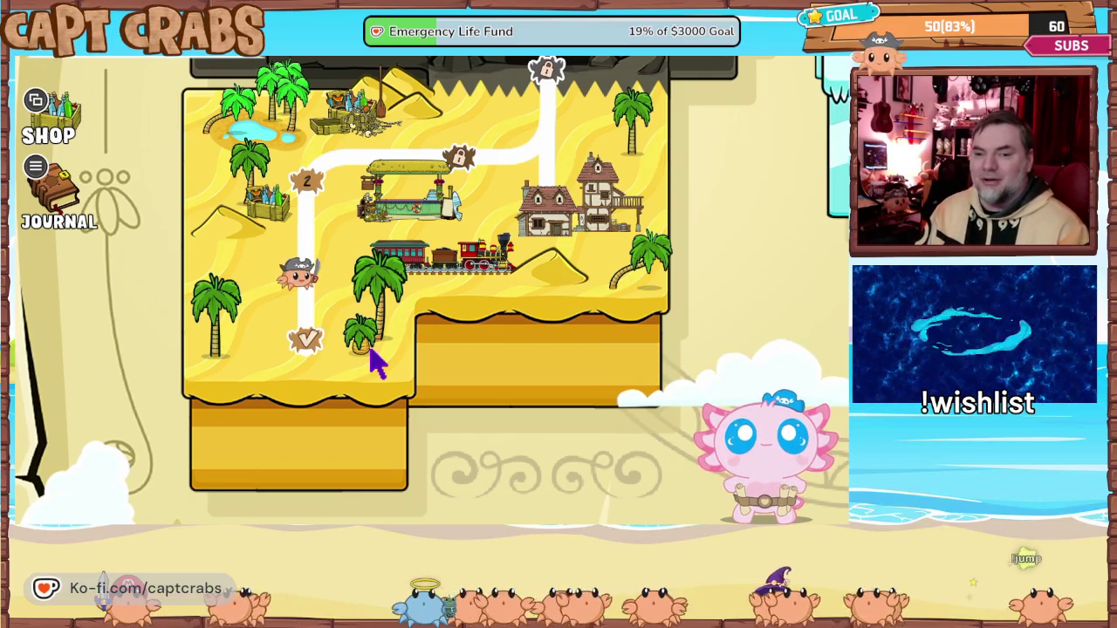
- Quit the game through the journal's Exit Game option to return to the editor
key("Escape")
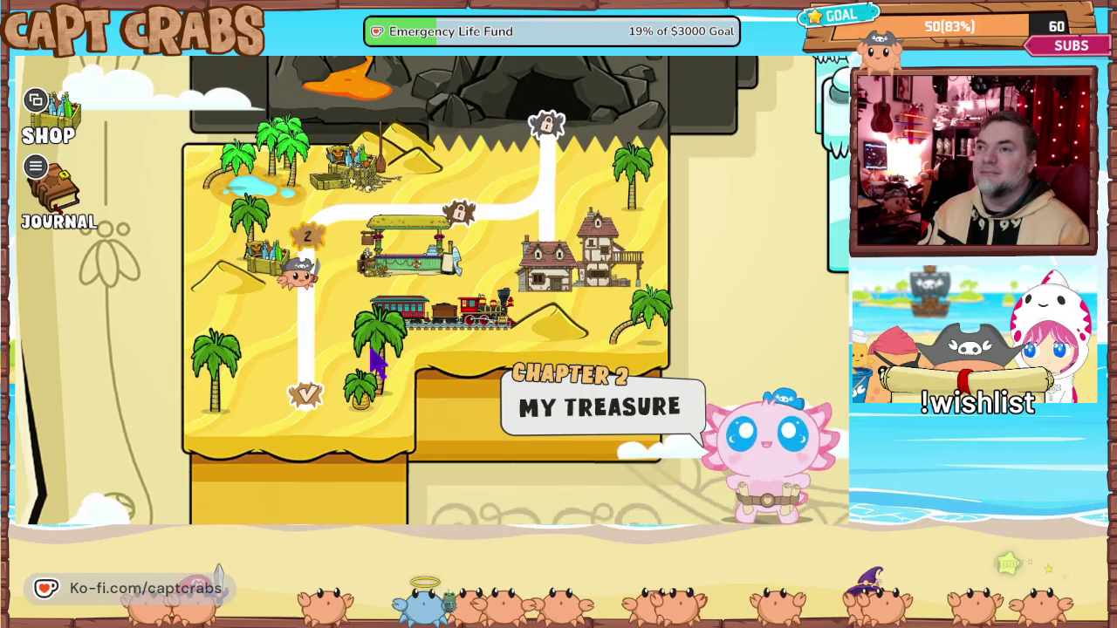
key("e")
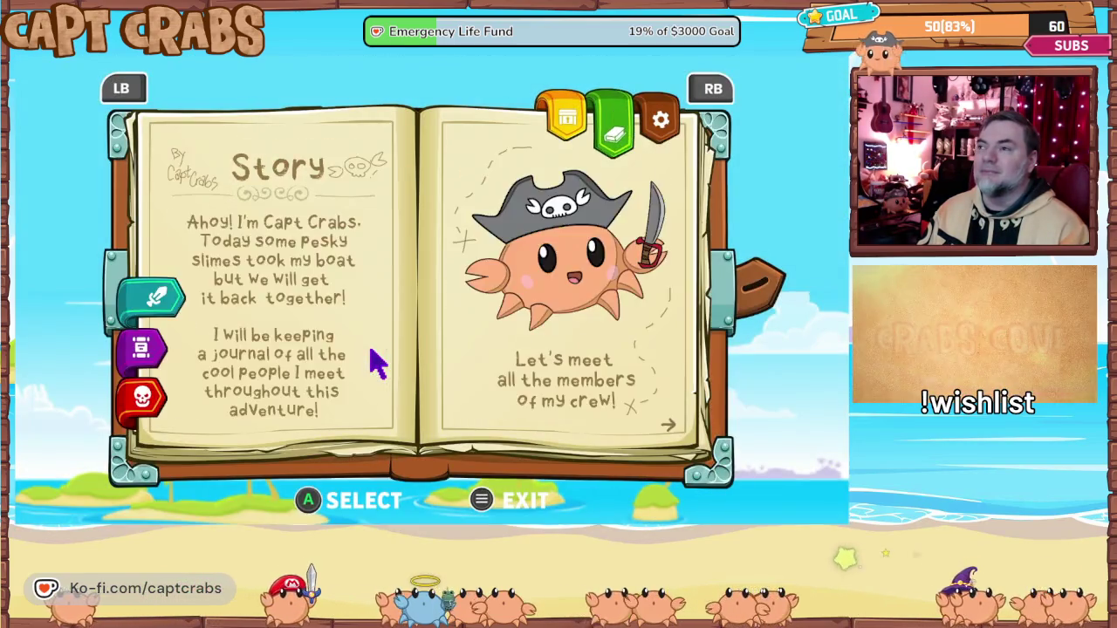
key("e")
key("Down")
key("Down")
key("Down")
key("Return")
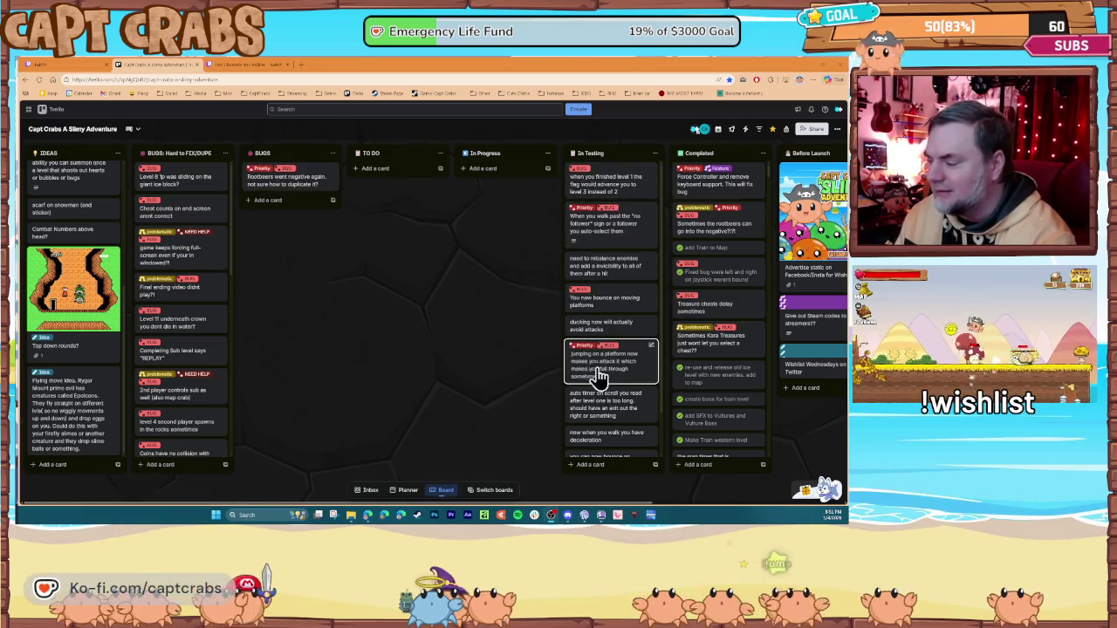
- Scroll through the In Testing column of the Trello board
scroll(601, 424, "down", 2)
scroll(598, 432, "up", 2)
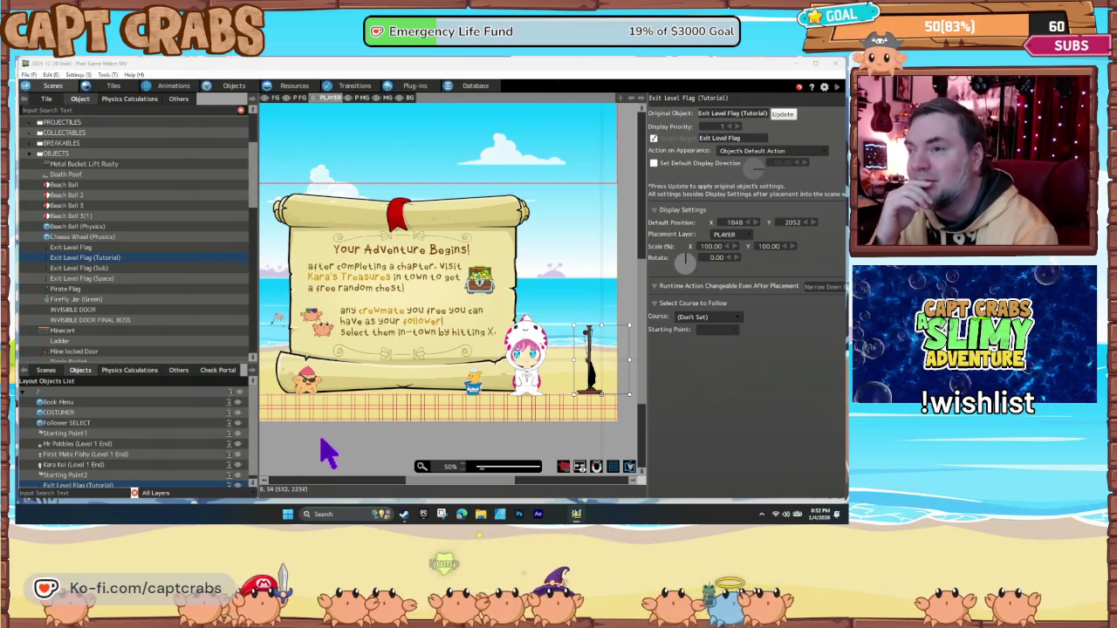
- Deselect the tutorial exit flag and open the Level 11 scene from the Scenes list
left_click(339, 458)
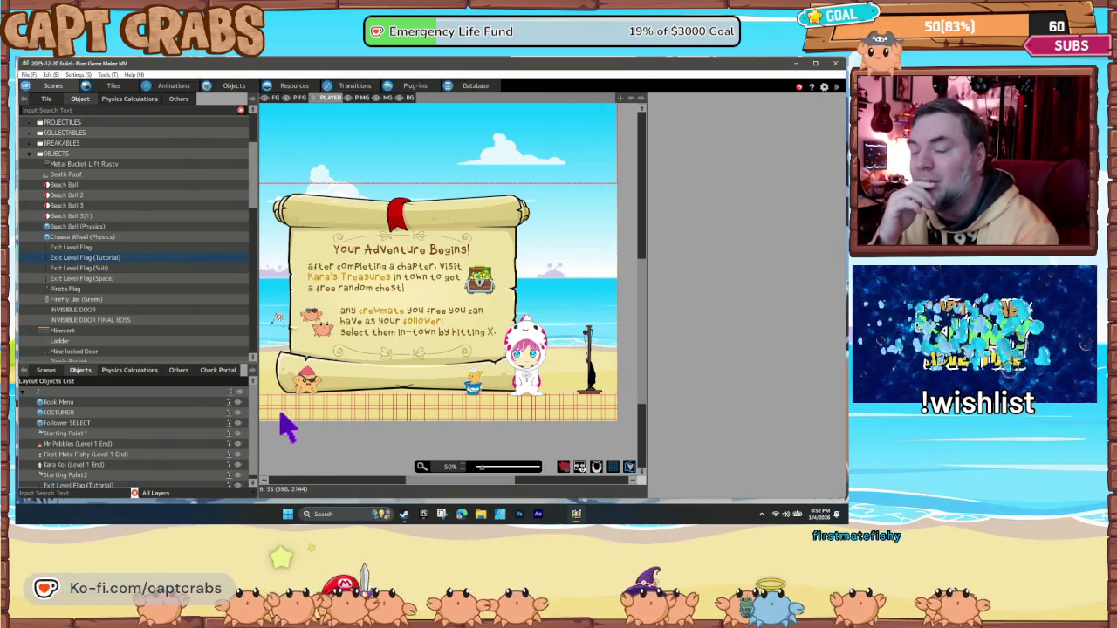
left_click(46, 370)
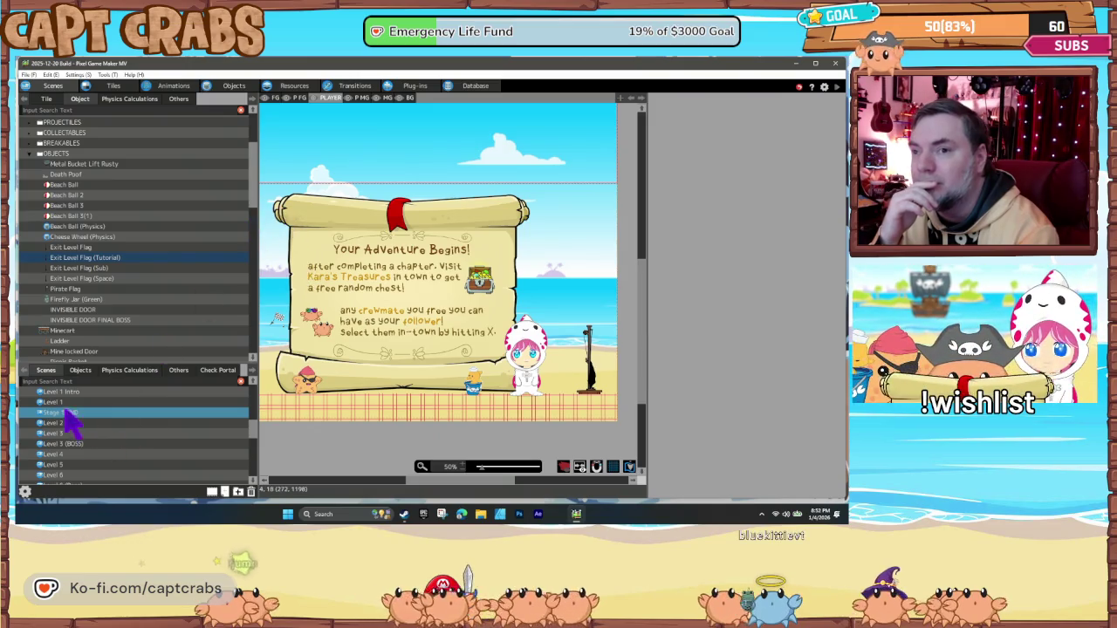
scroll(112, 451, "down", 5)
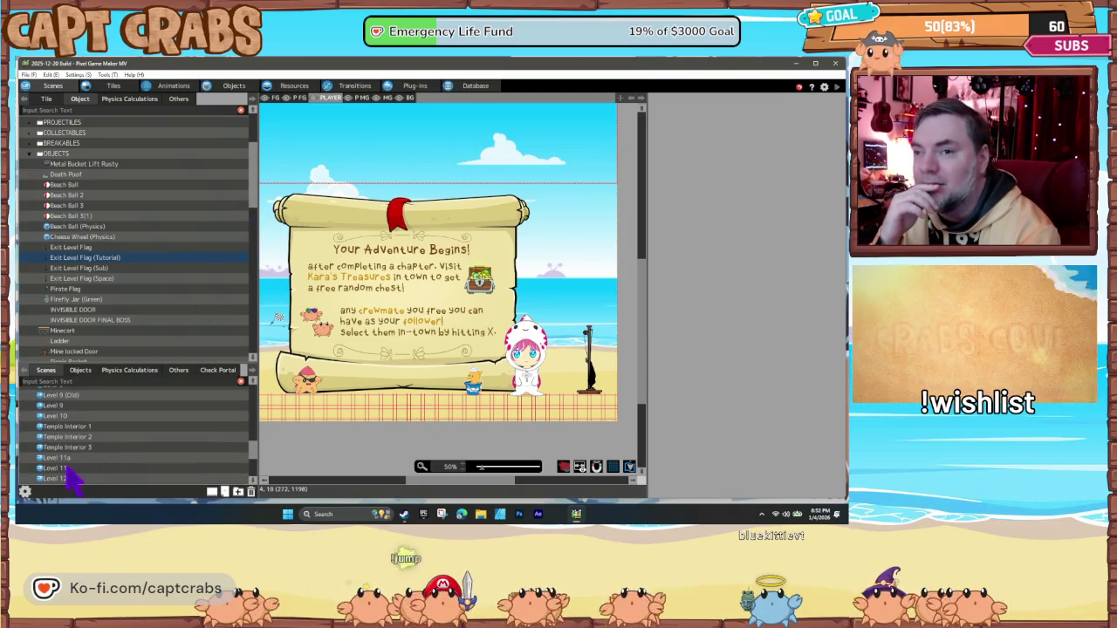
left_click(69, 469)
- Open Level 12, then Level 13, and select Level 13's starting point object
scroll(83, 481, "down", 1)
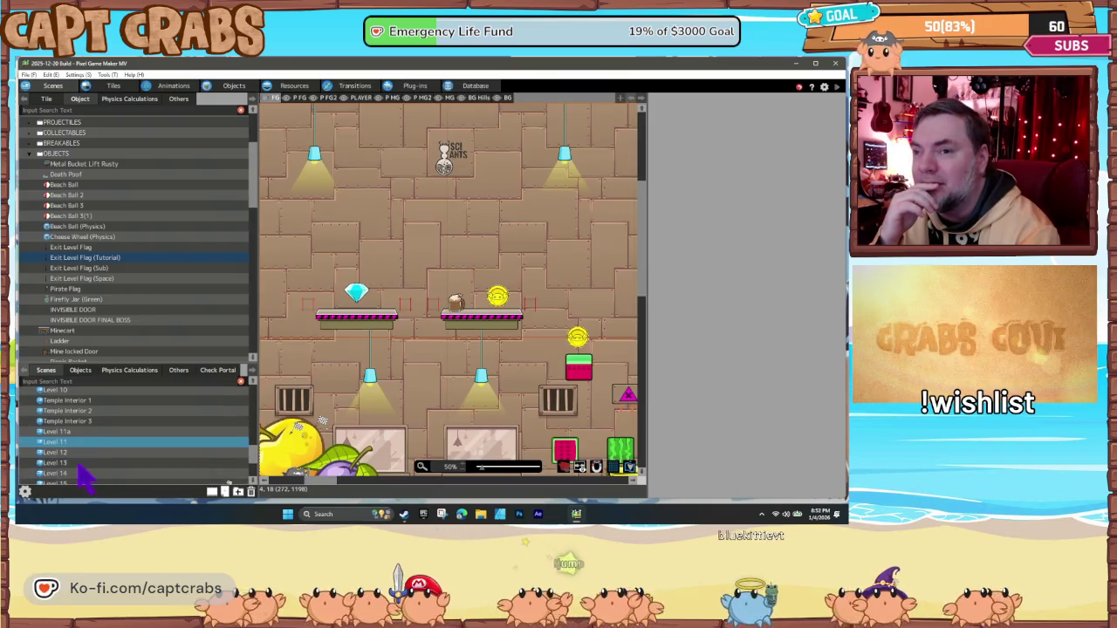
left_click(68, 453)
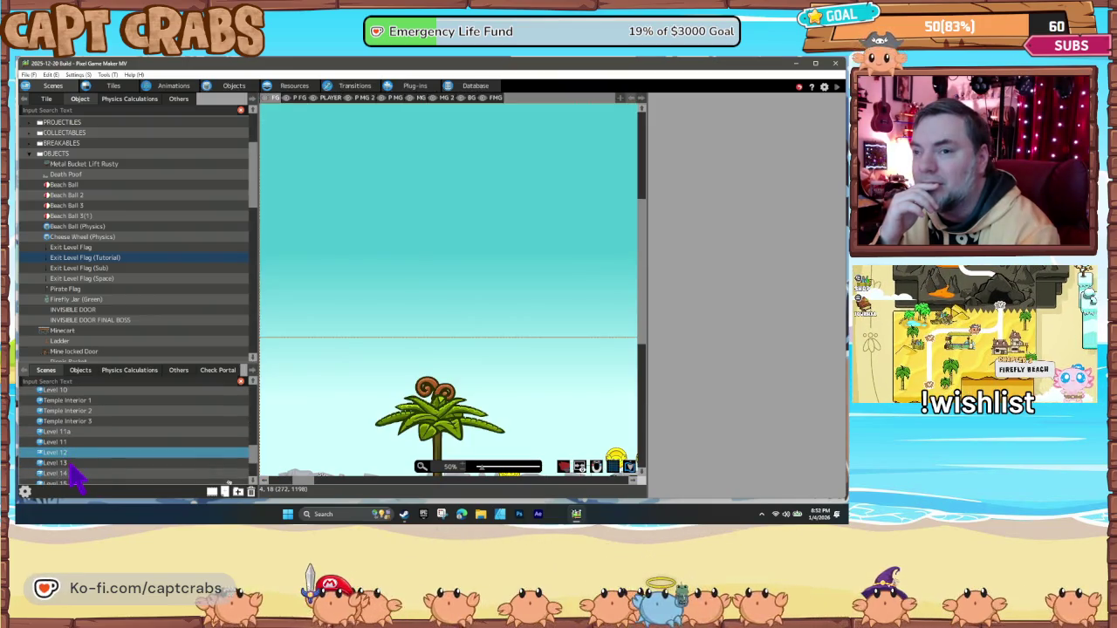
left_click(72, 465)
scroll(408, 422, "down", 3)
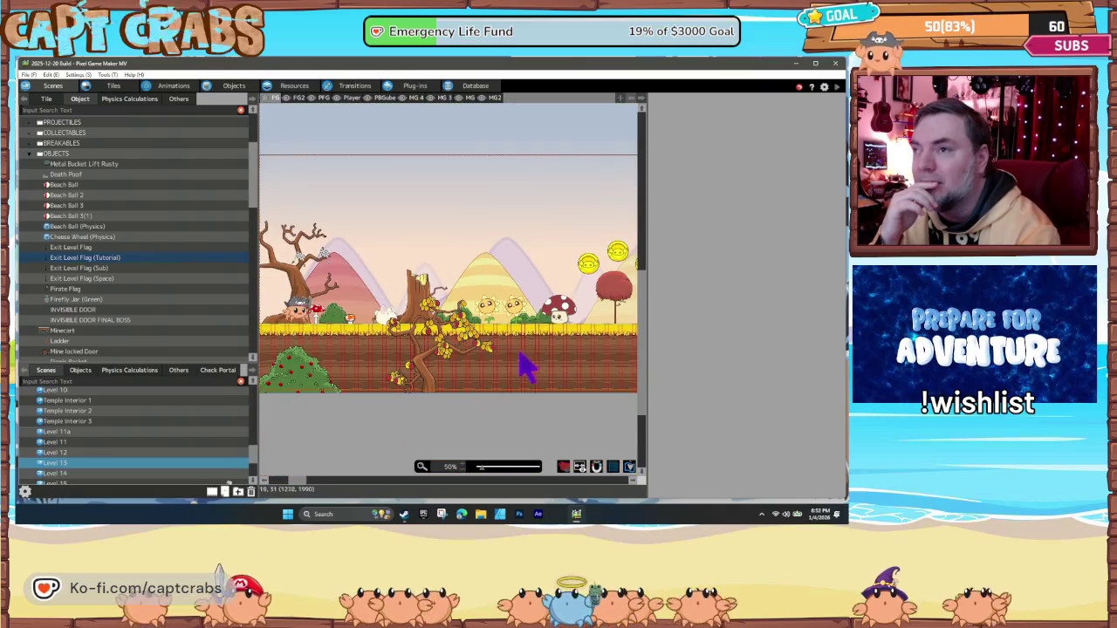
scroll(375, 386, "right", 3)
scroll(476, 397, "right", 10)
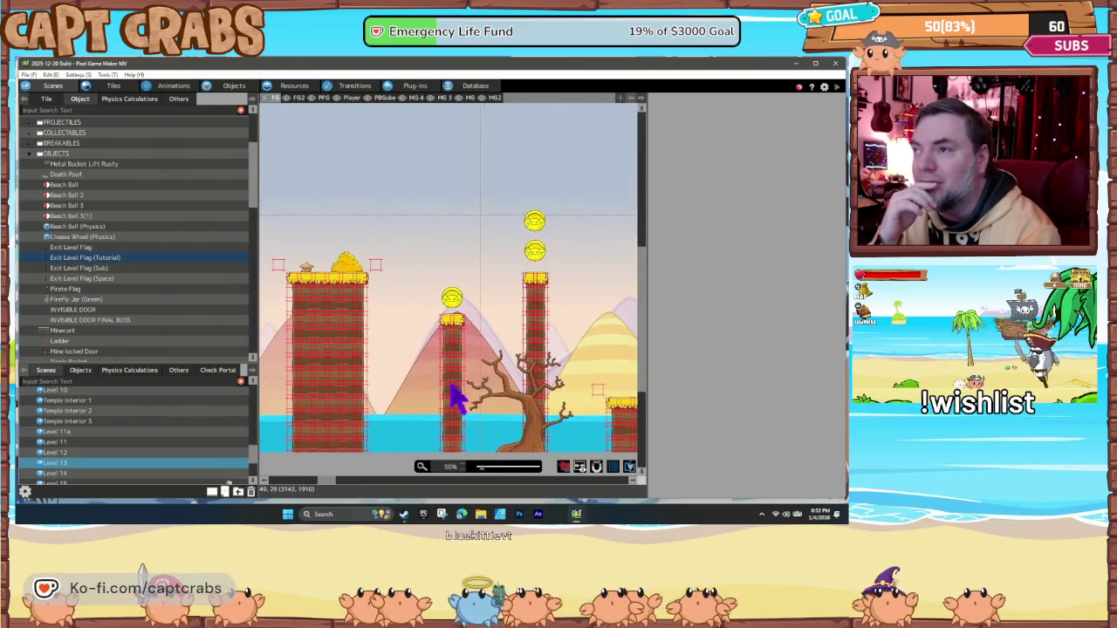
scroll(375, 419, "right", 5)
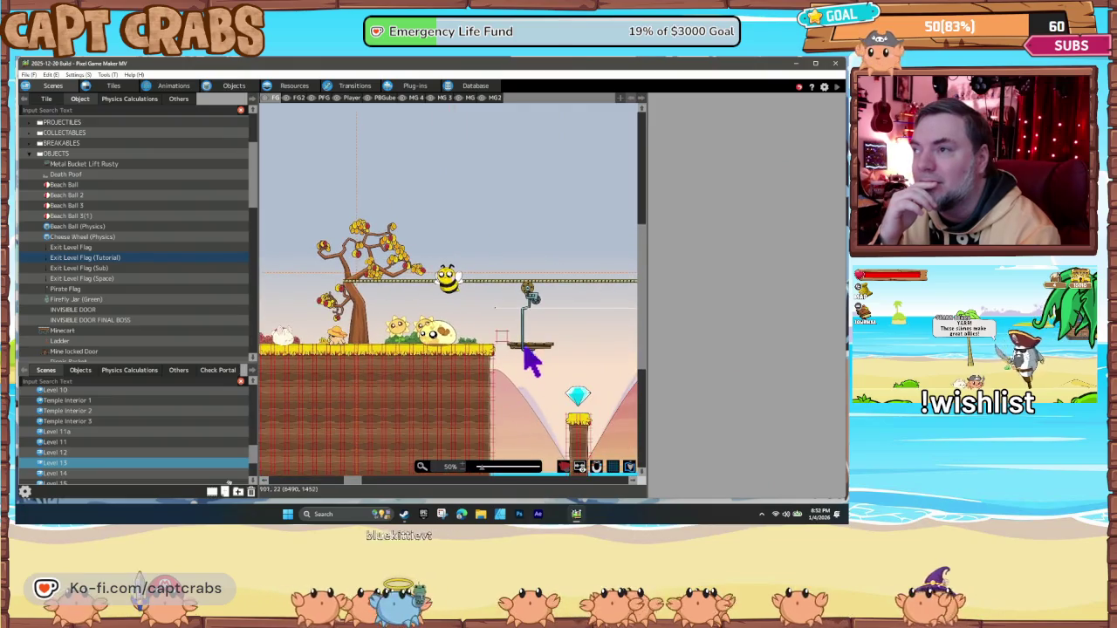
left_click(538, 354)
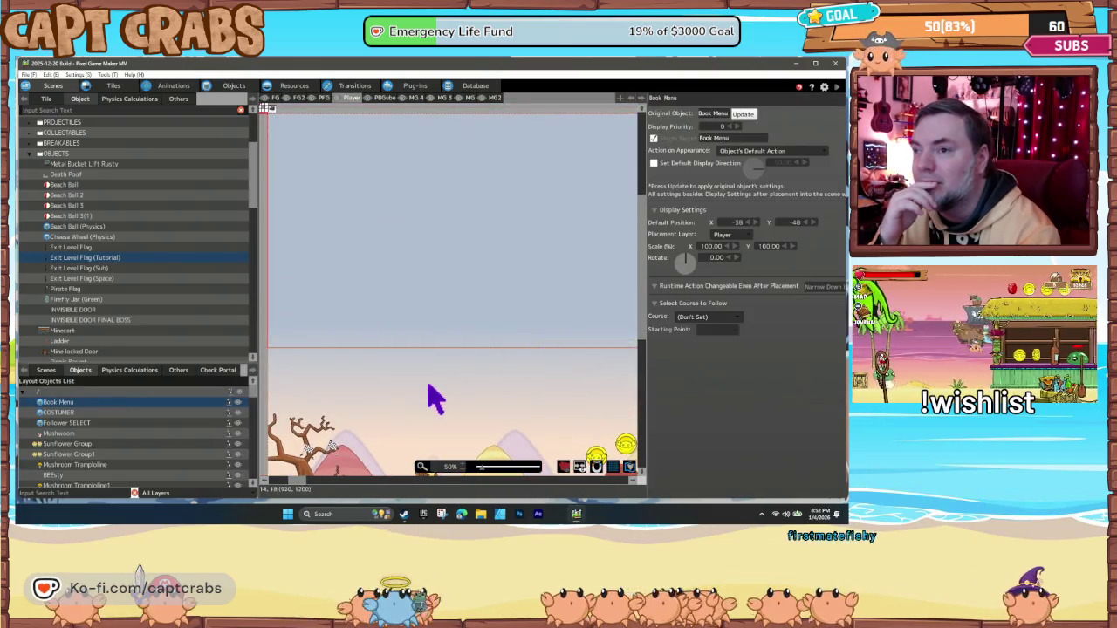
left_click(360, 398)
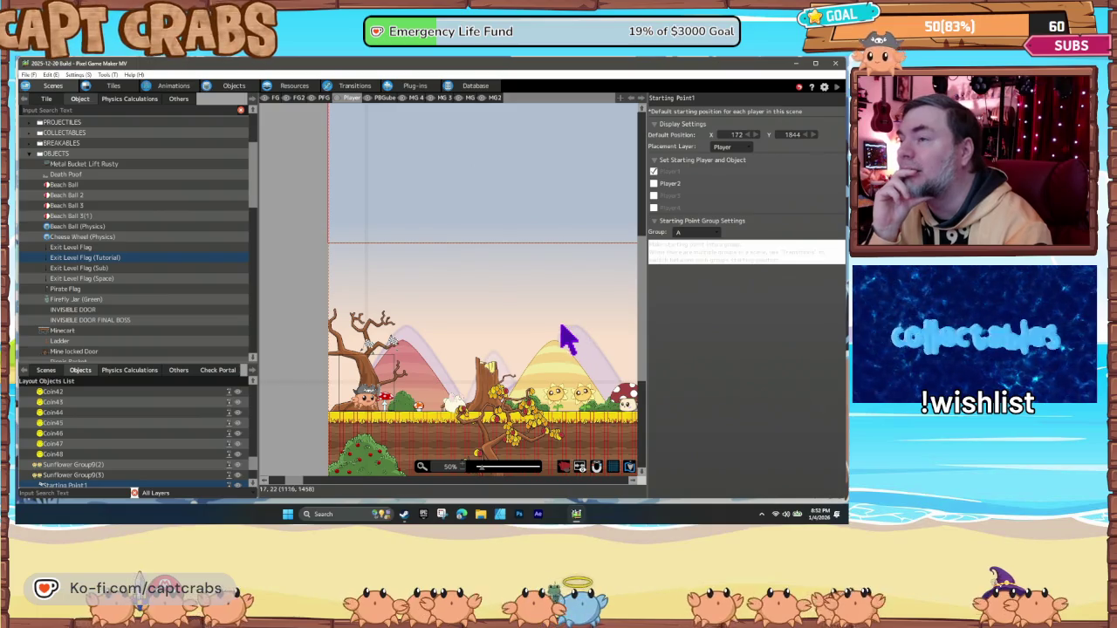
- Pan Level 13 right and select the conveyor lift near the bee
left_click_drag(568, 337, 319, 337)
left_click_drag(573, 337, 319, 342)
left_click_drag(629, 341, 295, 349)
left_click_drag(542, 381, 294, 381)
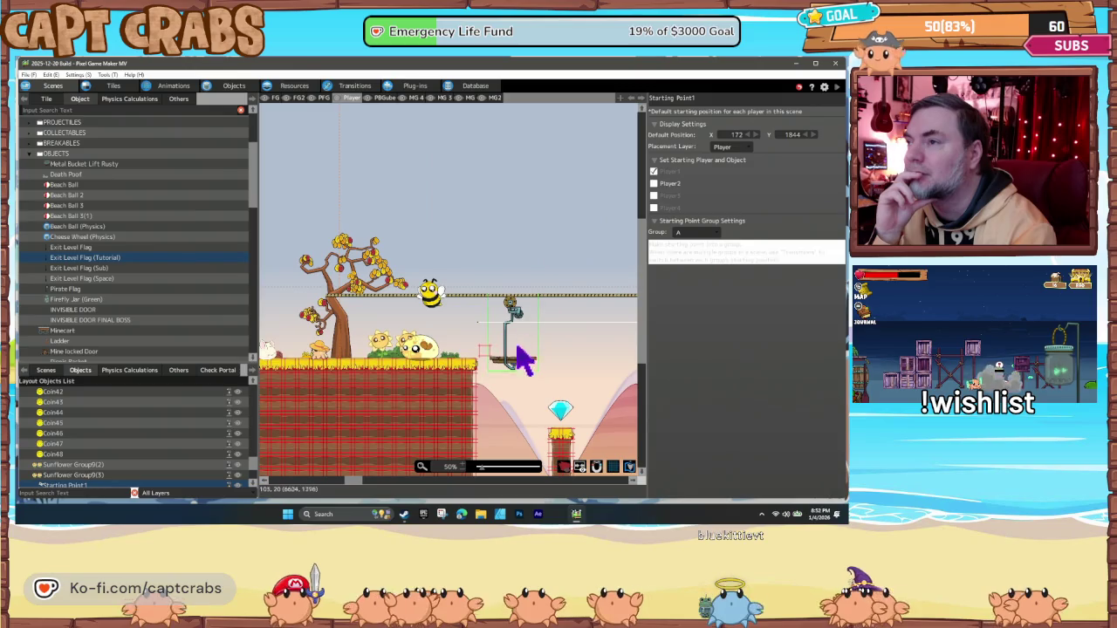
left_click(508, 357)
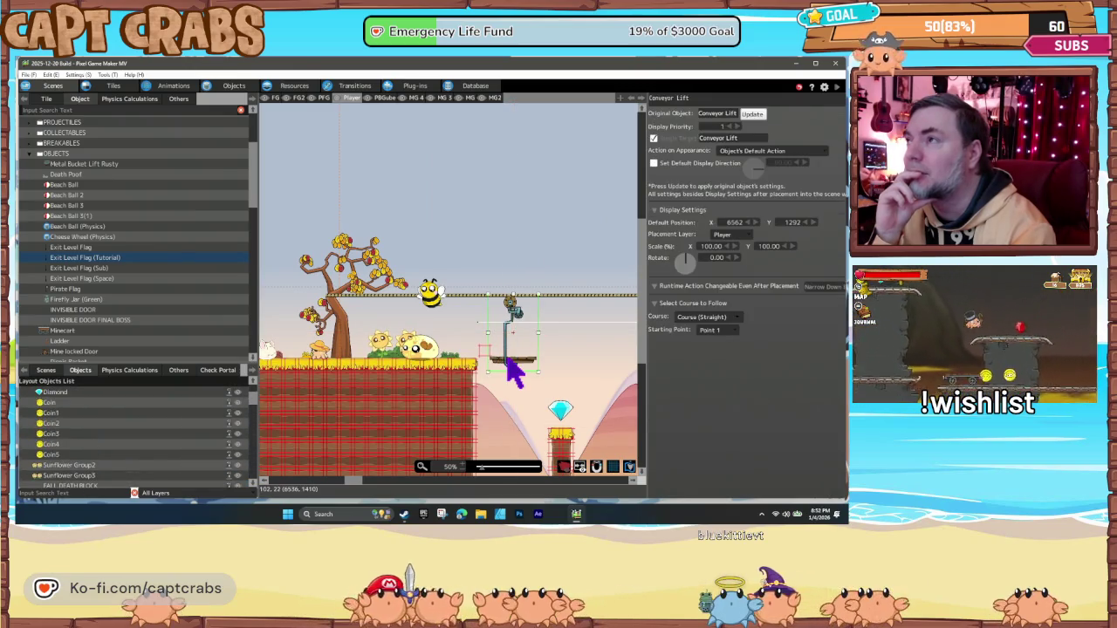
- Set the first conveyor lift's Display Priority to 2
left_click(732, 127)
type("2")
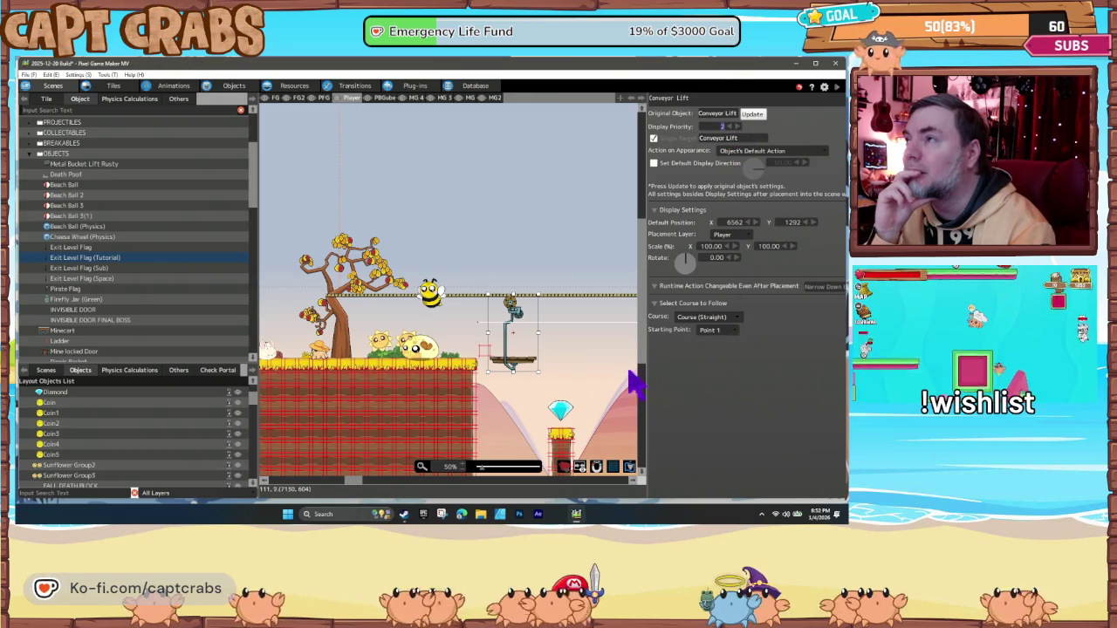
scroll(573, 374, "right", 2)
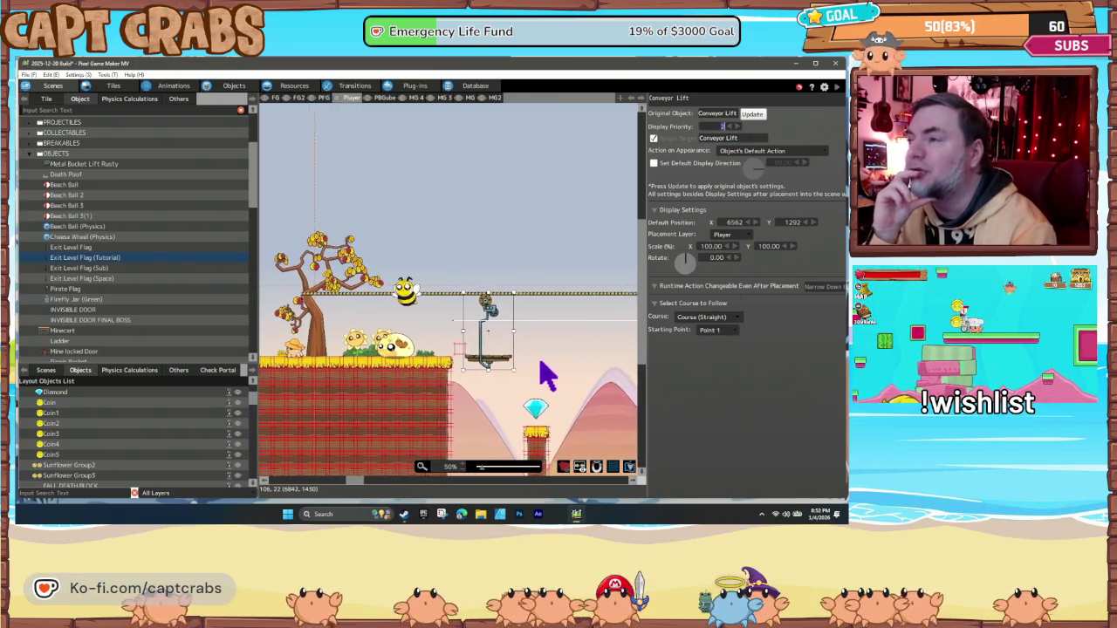
scroll(521, 377, "right", 10)
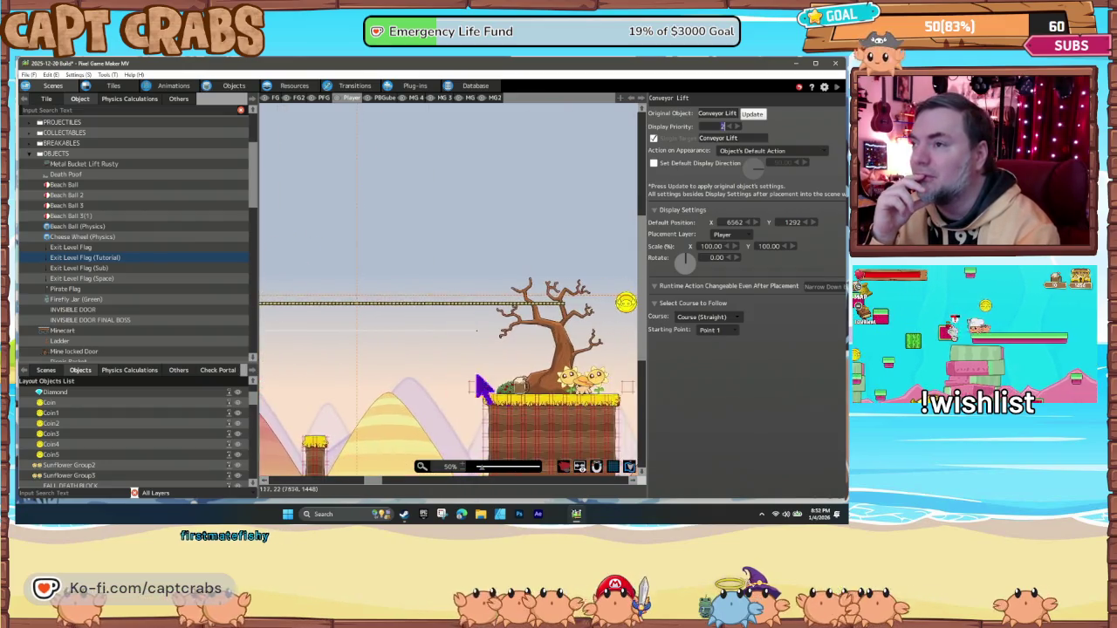
scroll(340, 389, "right", 15)
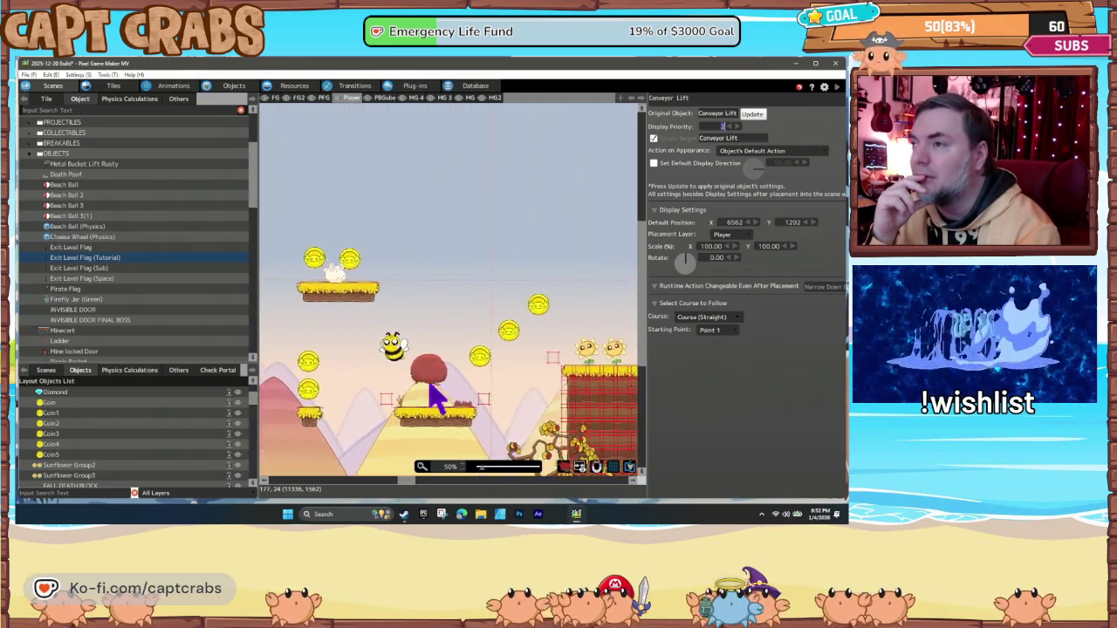
scroll(476, 400, "right", 8)
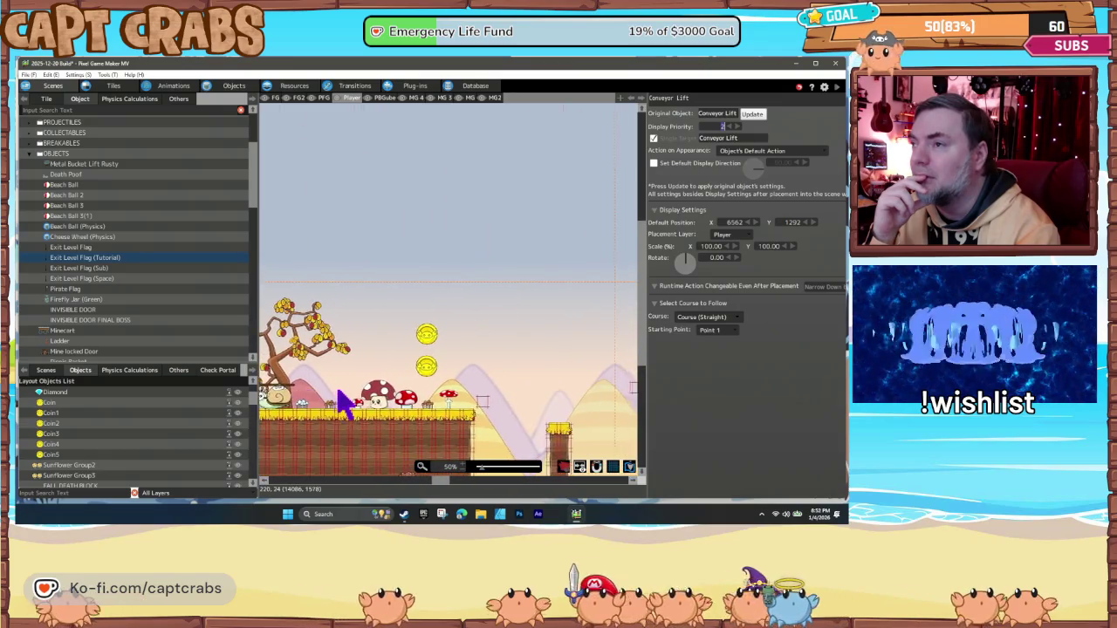
scroll(485, 402, "left", 12)
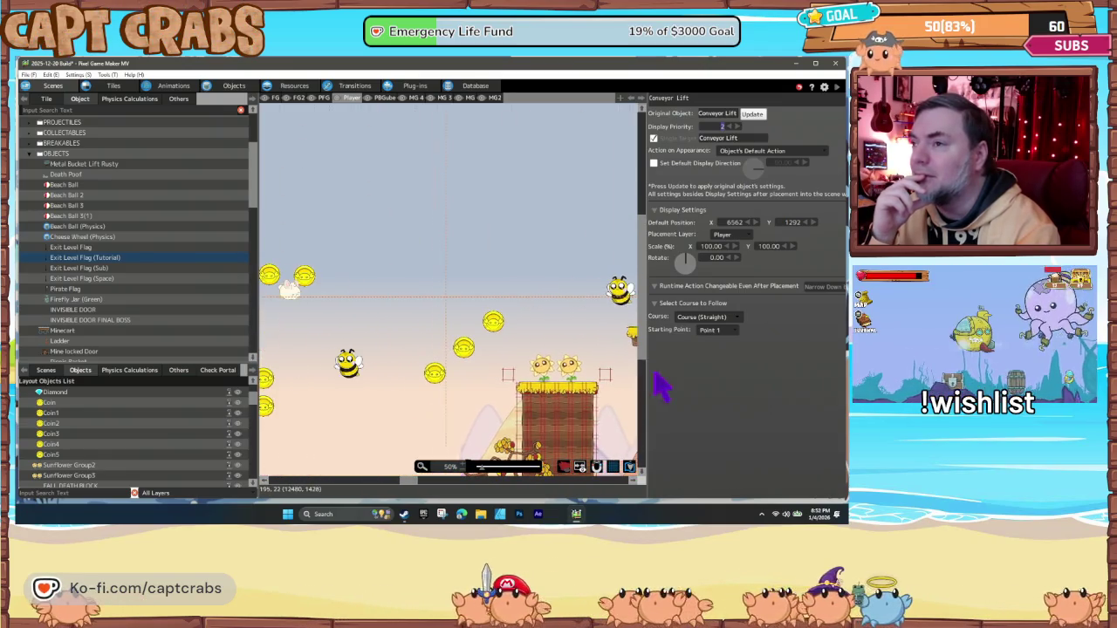
scroll(365, 384, "left", 6)
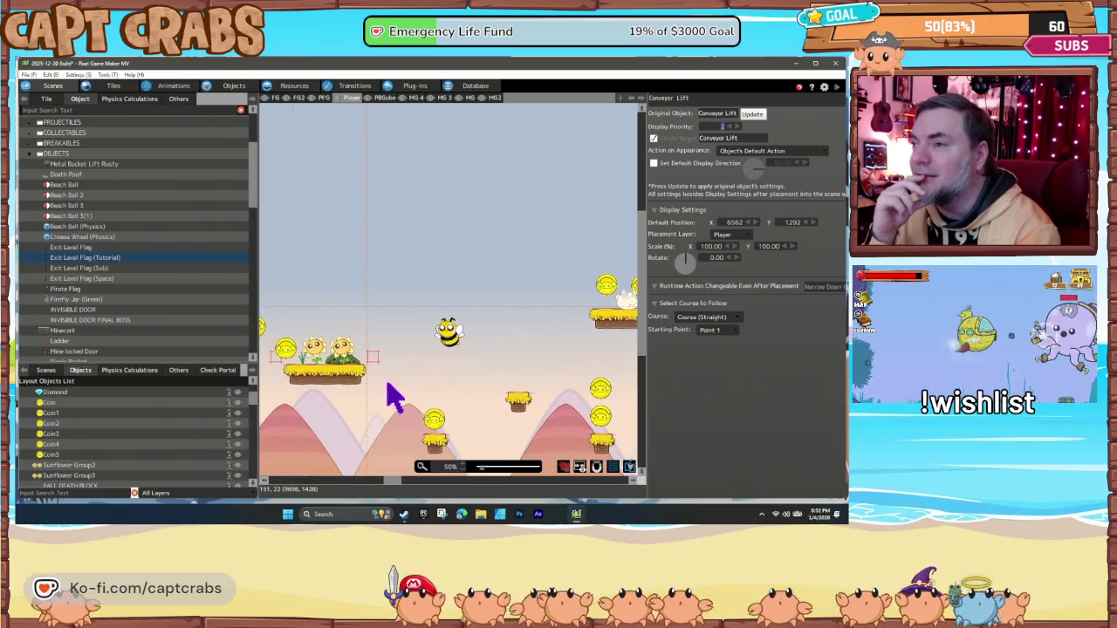
- Select the coin on the low platform and scroll right to the next conveyor lift
left_click(438, 421)
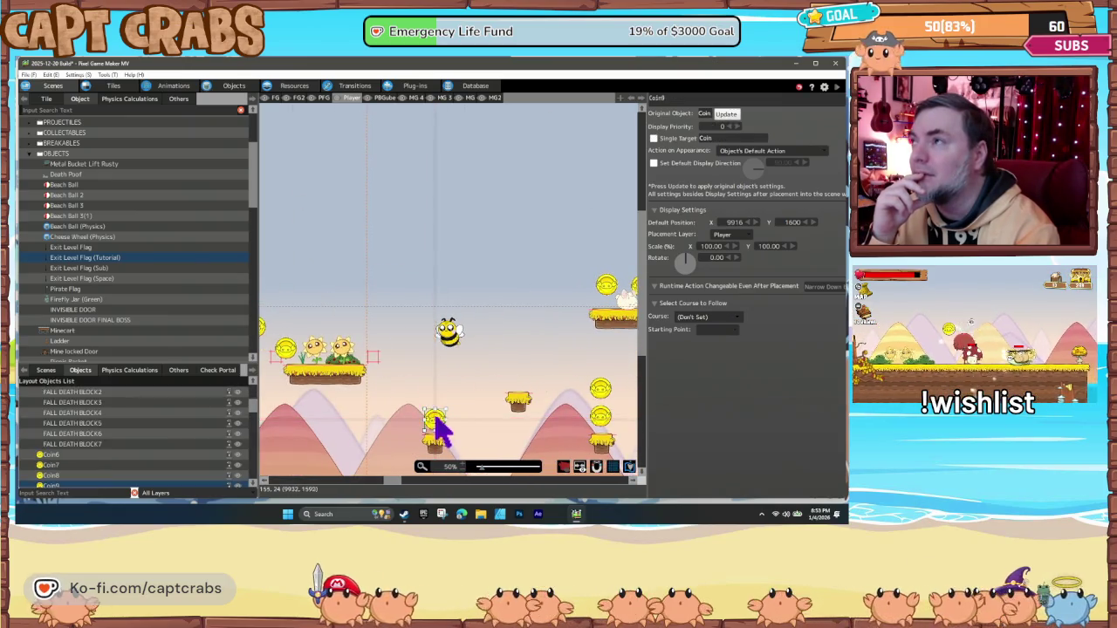
scroll(393, 406, "right", 1)
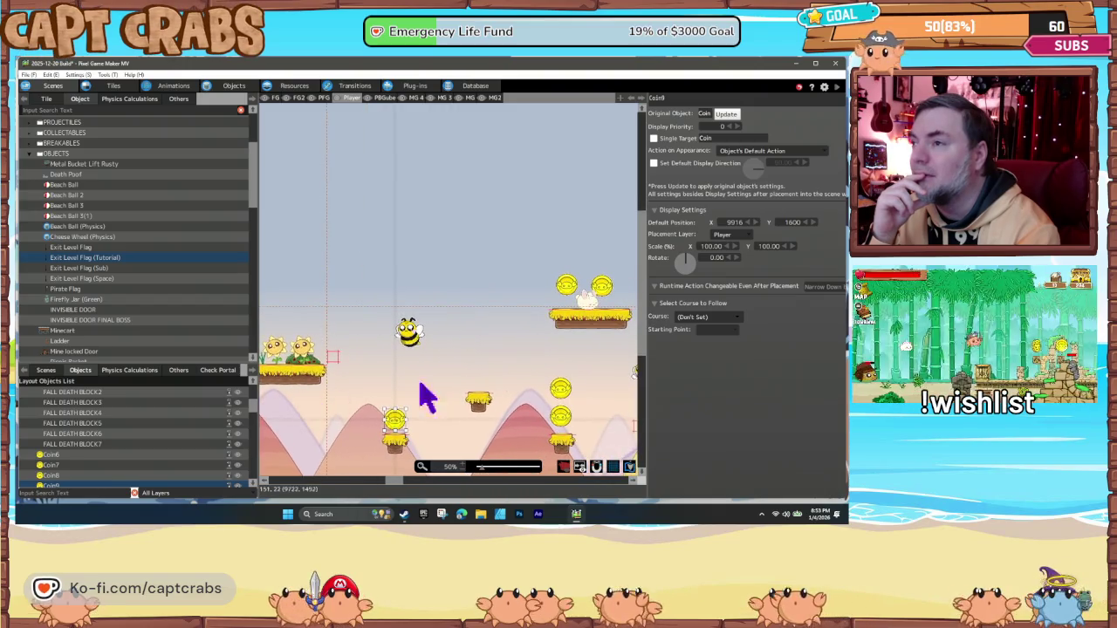
scroll(331, 391, "right", 13)
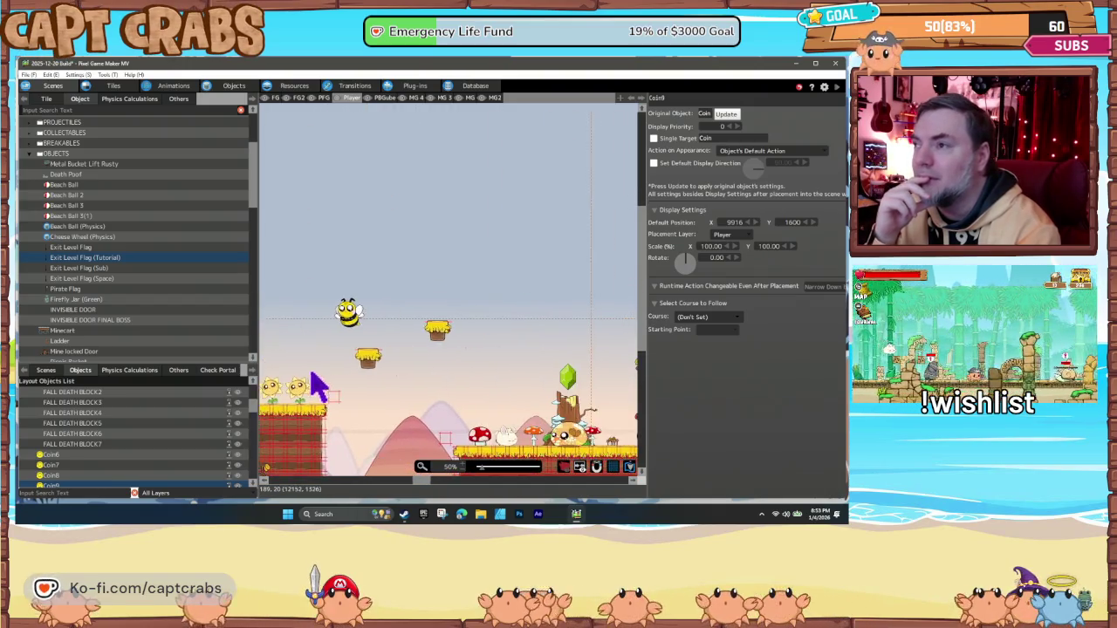
scroll(472, 397, "right", 11)
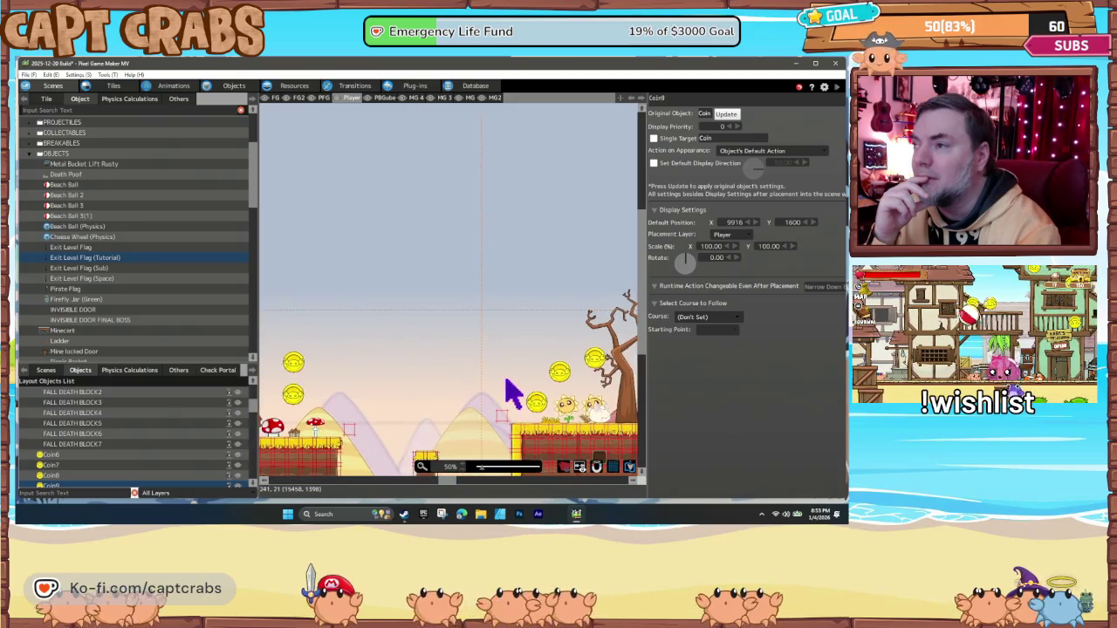
scroll(384, 393, "right", 12)
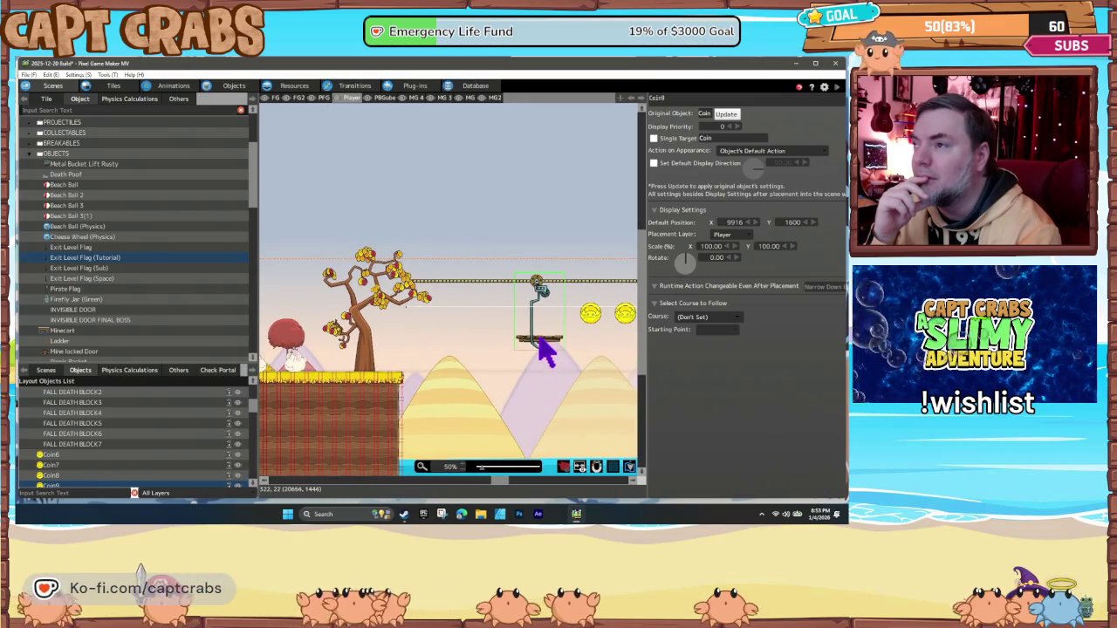
- Raise the next two conveyor lifts, including the one by the bare tree, to Display Priority 2
left_click(541, 343)
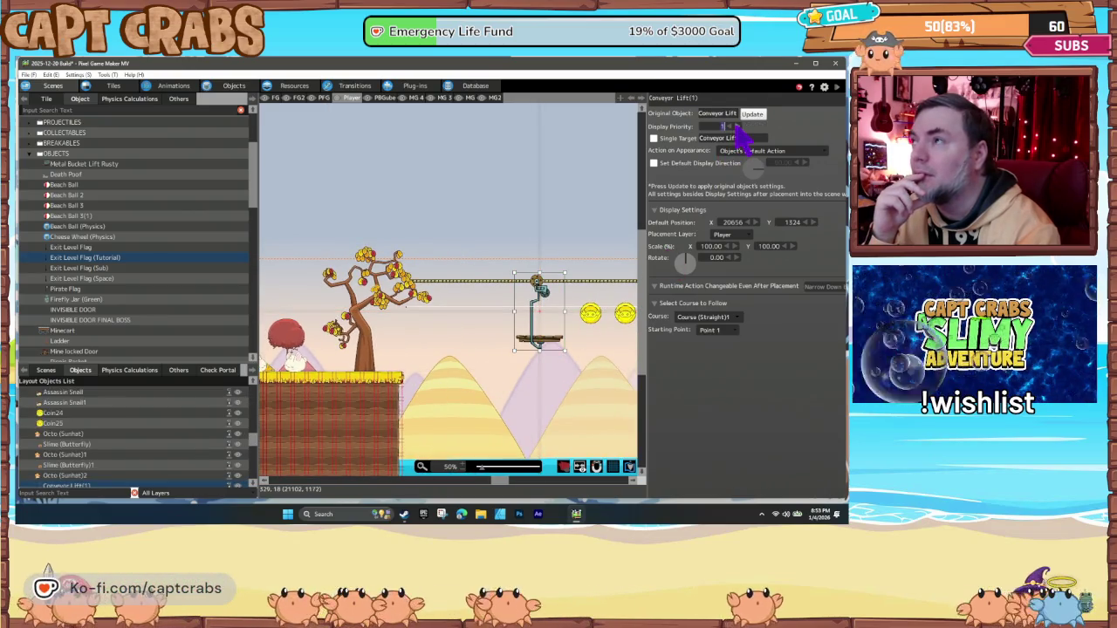
left_click(735, 126)
scroll(361, 399, "right", 4)
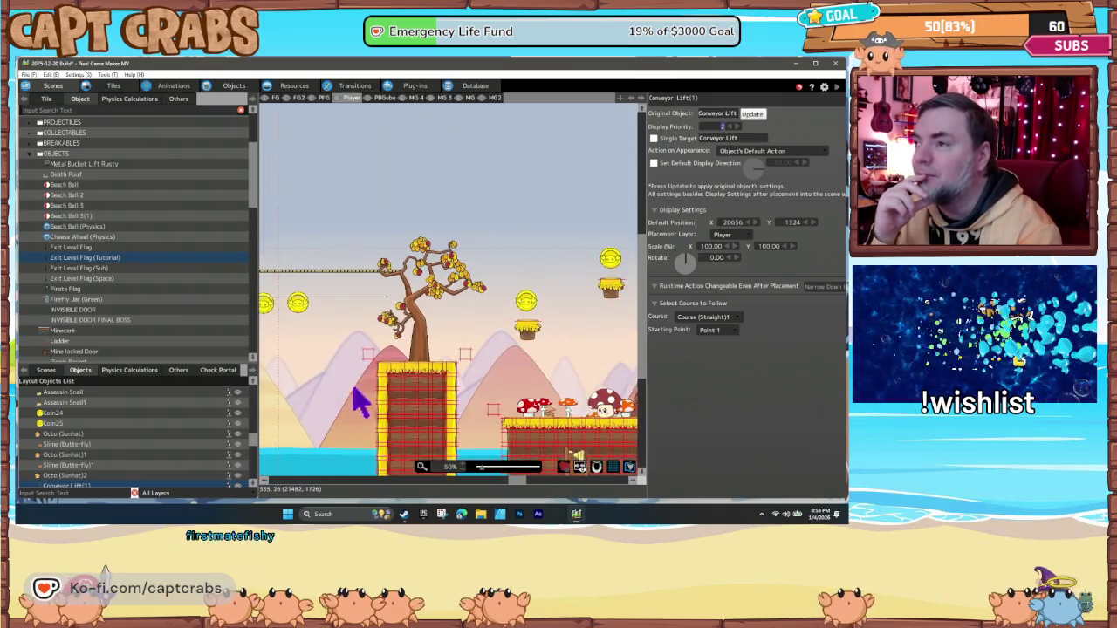
scroll(361, 399, "right", 8)
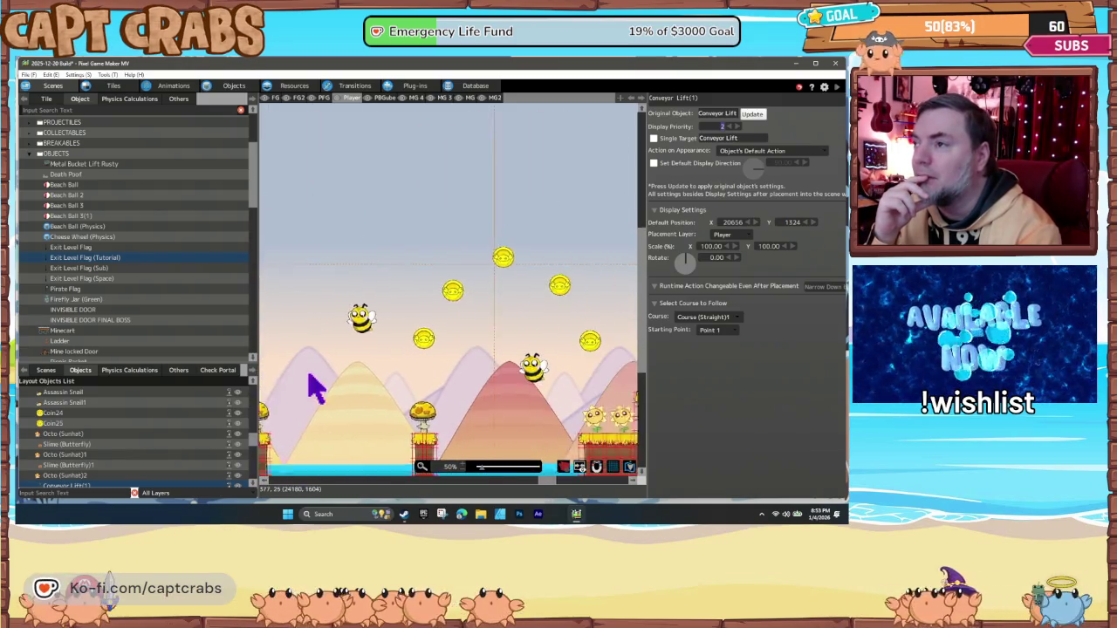
scroll(314, 387, "right", 4)
scroll(493, 384, "right", 6)
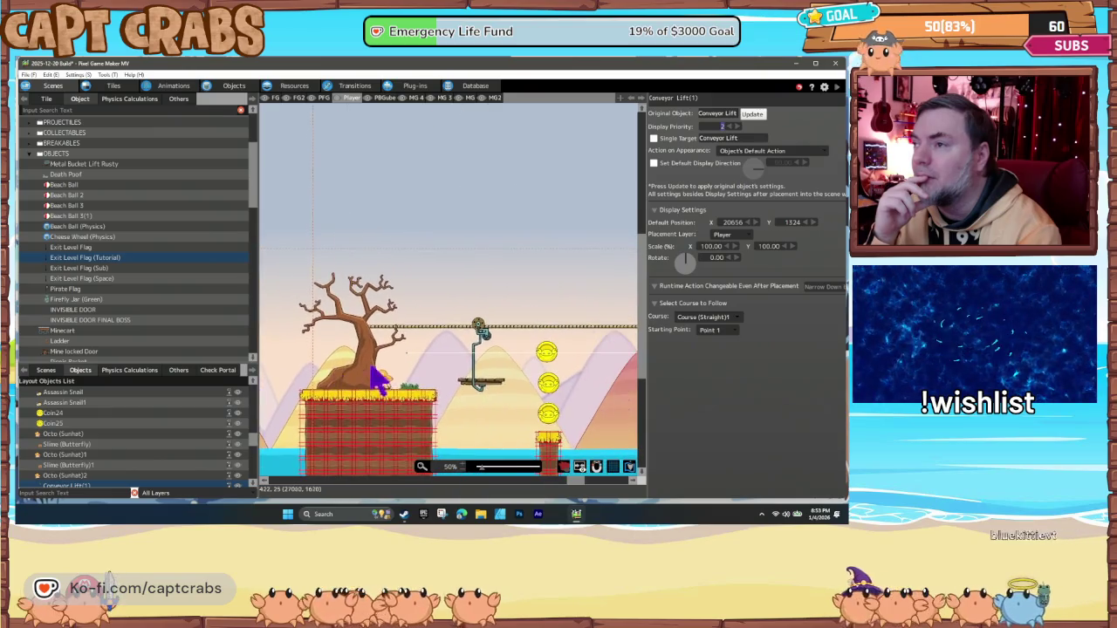
left_click(486, 390)
left_click(738, 127)
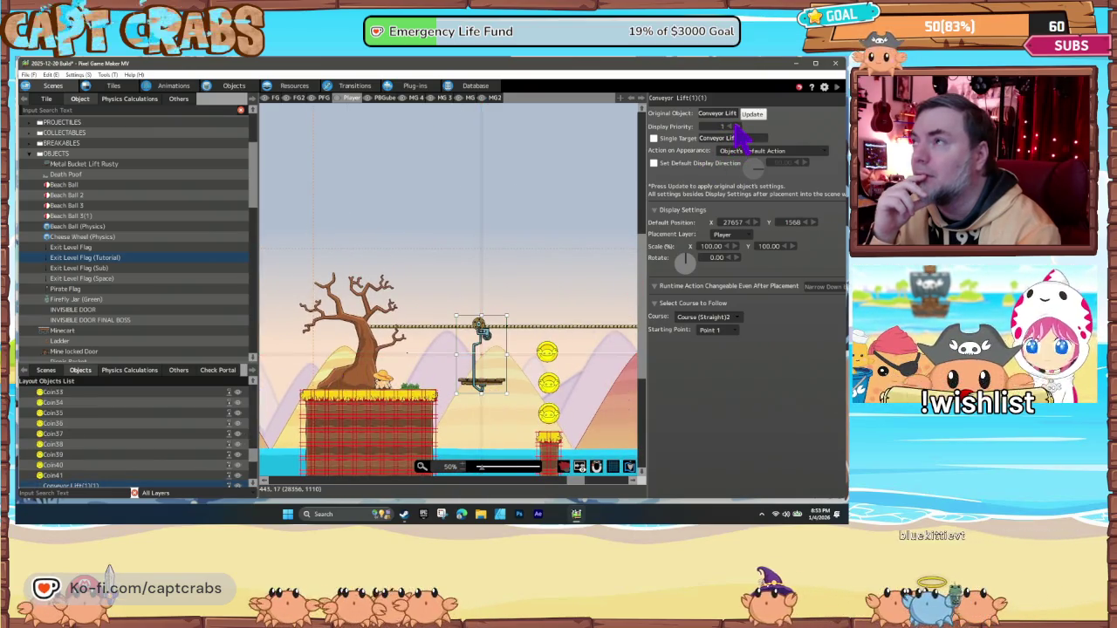
- Deselect the conveyor lift and save the project with Ctrl+S
left_click(603, 390)
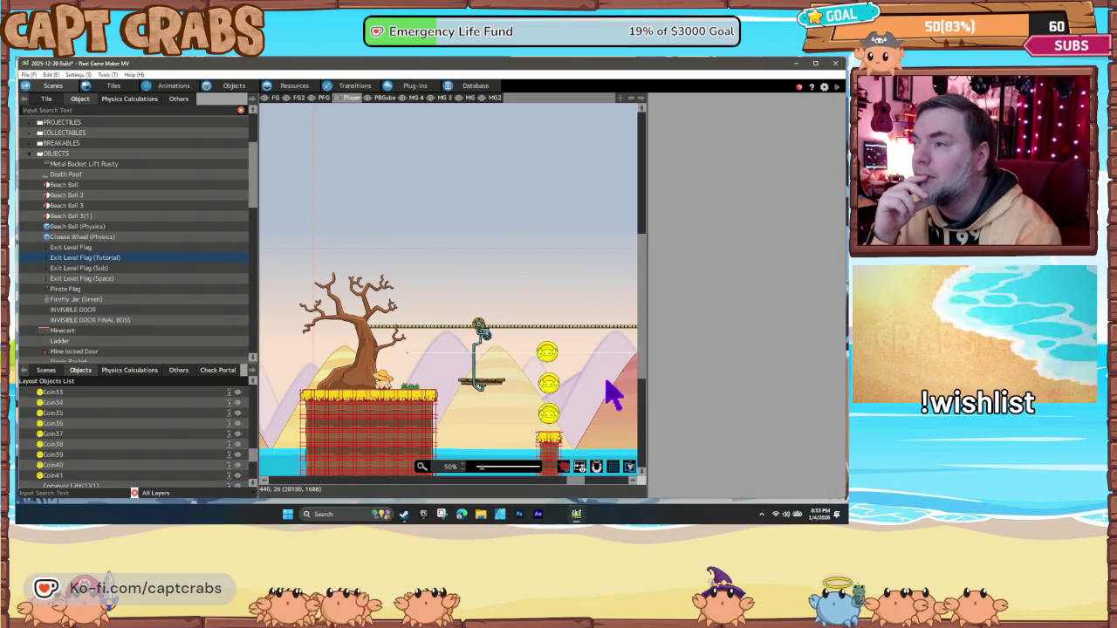
scroll(374, 375, "right", 6)
scroll(367, 387, "right", 3)
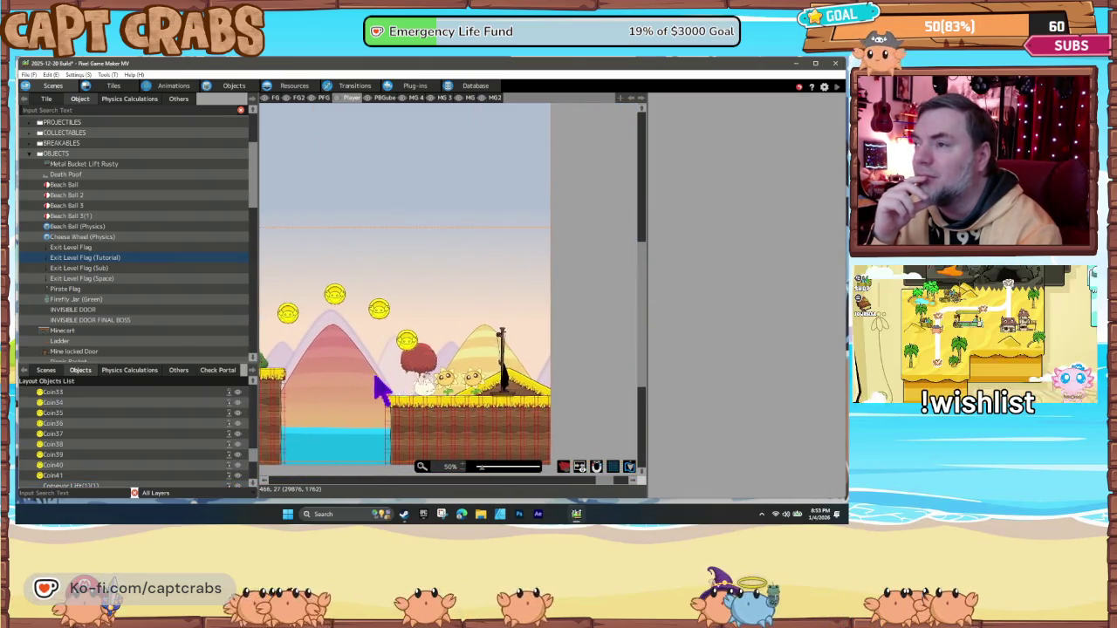
scroll(411, 387, "left", 8)
scroll(514, 395, "left", 8)
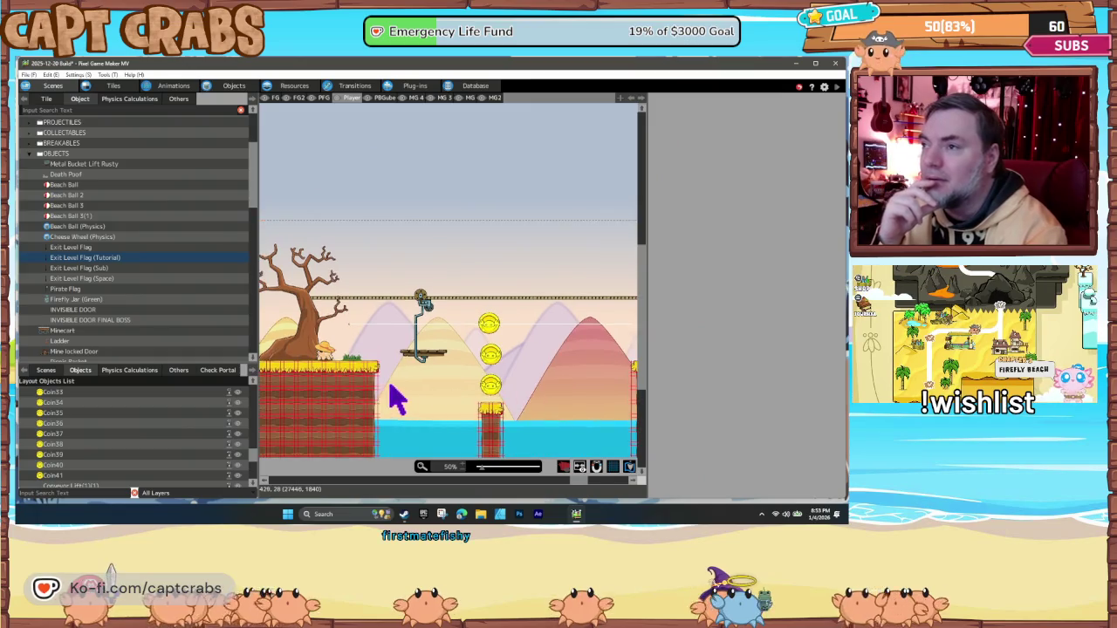
scroll(357, 394, "left", 10)
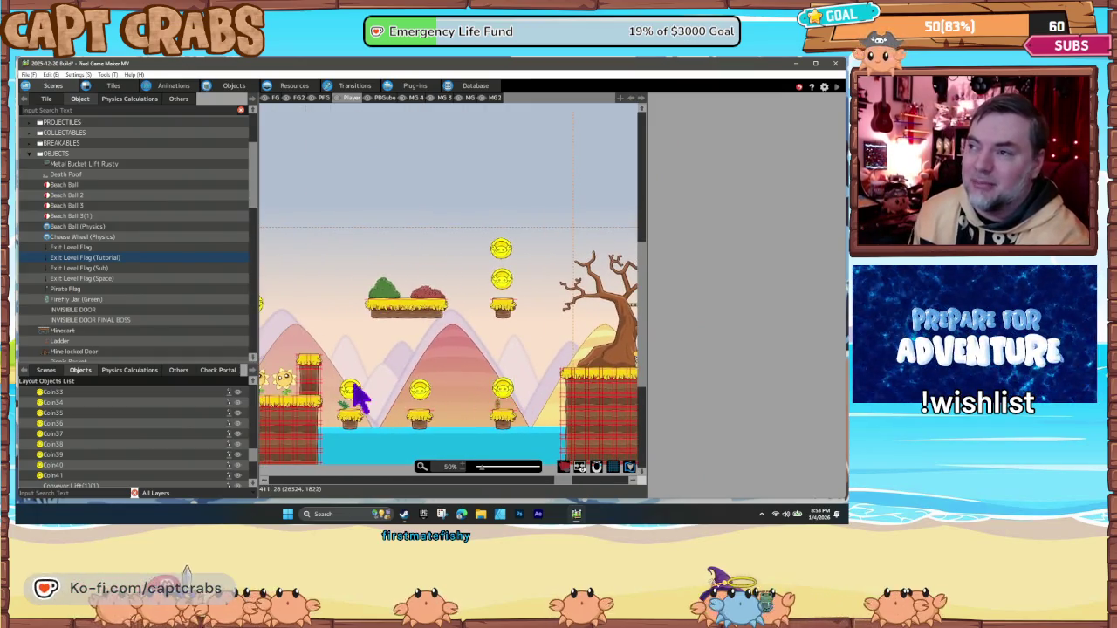
key("ctrl+s")
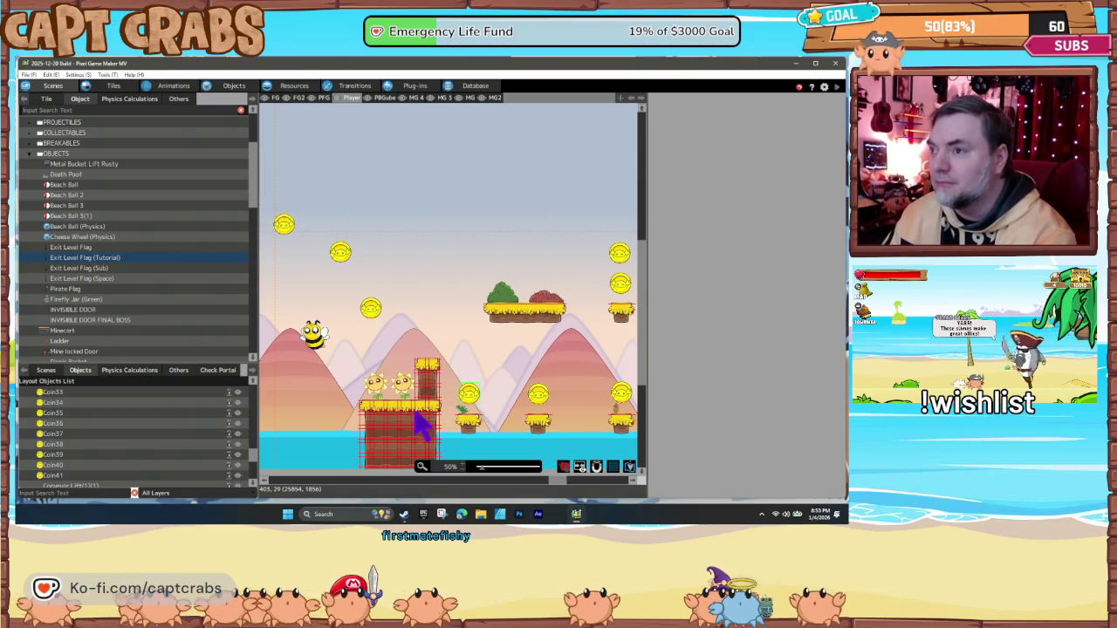
- Show the Scenes list, save the project again, and scroll the list to the top
left_click(45, 371)
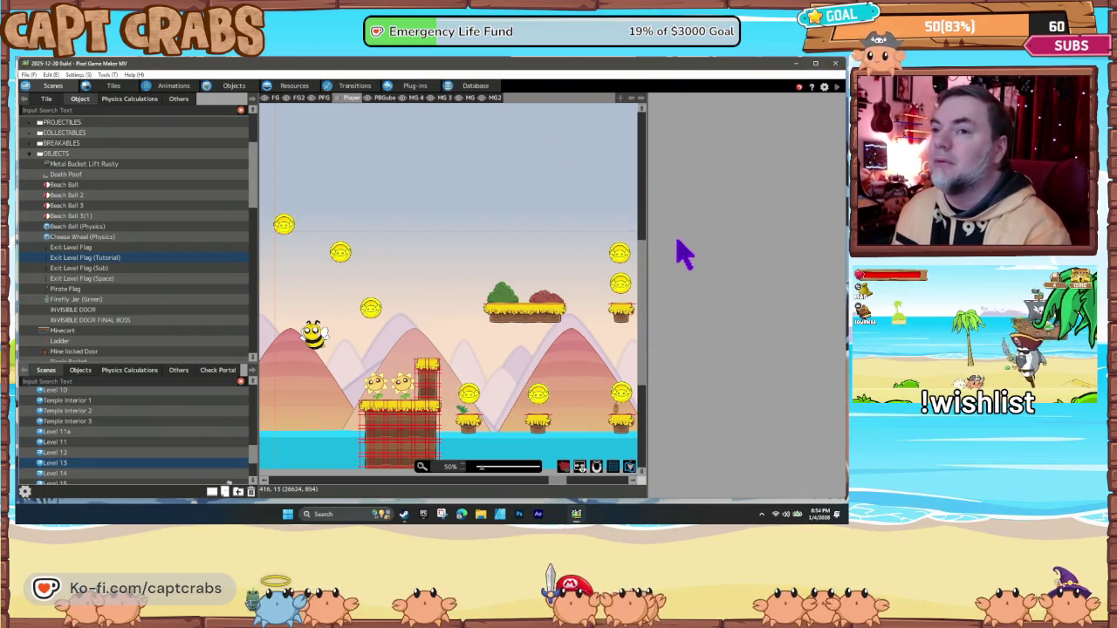
key("ctrl+s")
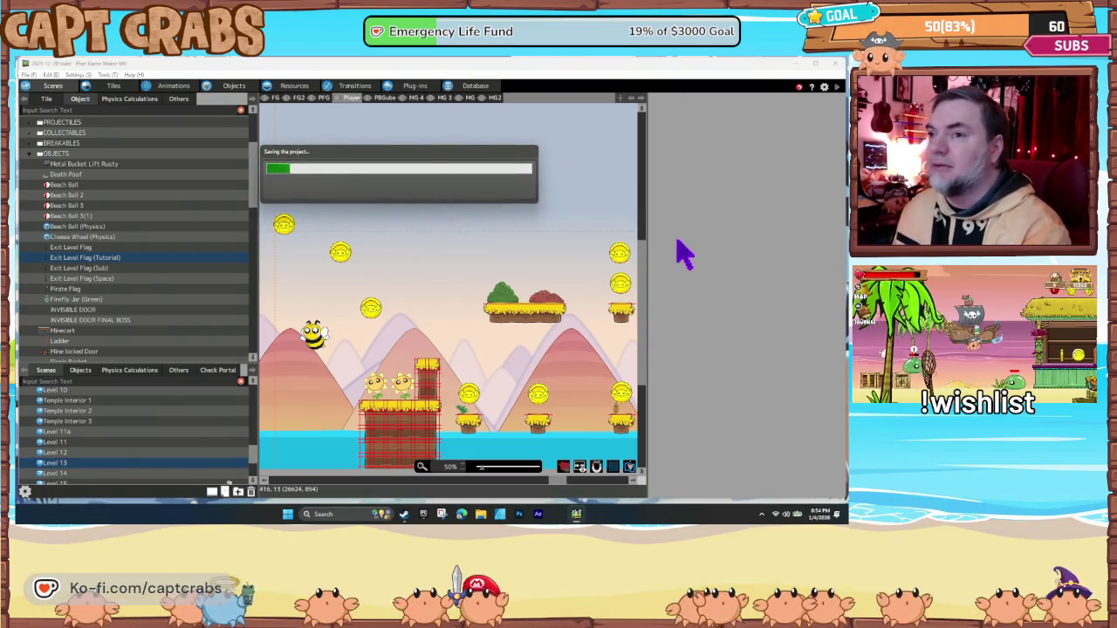
left_click_drag(254, 454, 248, 397)
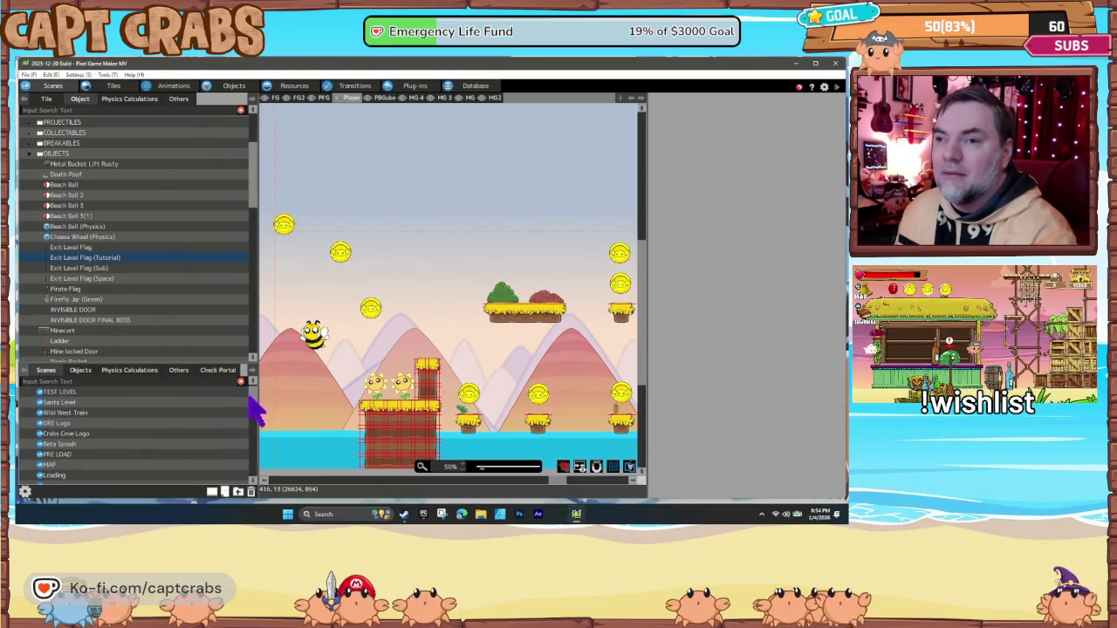
- Open Crabs Cove Logo and set it as the start scene, keeping its name unchanged
double_click(85, 434)
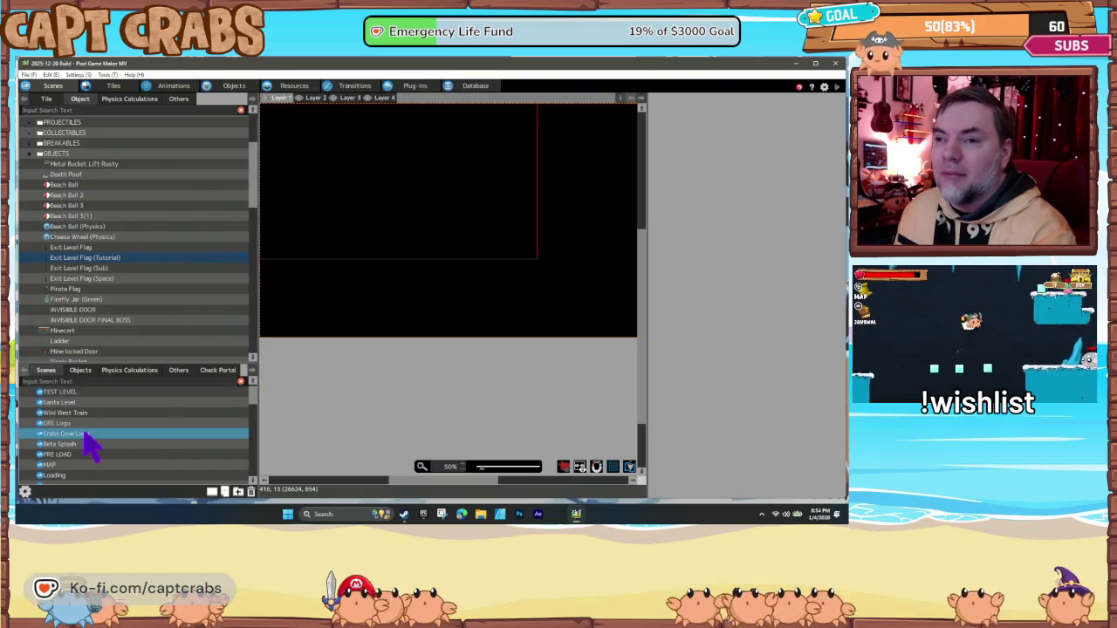
right_click(86, 436)
left_click(125, 518)
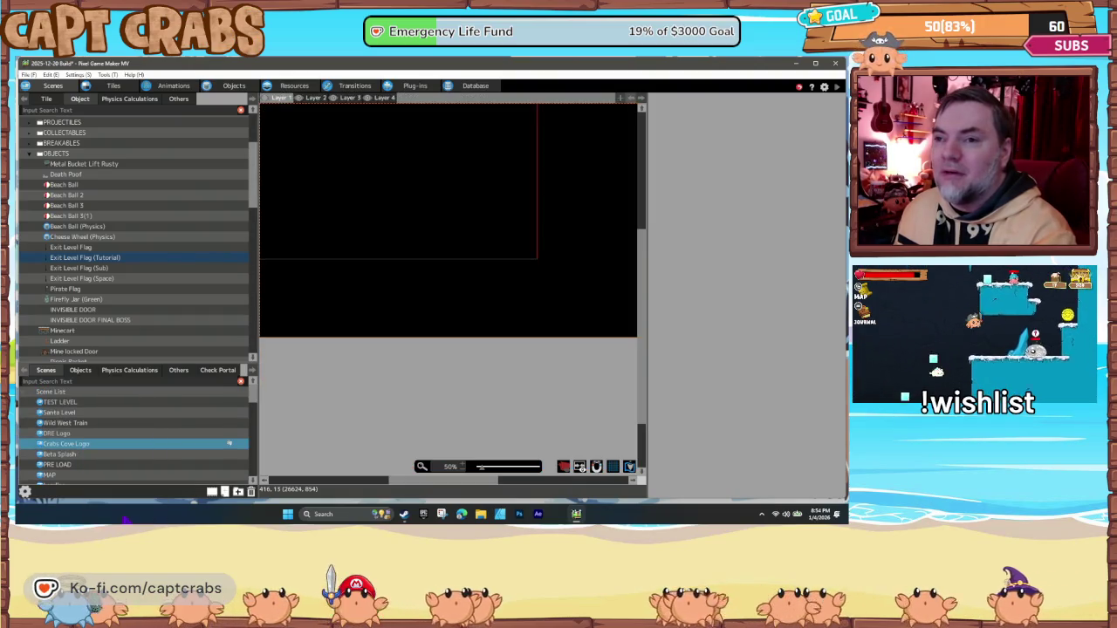
left_click(179, 444)
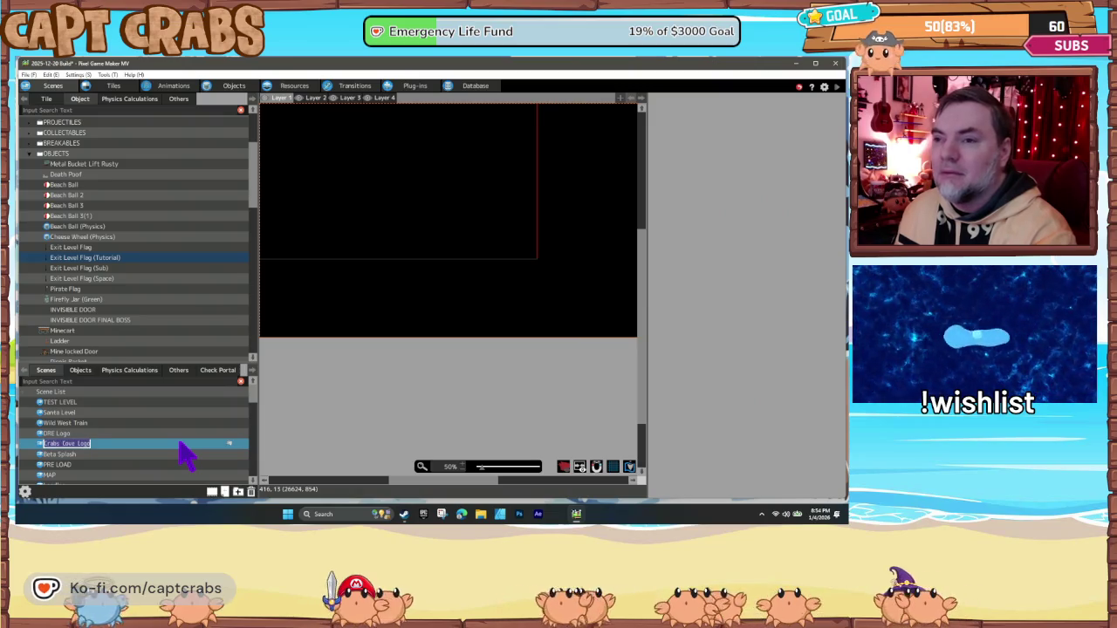
key("Return")
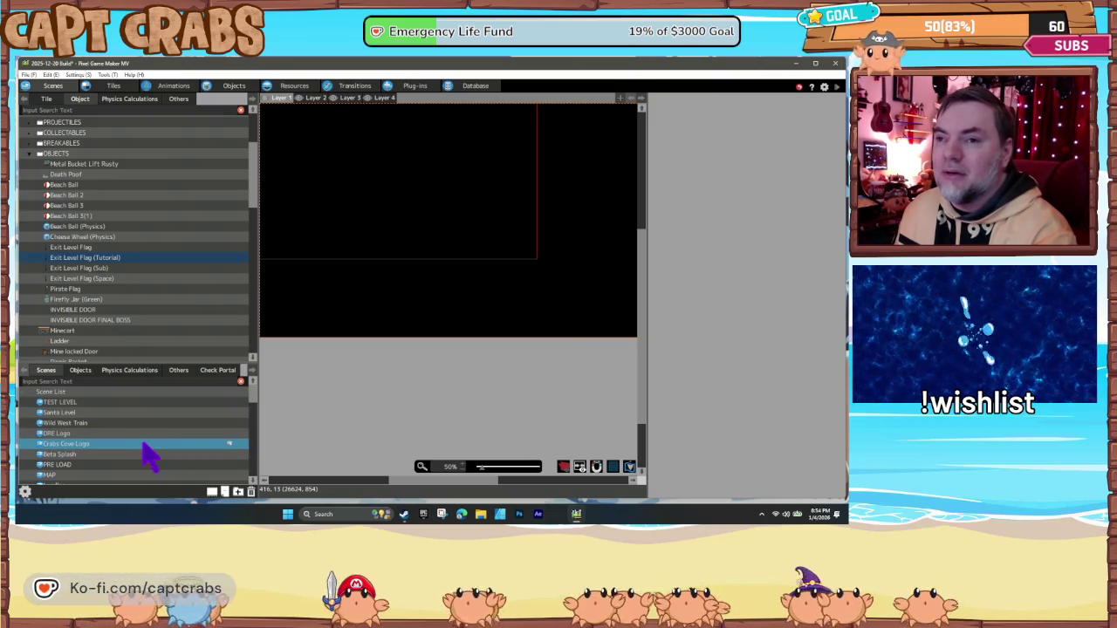